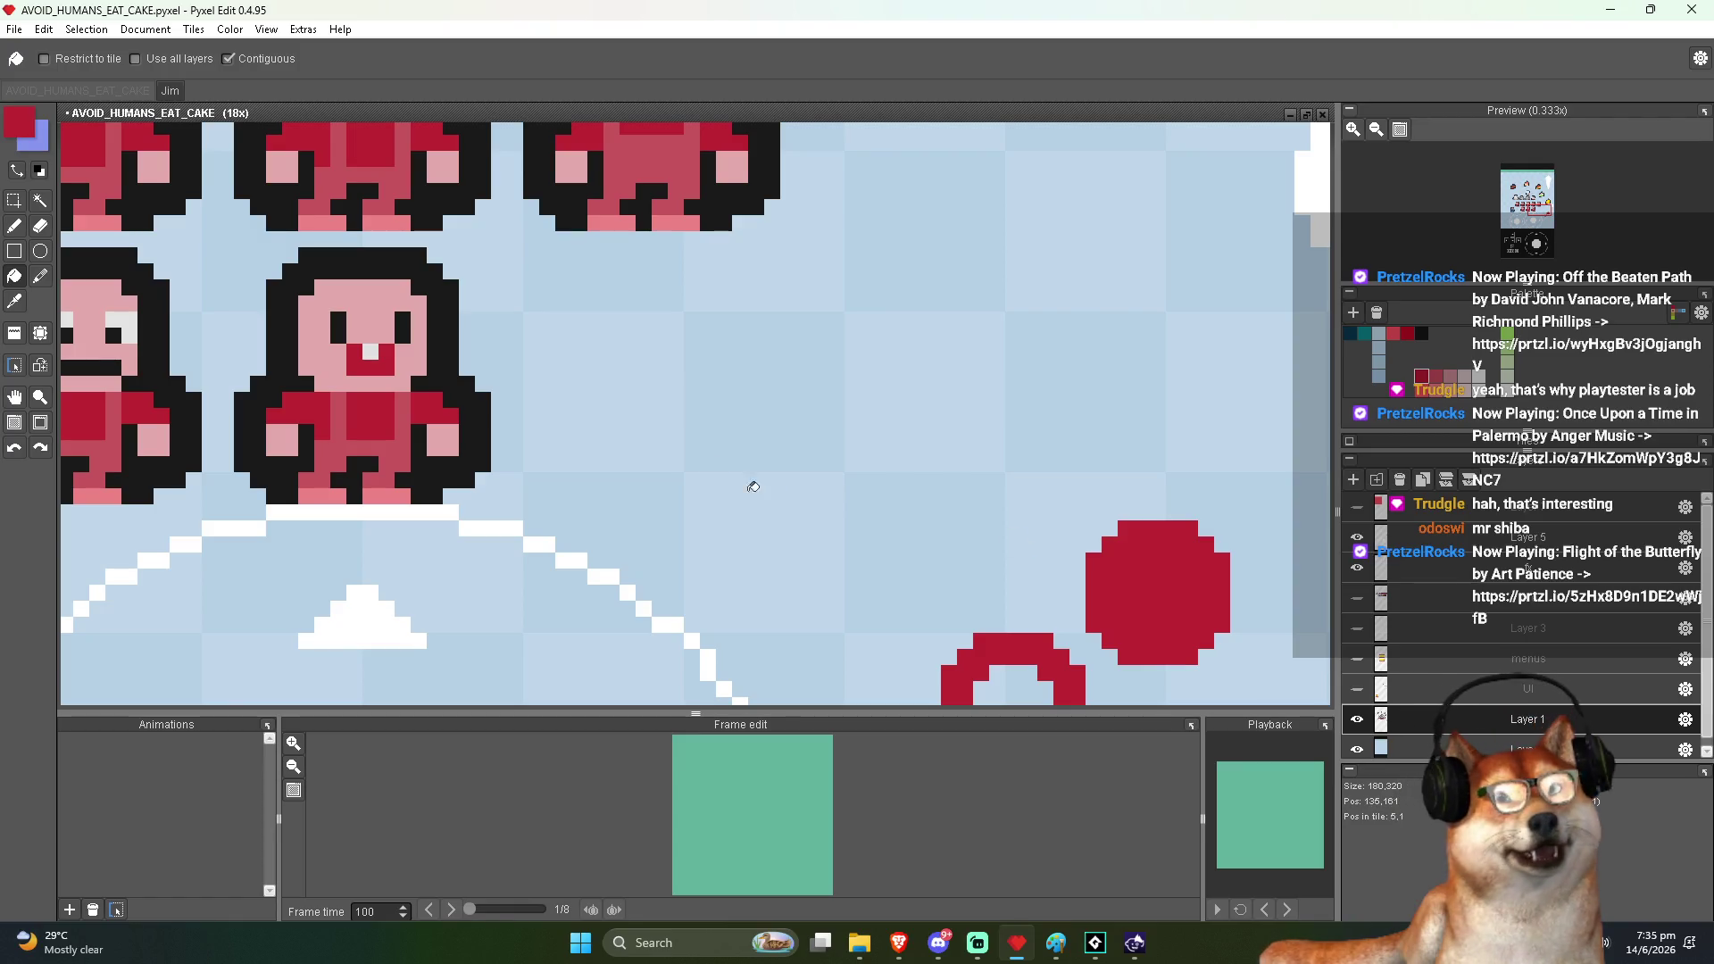
Draw a large red circle outline beside the cake slice with the Ellipse tool
{"action": "left_click", "coordinate": [40, 251]}
{"action": "scroll", "coordinate": [367, 317], "scroll_direction": "down", "scroll_amount": 5}
{"action": "scroll", "coordinate": [610, 402], "scroll_direction": "up", "scroll_amount": 2}
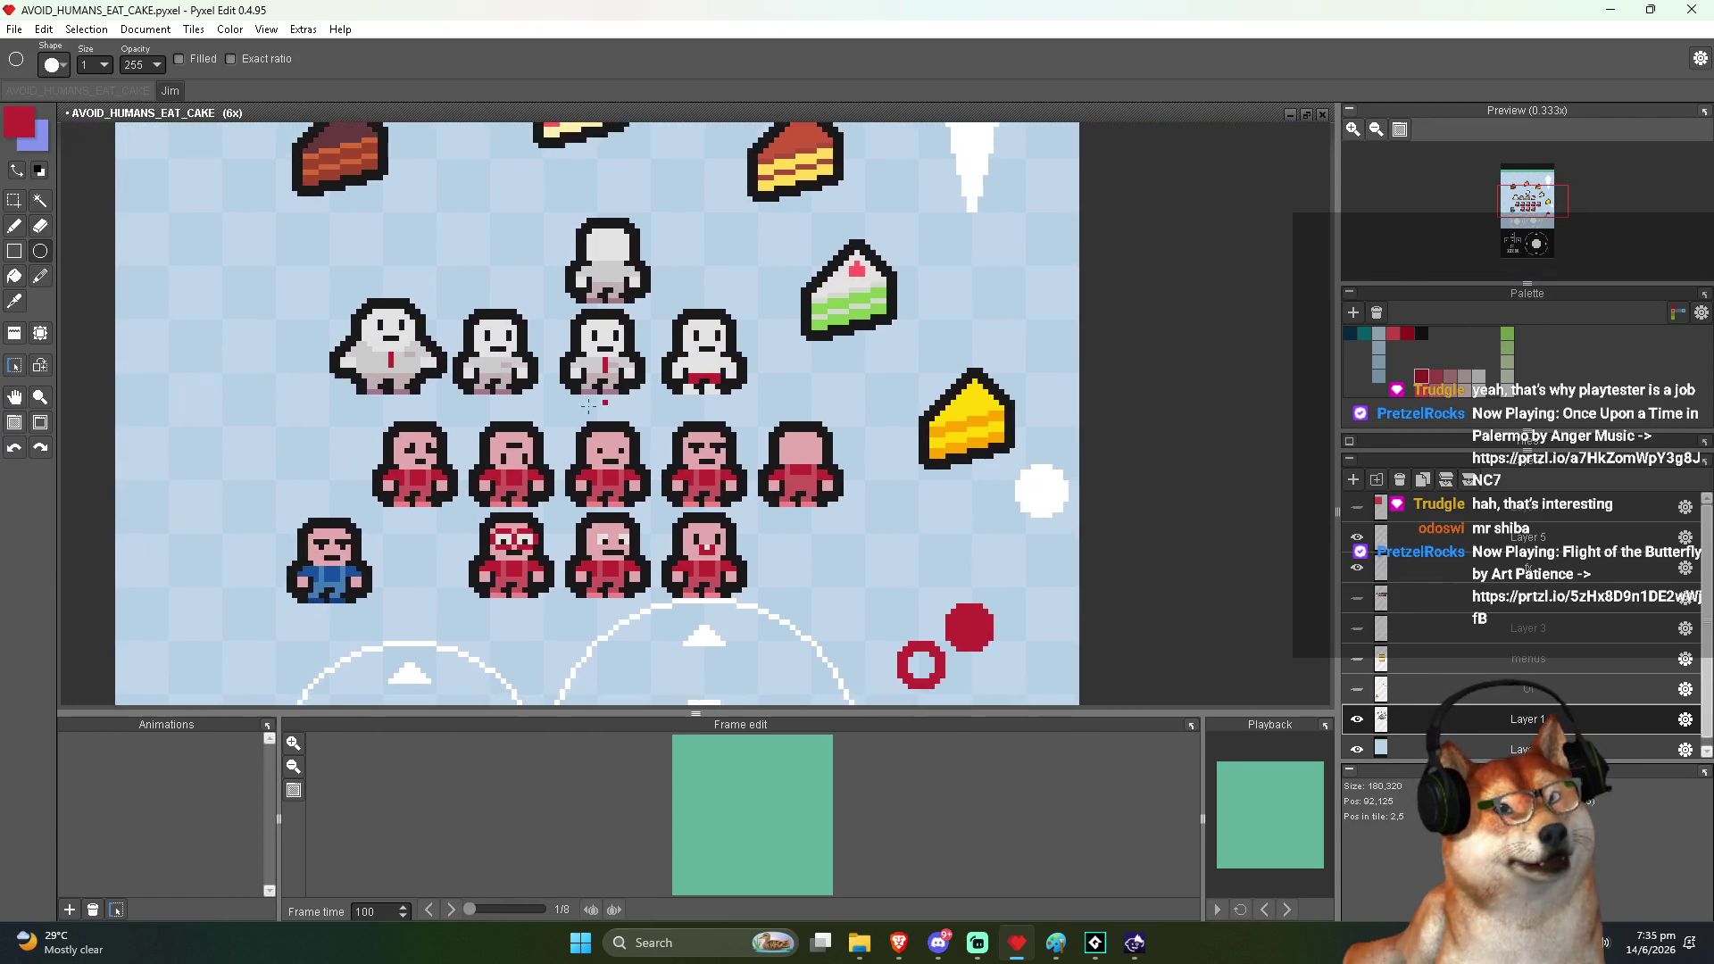
{"action": "scroll", "coordinate": [611, 403], "scroll_direction": "up", "scroll_amount": 2}
{"action": "mouse_move", "coordinate": [951, 387]}
{"action": "left_mouse_down"}
{"action": "mouse_move", "coordinate": [945, 433]}
{"action": "mouse_move", "coordinate": [639, 433]}
{"action": "mouse_move", "coordinate": [612, 504]}
{"action": "left_mouse_up"}
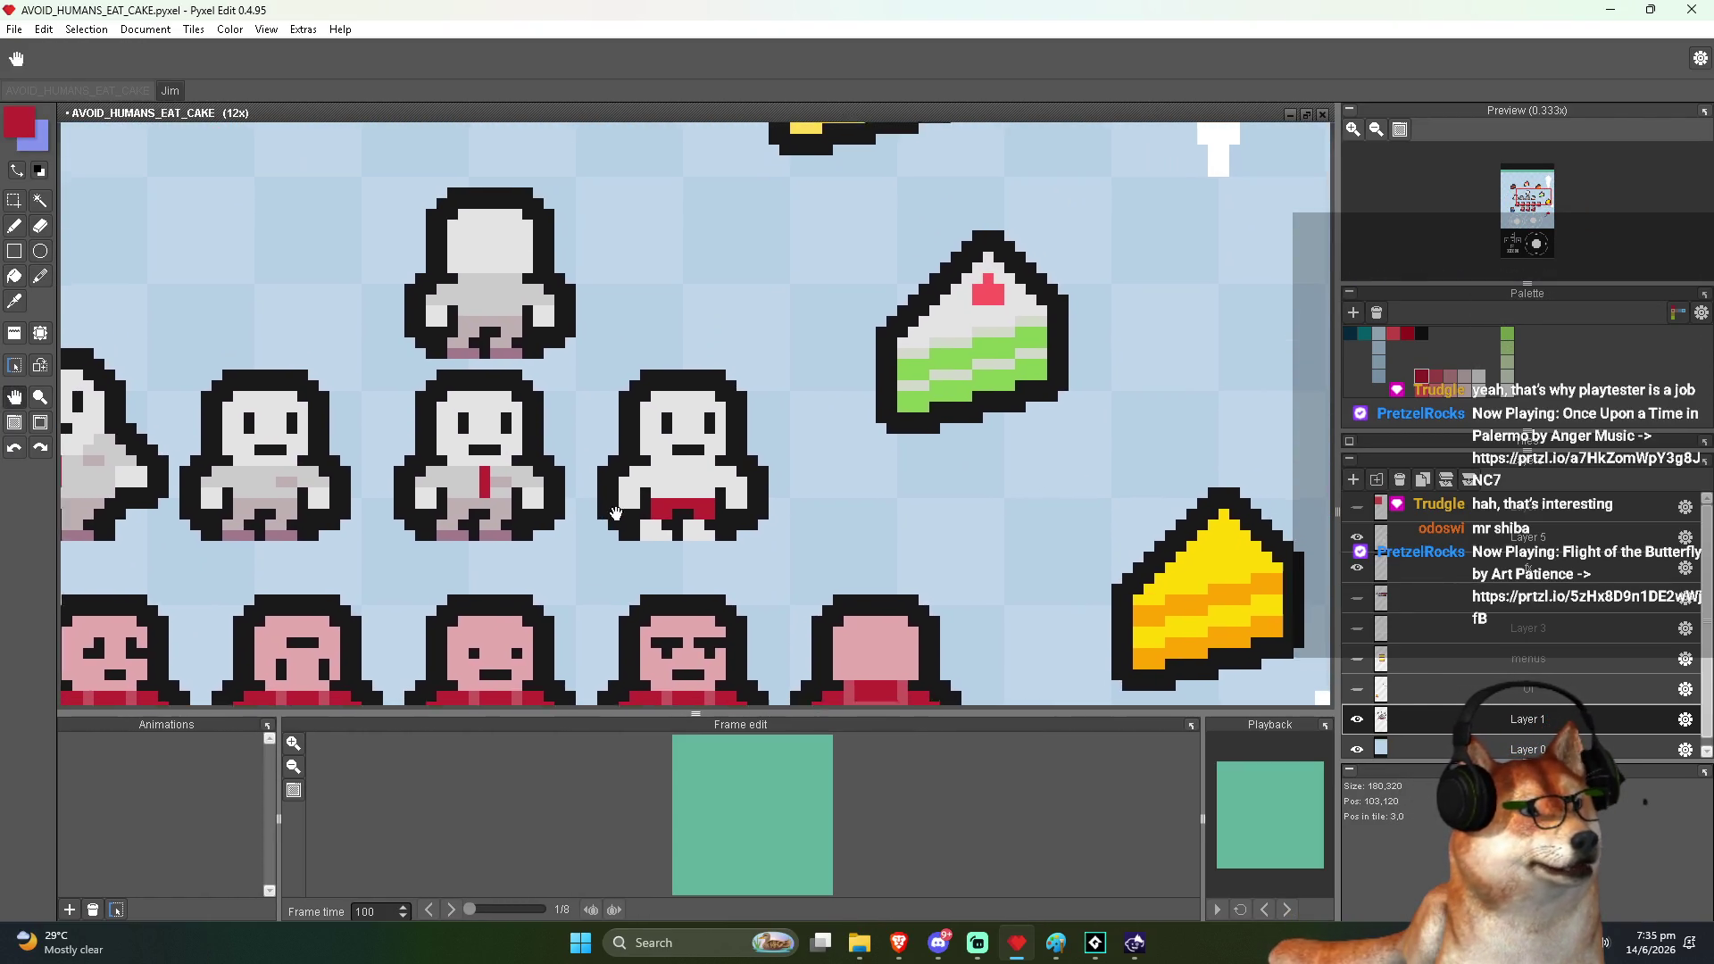
{"action": "scroll", "coordinate": [562, 286], "scroll_direction": "up", "scroll_amount": 3}
{"action": "left_click_drag", "start_coordinate": [582, 253], "coordinate": [814, 528]}
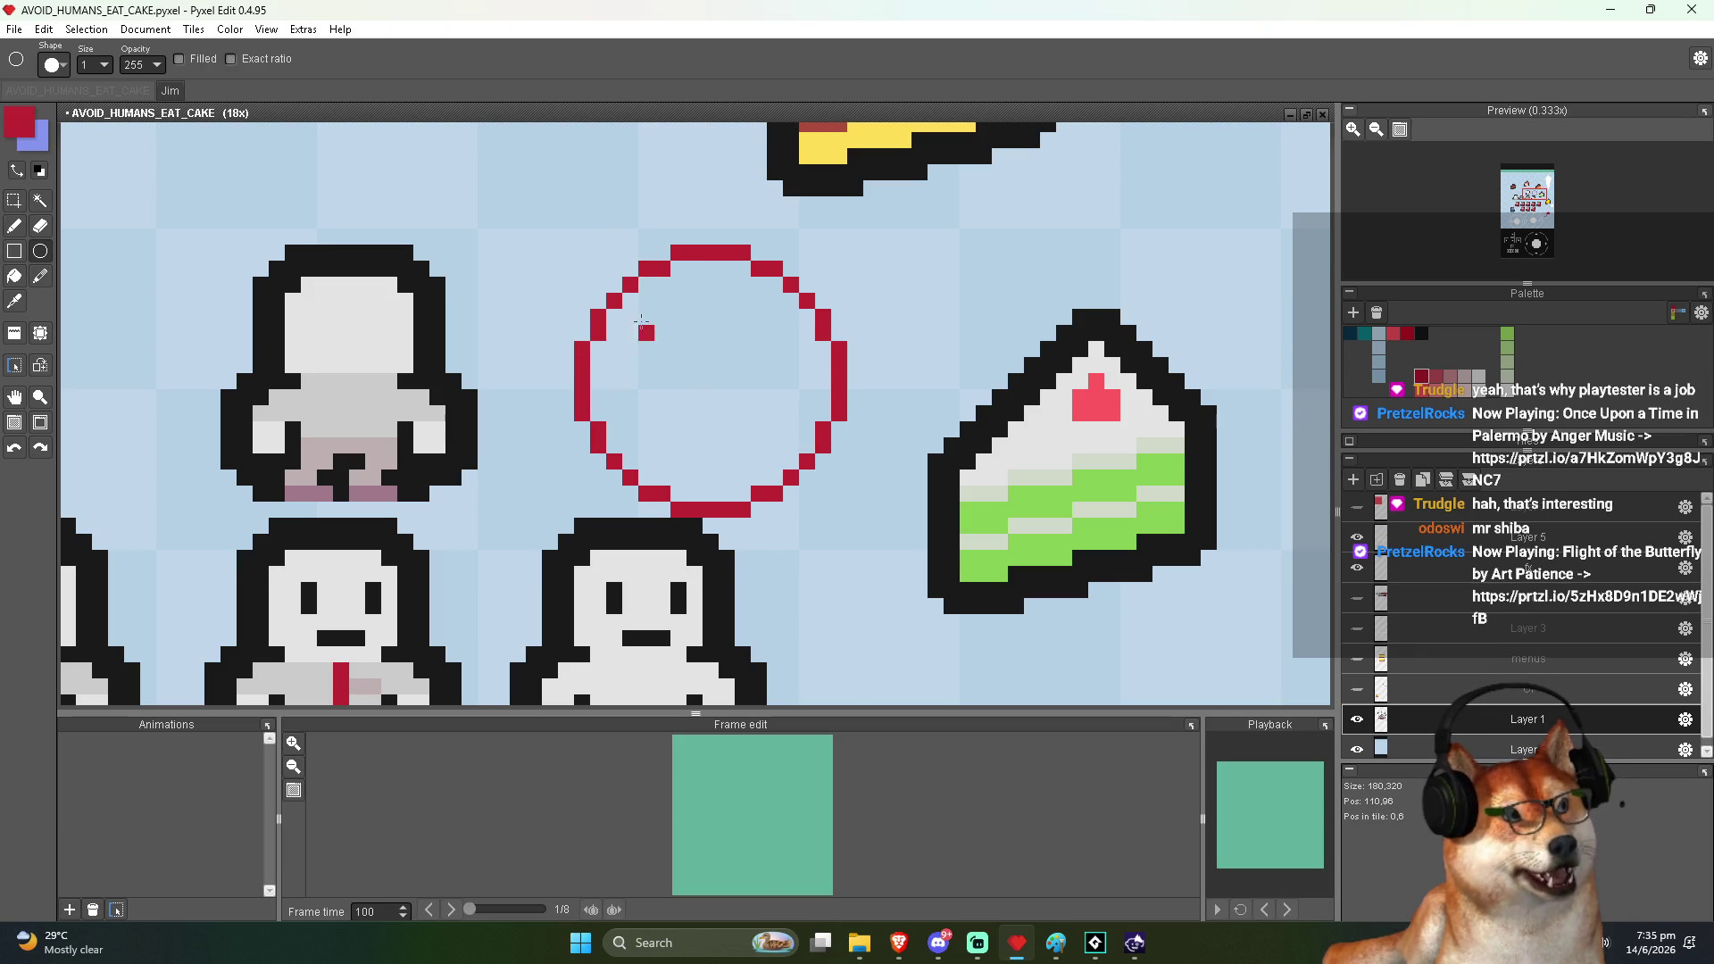
{"action": "key", "text": "ctrl+z"}
{"action": "mouse_move", "coordinate": [548, 230]}
{"action": "left_mouse_down"}
{"action": "mouse_move", "coordinate": [775, 483]}
{"action": "mouse_move", "coordinate": [830, 507]}
{"action": "left_mouse_up"}
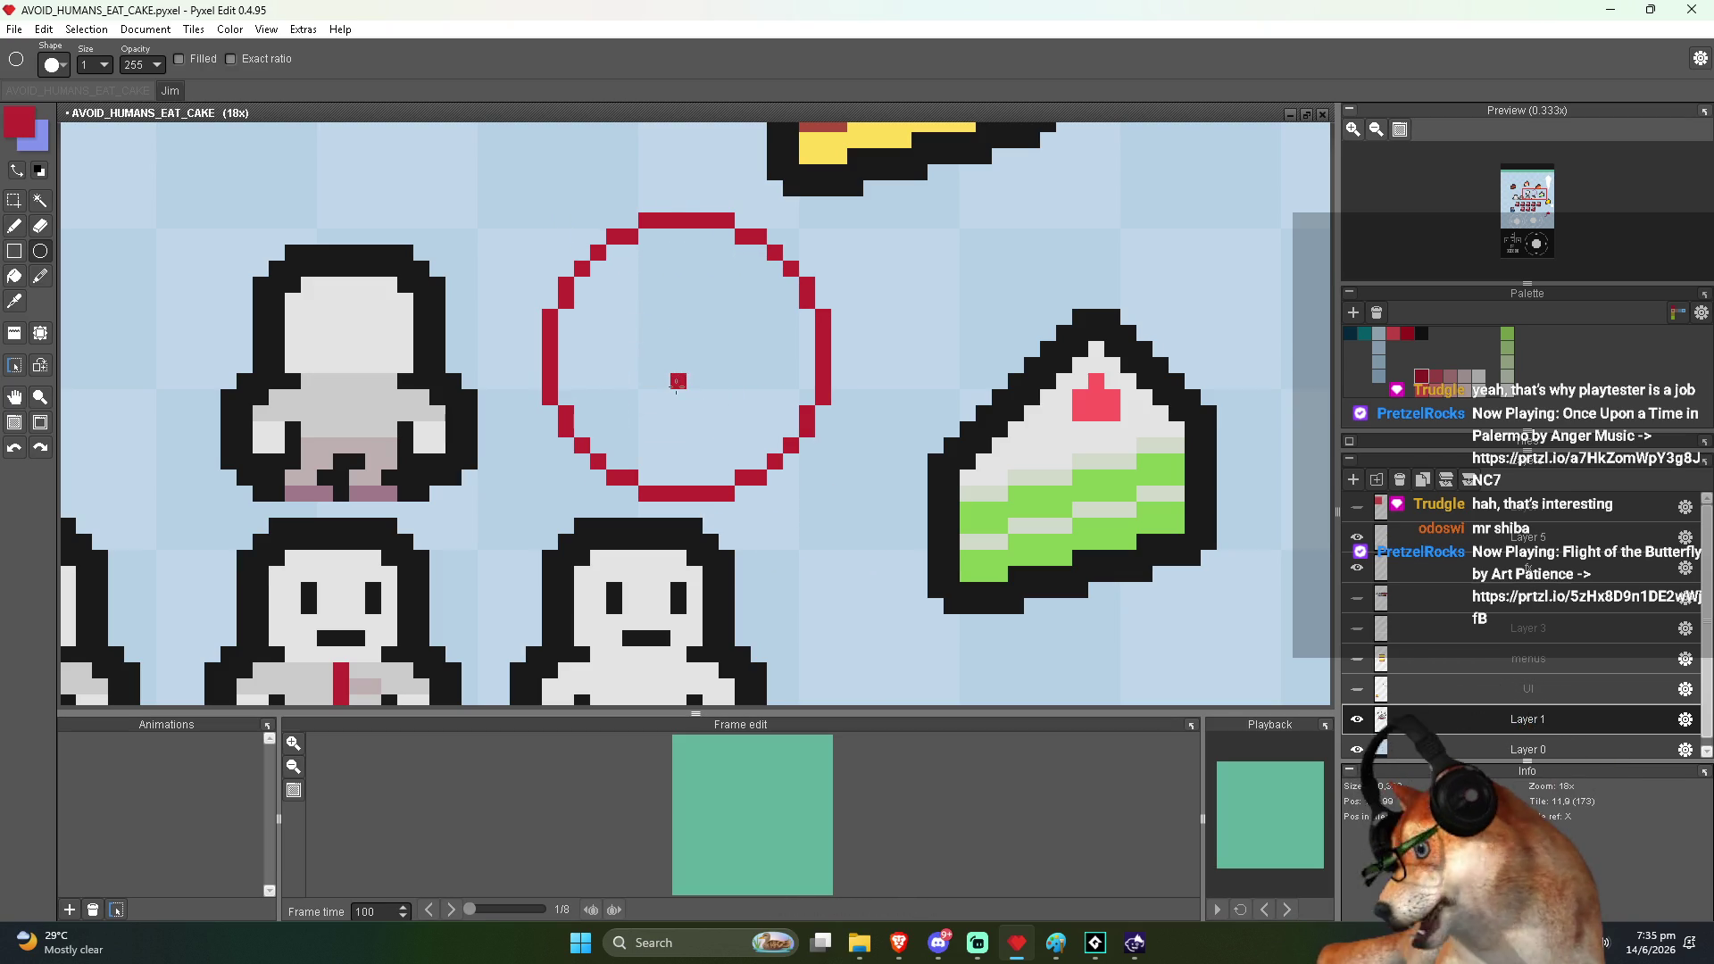
Fill the circle with solid red and return to GameMaker's code
{"action": "key", "text": "f"}
{"action": "left_click", "coordinate": [680, 379]}
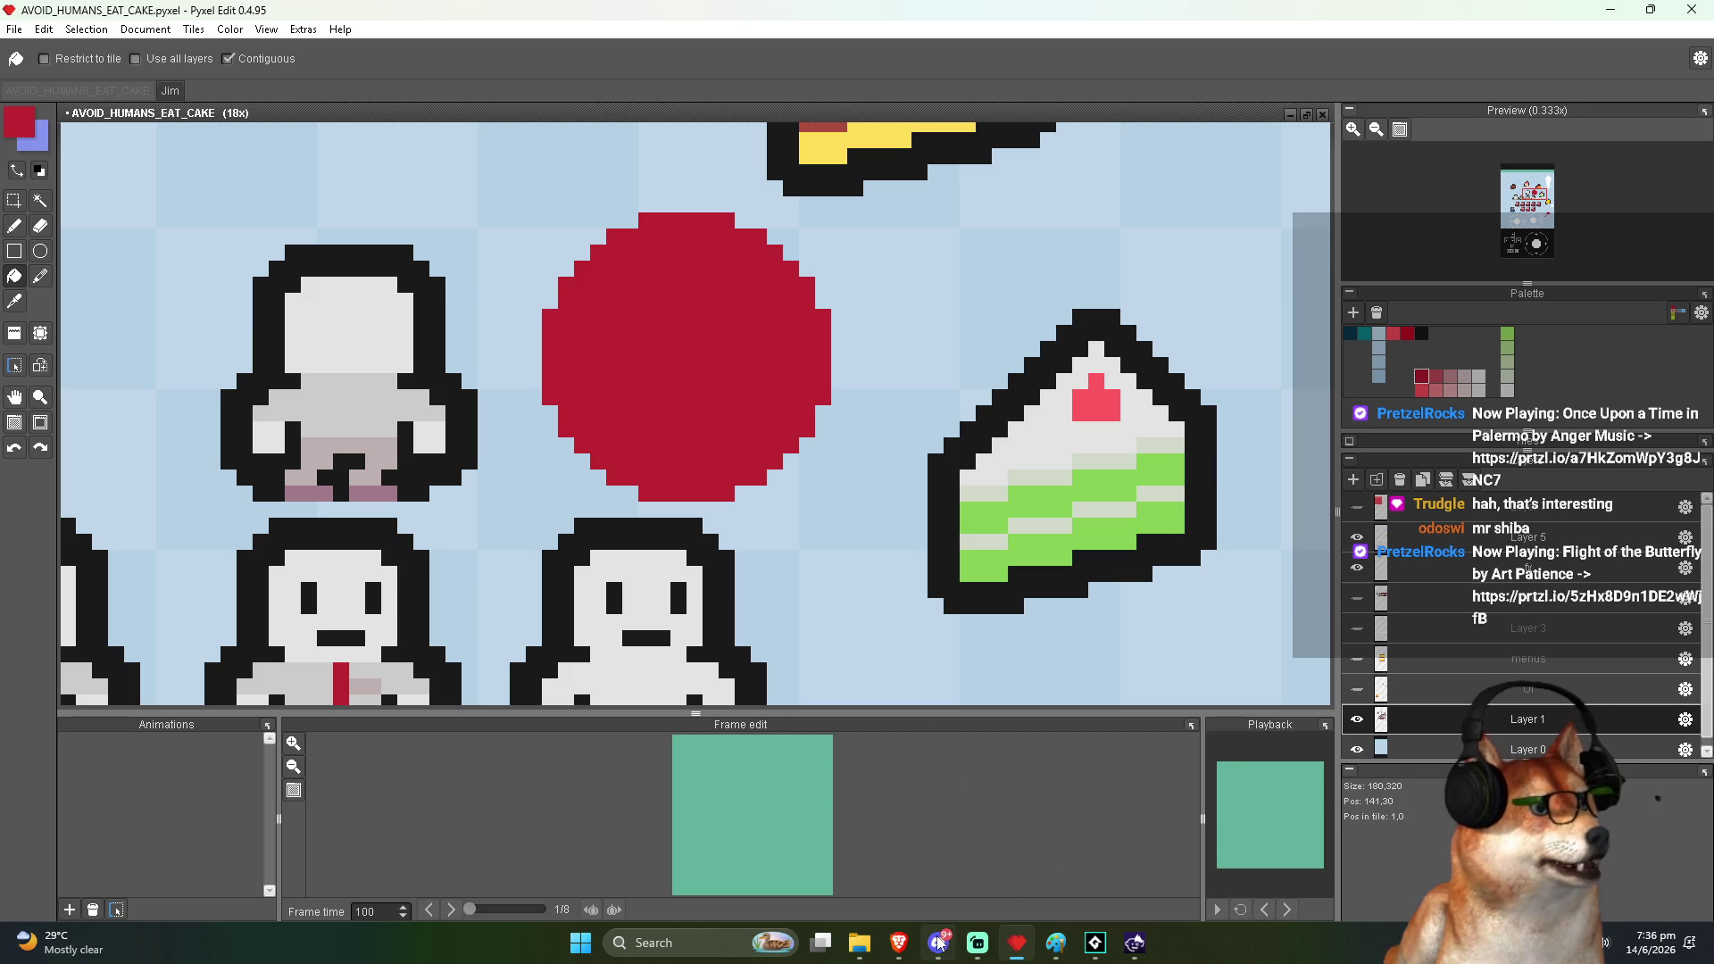
{"action": "left_click", "coordinate": [1095, 941]}
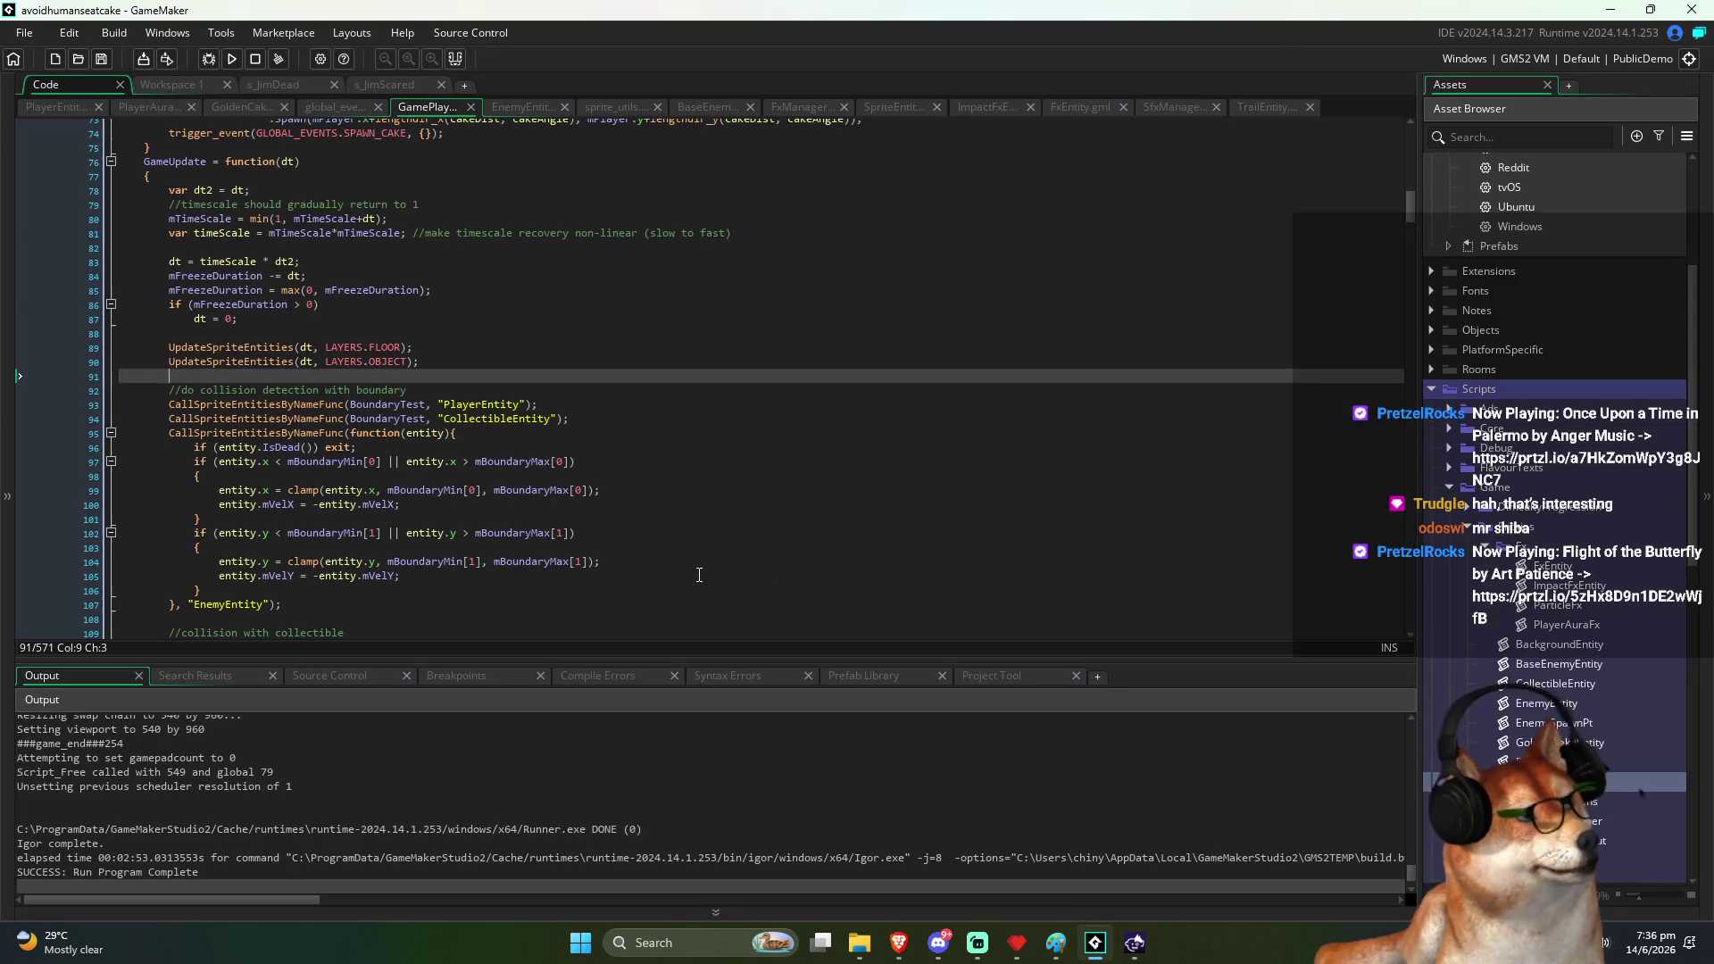
Change PlayerAuraFx's particle upward speed from dt * 24 to dt * 18 and run the game
{"action": "left_click", "coordinate": [623, 406]}
{"action": "scroll", "coordinate": [478, 440], "scroll_direction": "down", "scroll_amount": 3}
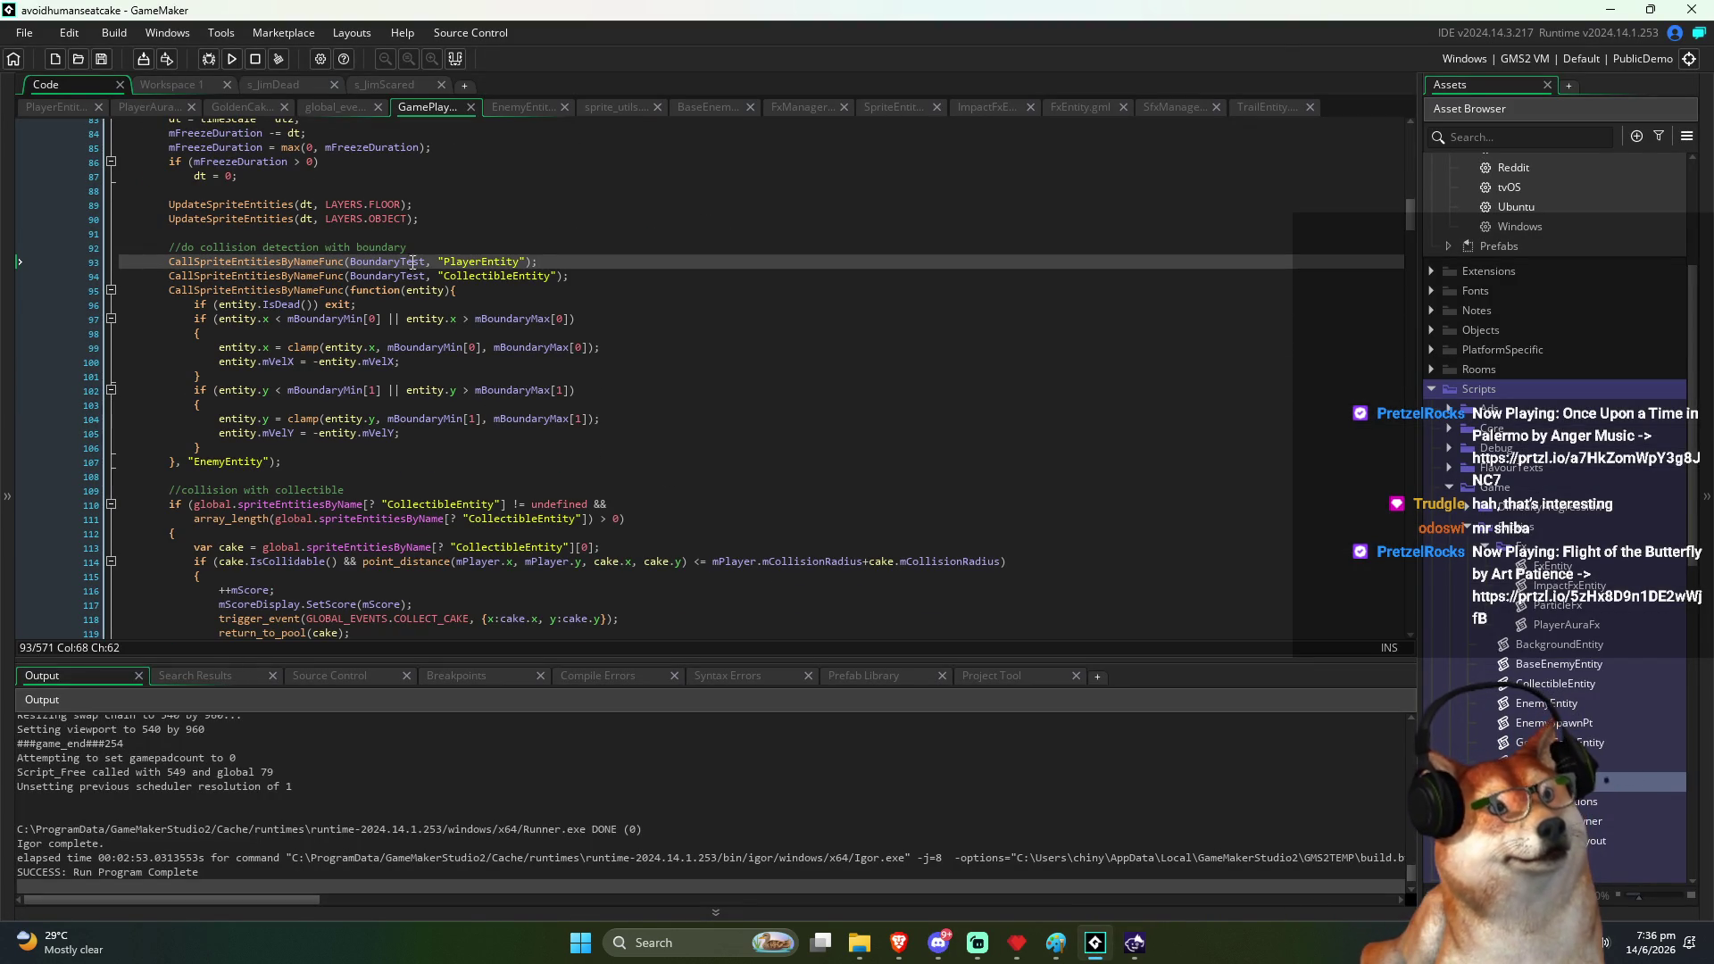
{"action": "left_click", "coordinate": [149, 107]}
{"action": "left_click", "coordinate": [431, 390]}
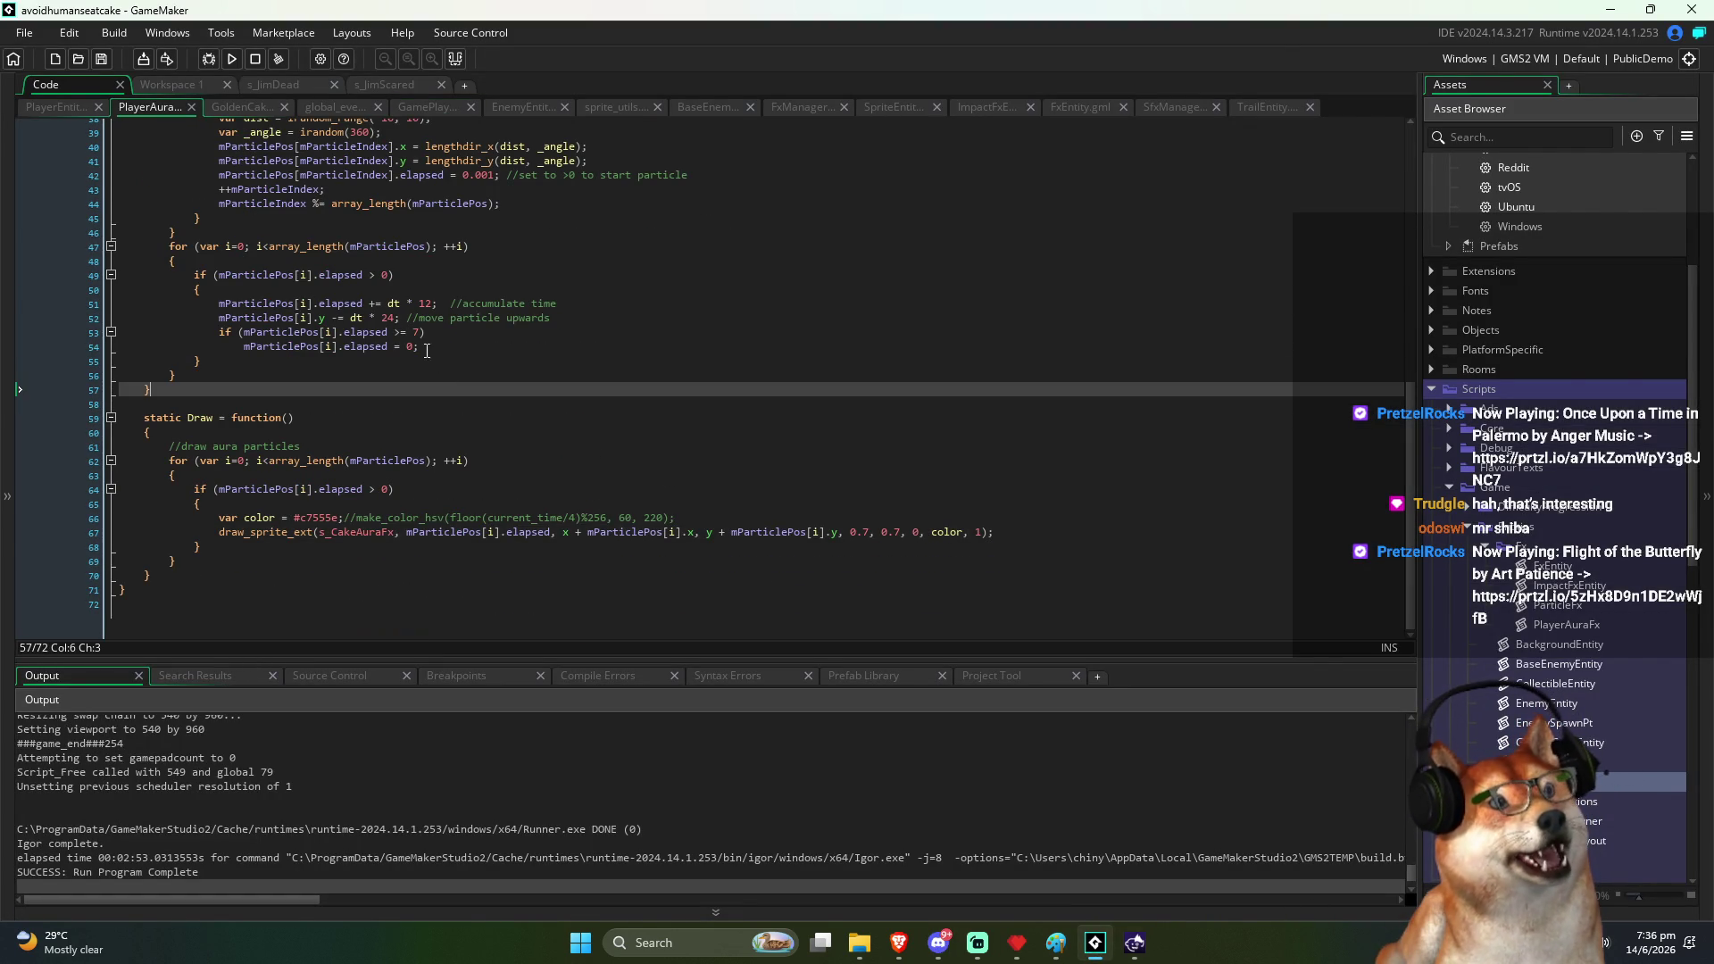
{"action": "double_click", "coordinate": [389, 318]}
{"action": "type", "text": "18"}
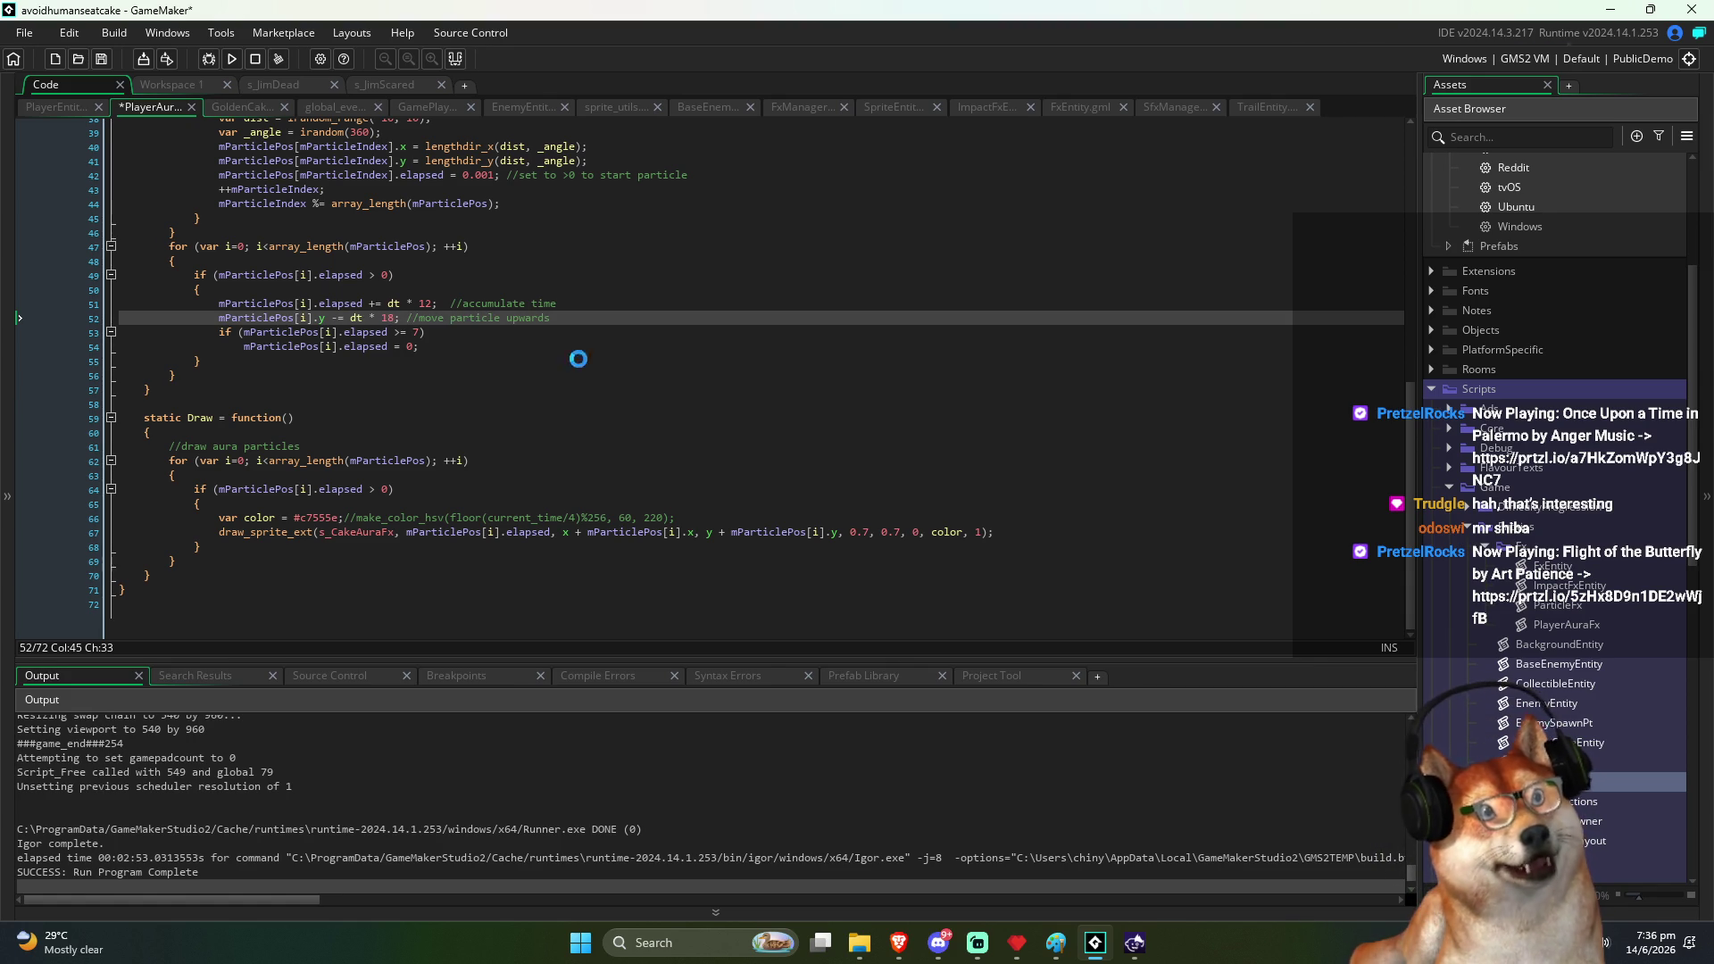
{"action": "left_click", "coordinate": [236, 61]}
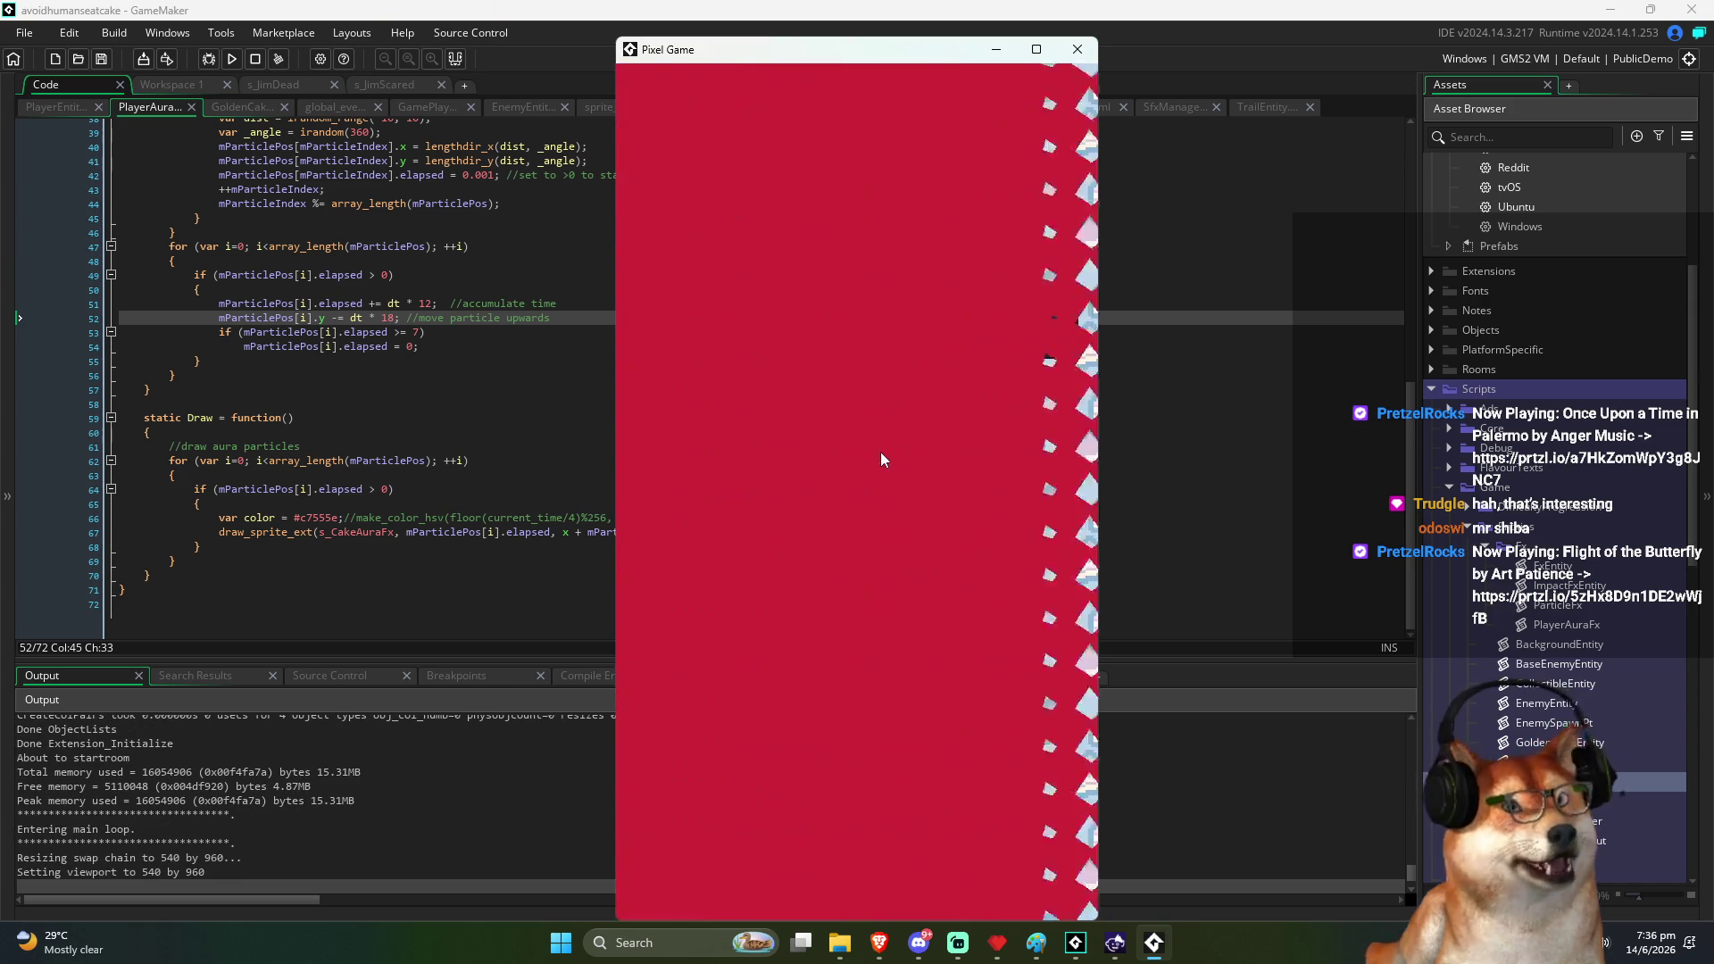
Move the penguin to eat a cake and dash right, close the game, then save and rerun with F5
{"action": "key", "text": "Up"}
{"action": "key", "text": "Right"}
{"action": "key", "text": "Down"}
{"action": "key", "text": "Left"}
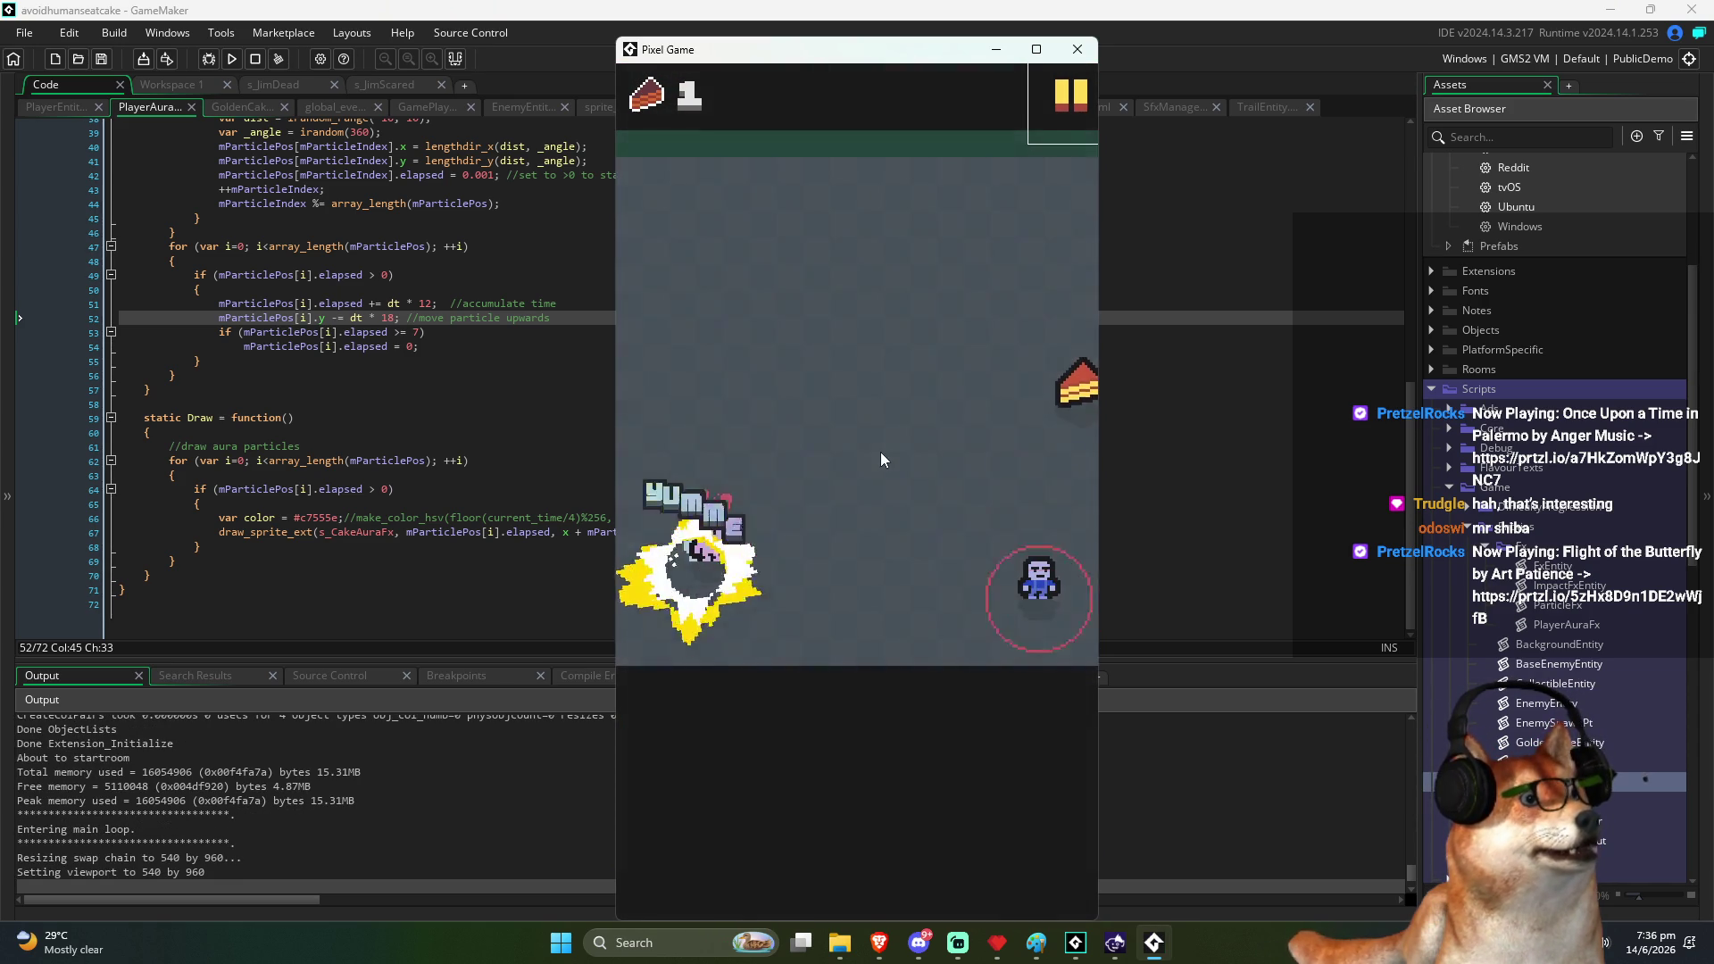
{"action": "key", "text": "Right"}
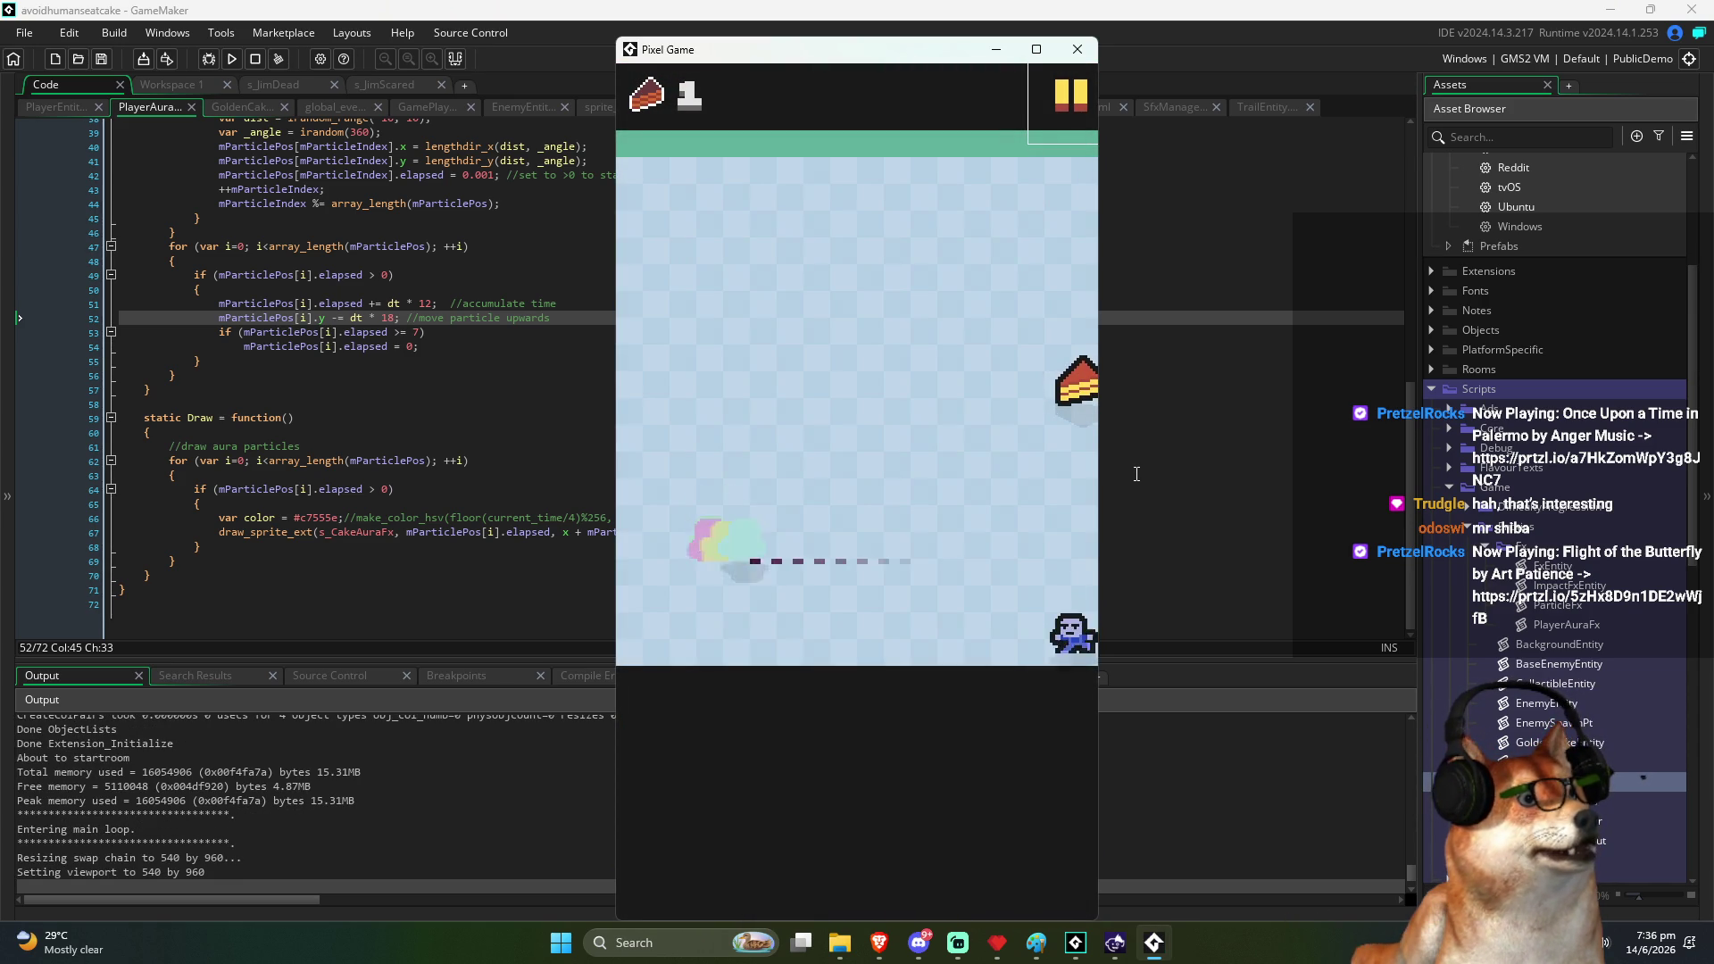
{"action": "left_click", "coordinate": [1075, 48]}
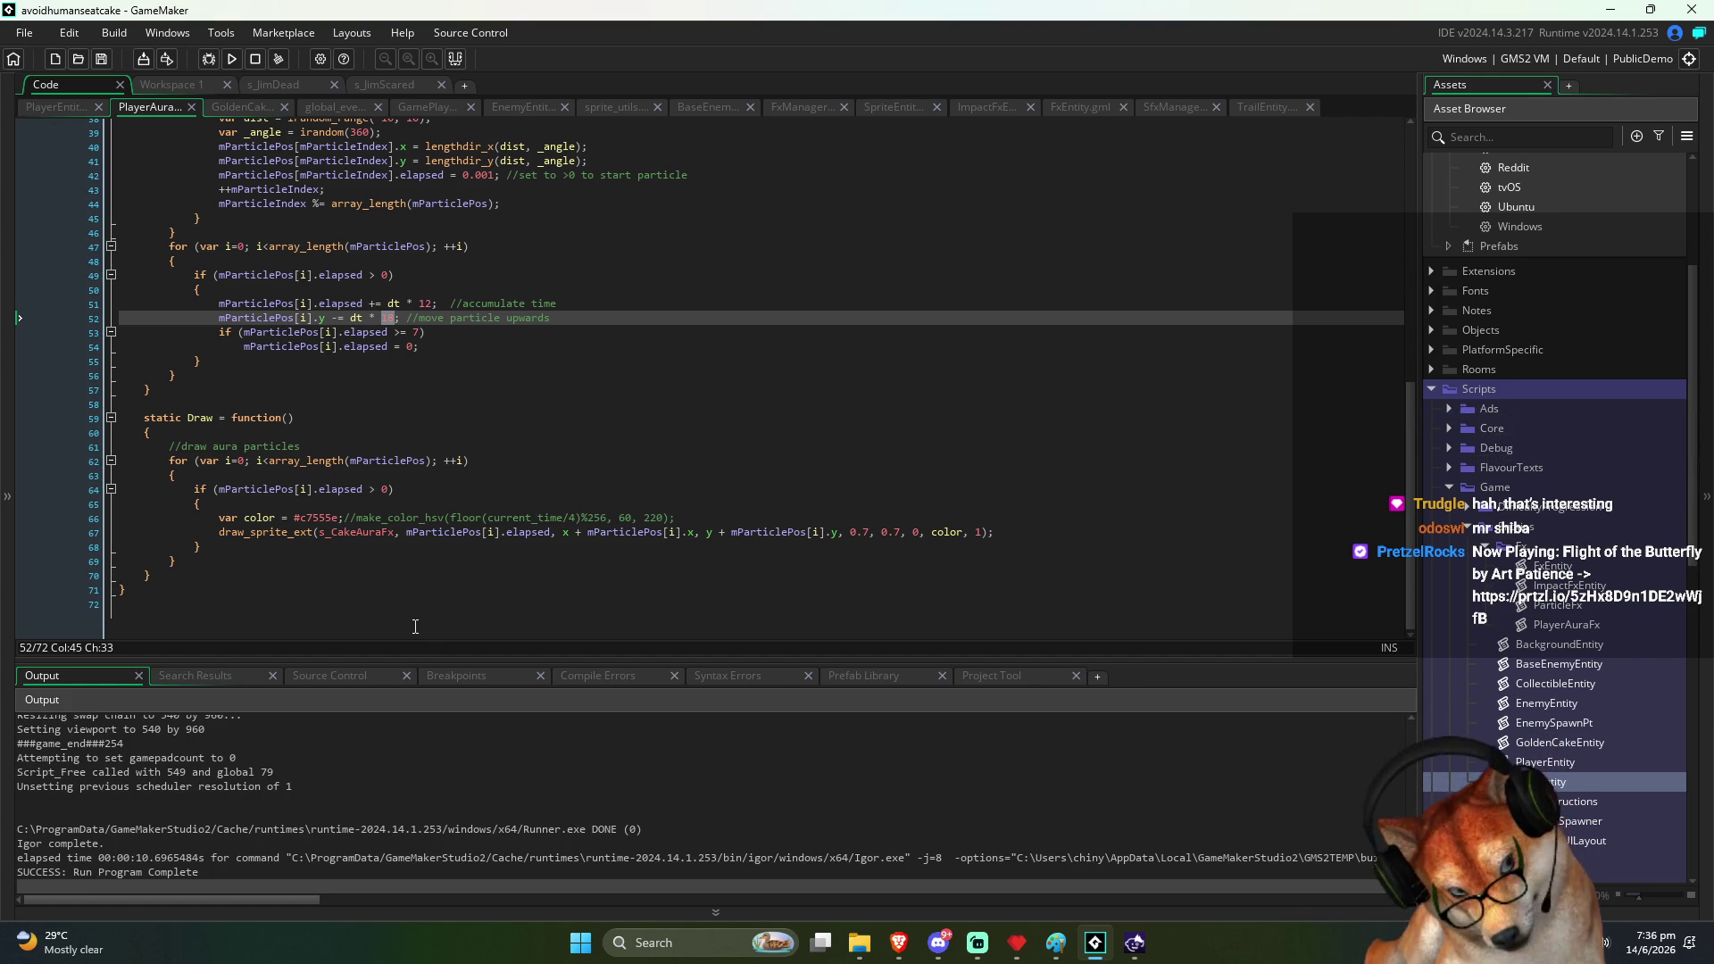
{"action": "key", "text": "F5"}
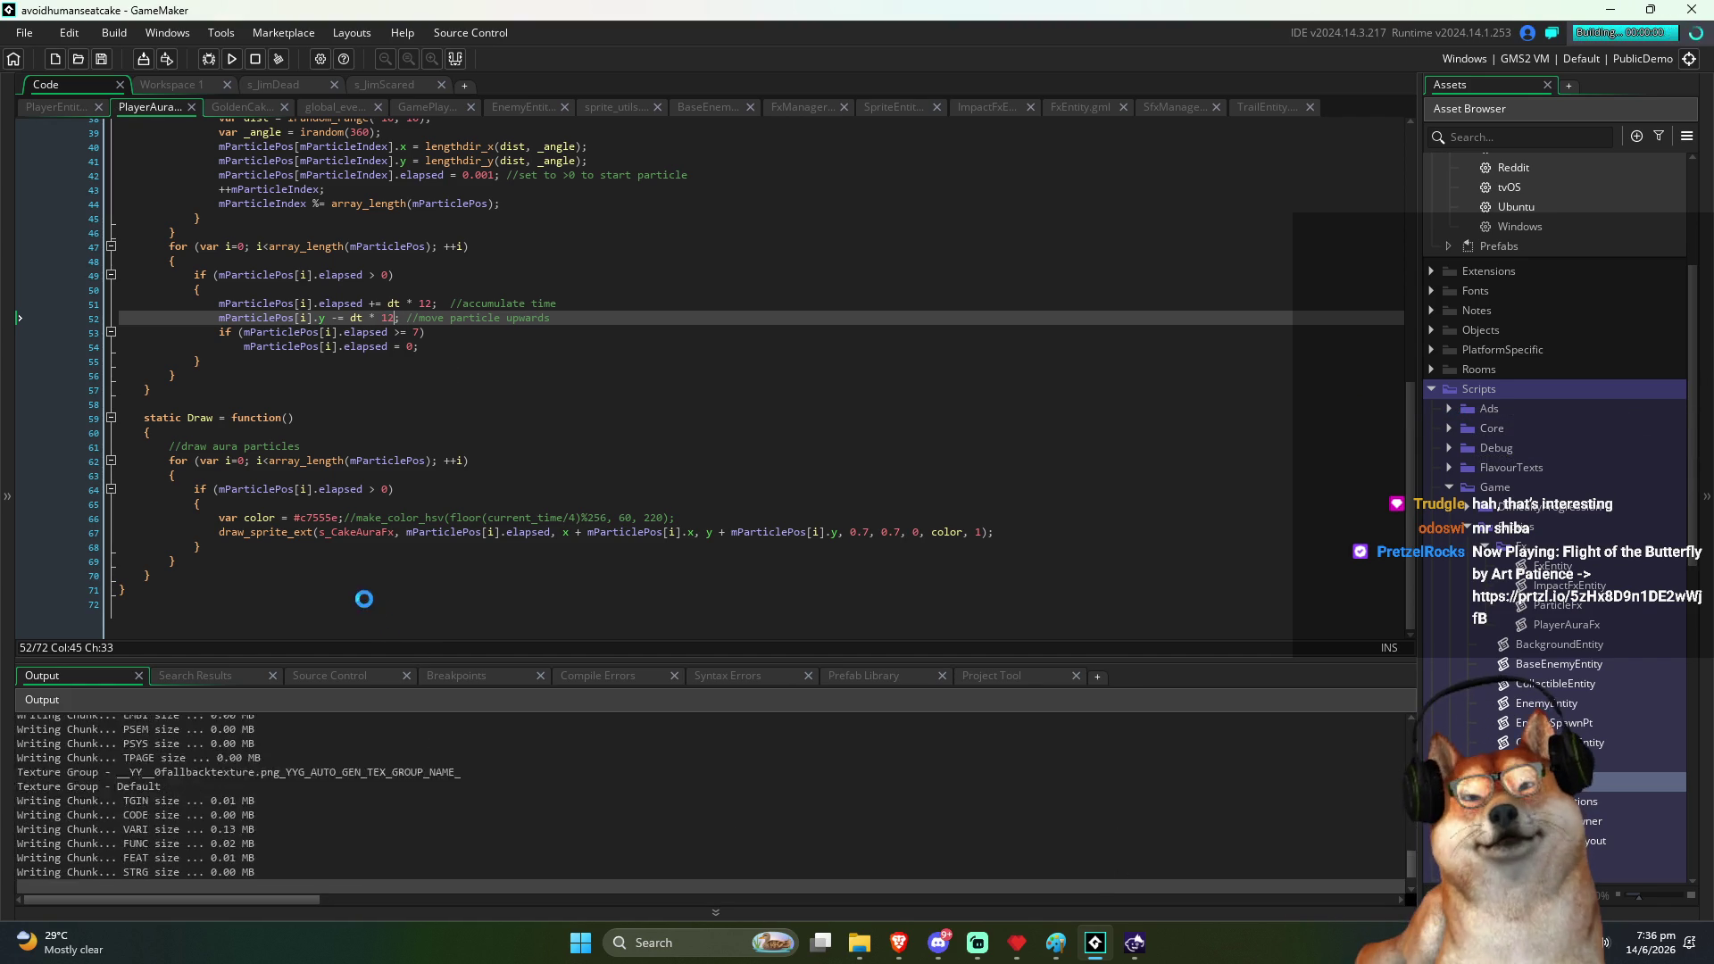
Start a round, steer the penguin toward the golden cake, then pause the game
{"action": "left_click", "coordinate": [747, 525]}
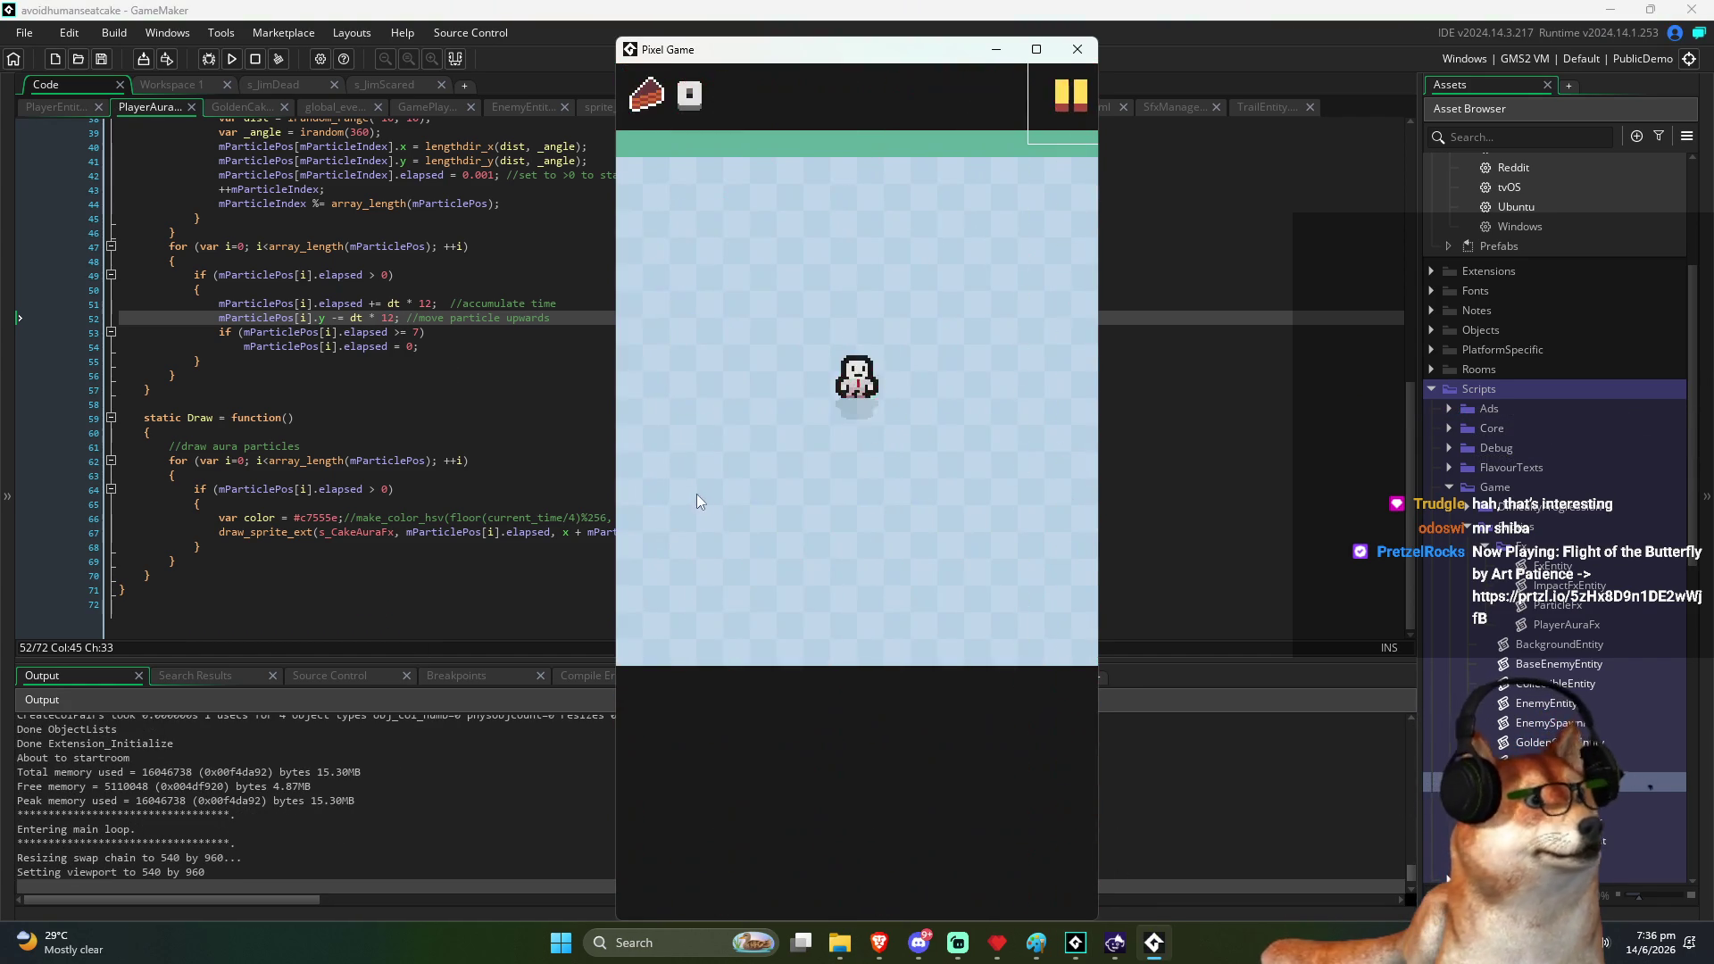
{"action": "left_click_drag", "start_coordinate": [811, 531], "coordinate": [1044, 597]}
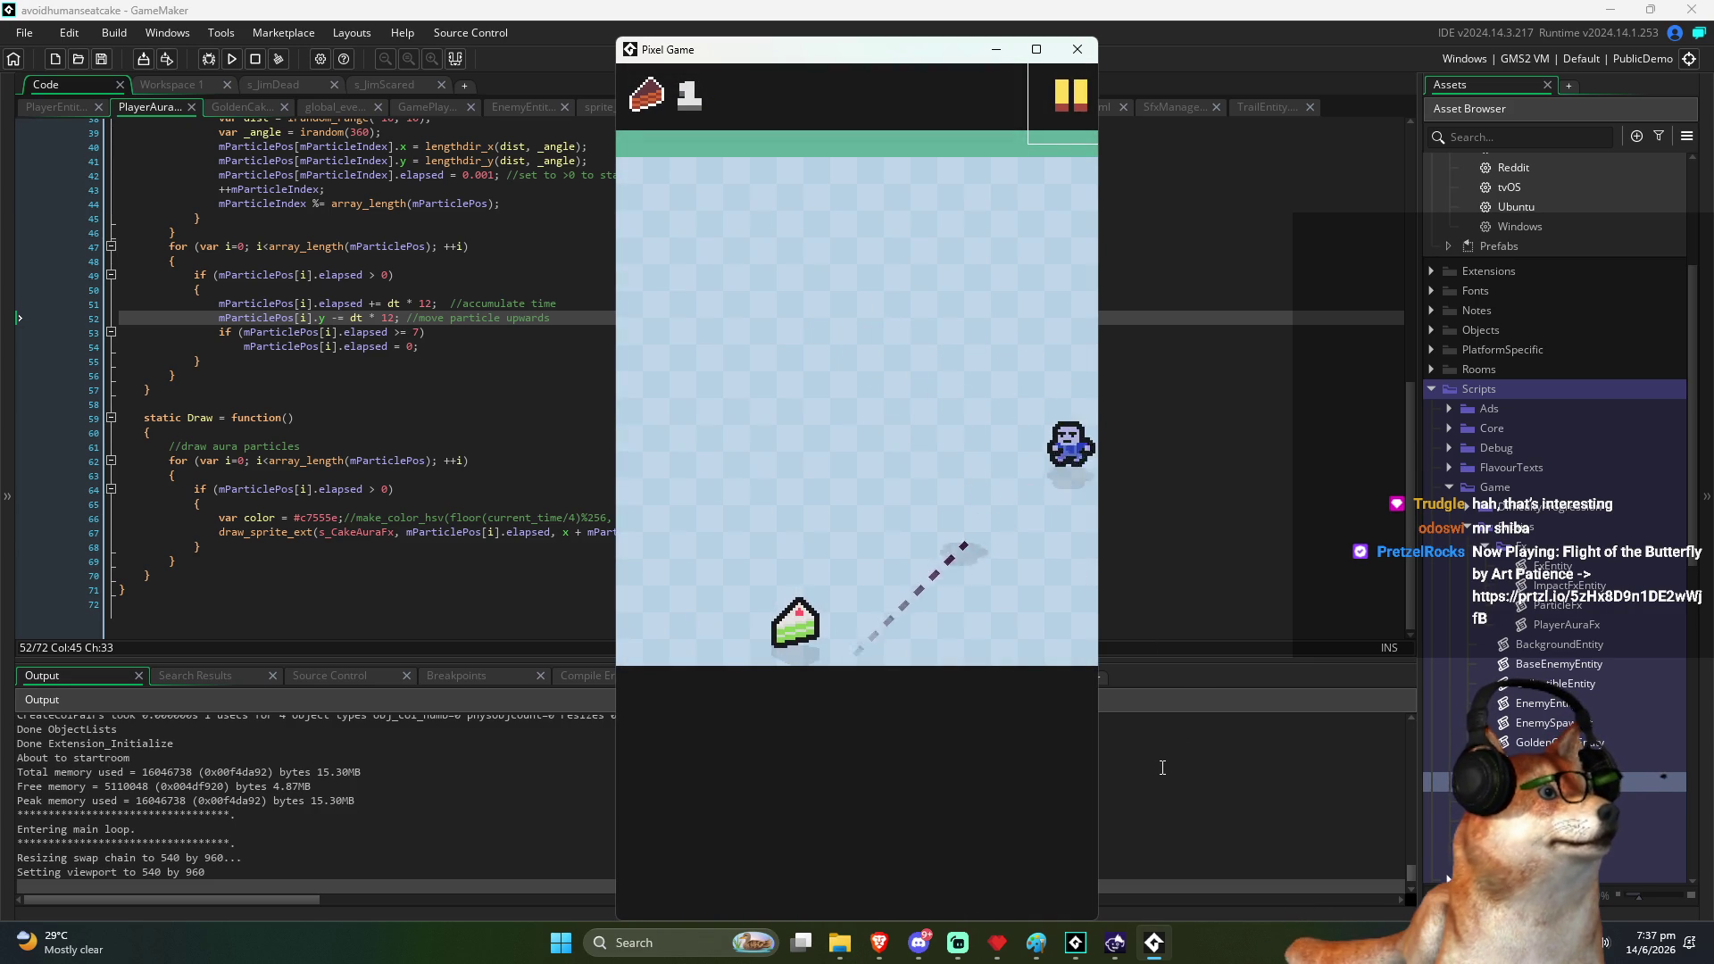
{"action": "left_click", "coordinate": [1073, 98]}
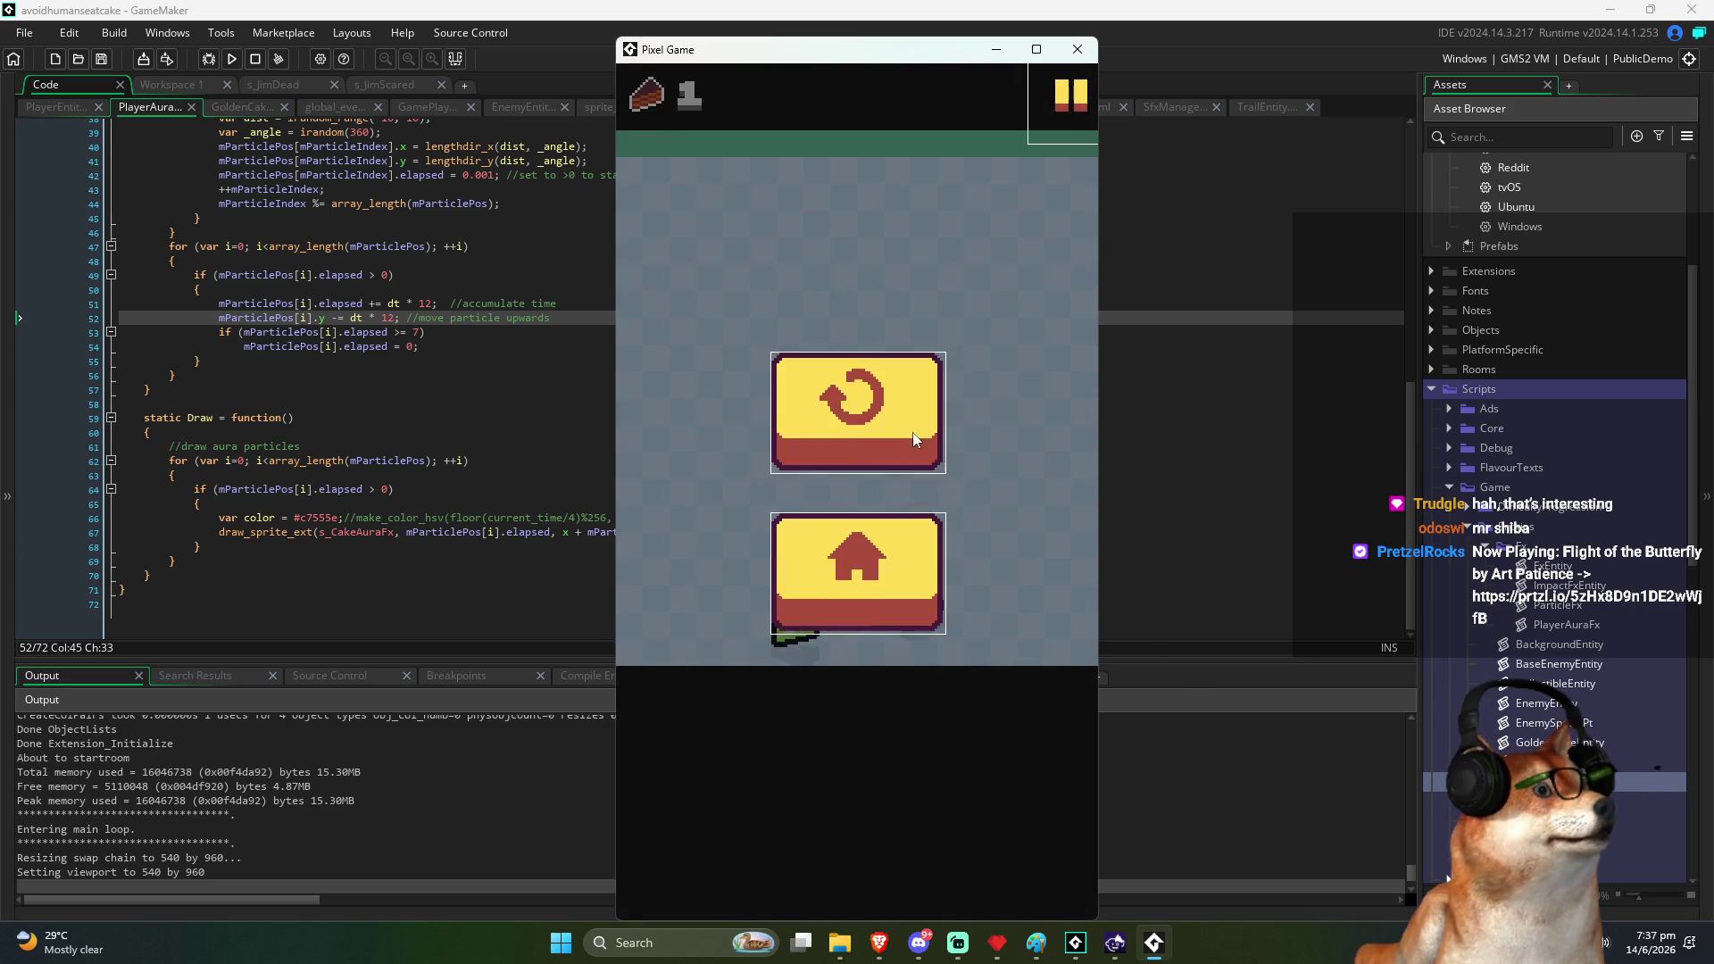
Restart and play a full round to game over at 25 cakes, then shift the game window up-left
{"action": "left_click", "coordinate": [853, 397]}
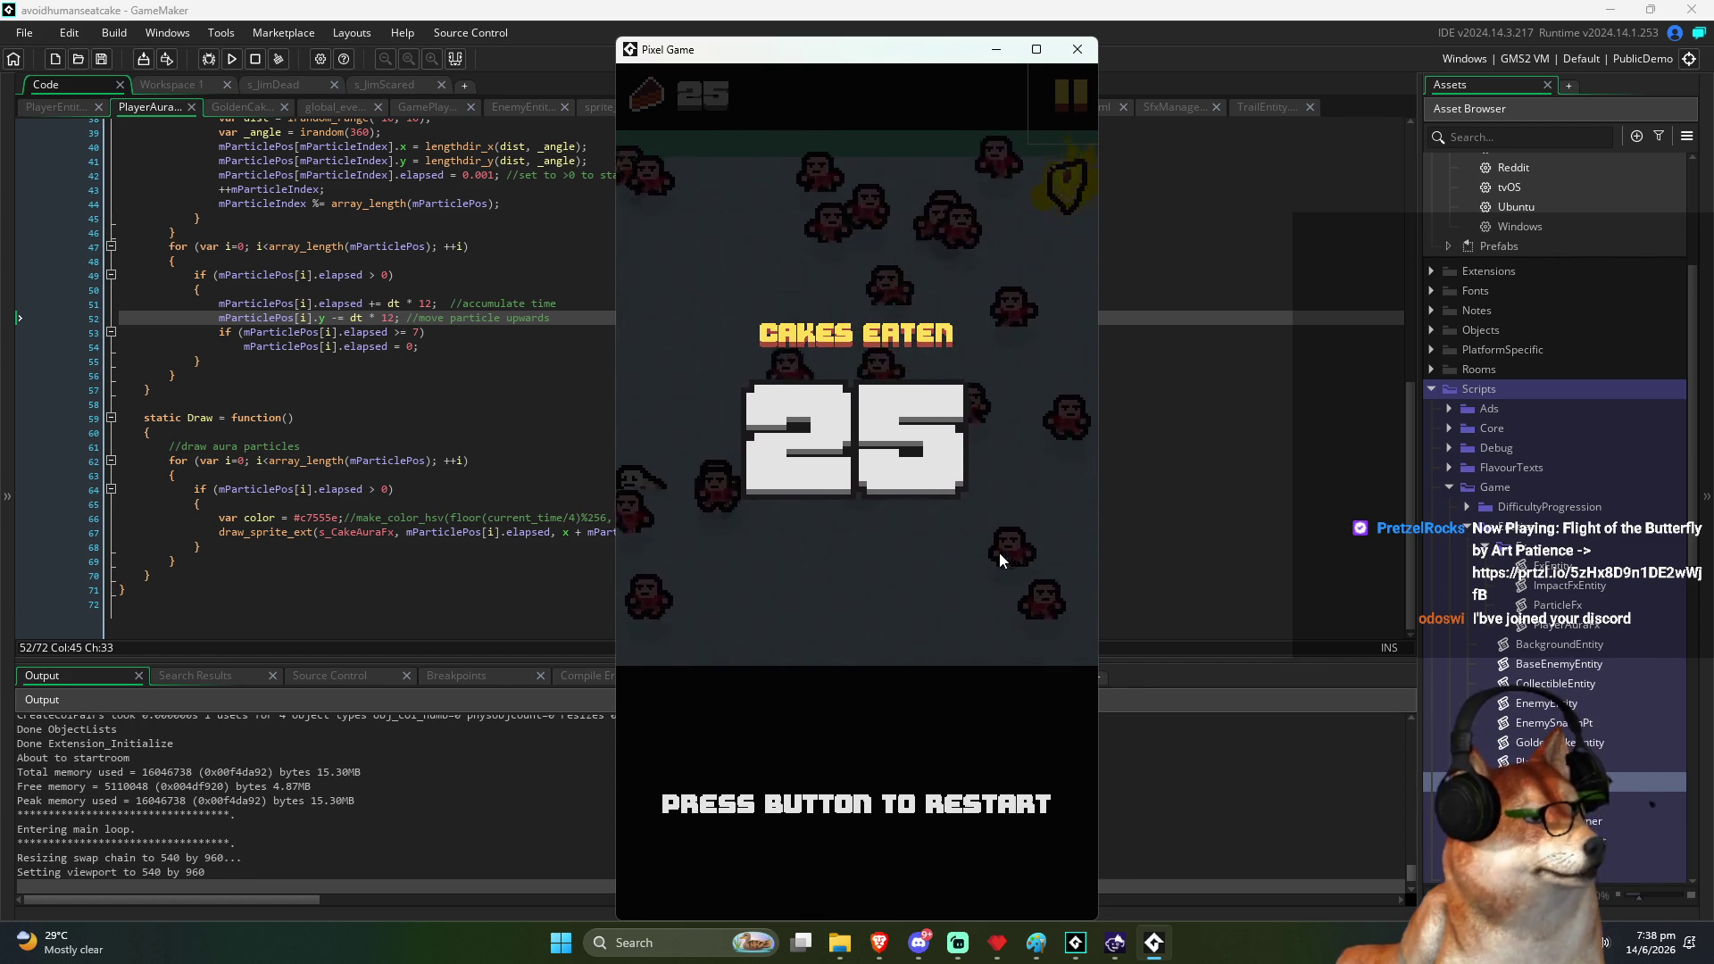
{"action": "left_click_drag", "start_coordinate": [832, 57], "coordinate": [814, 38]}
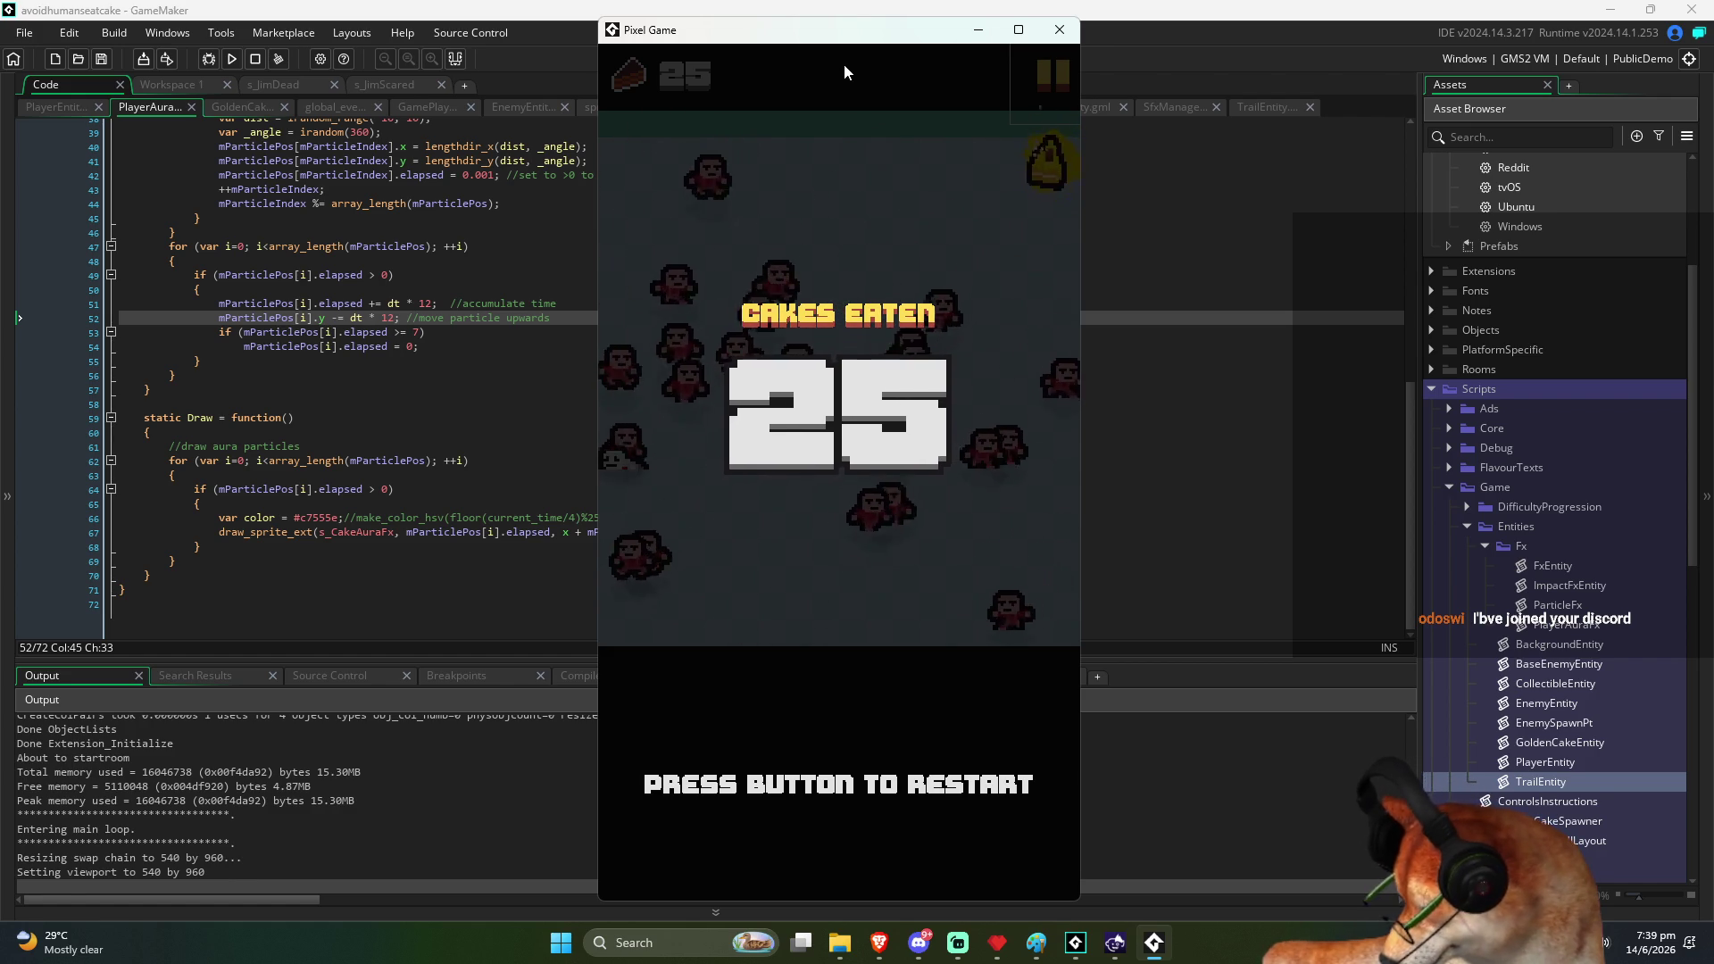
Nudge the game window up, restart with Space, and play until game over at 4 cakes
{"action": "left_click_drag", "start_coordinate": [808, 41], "coordinate": [808, 34]}
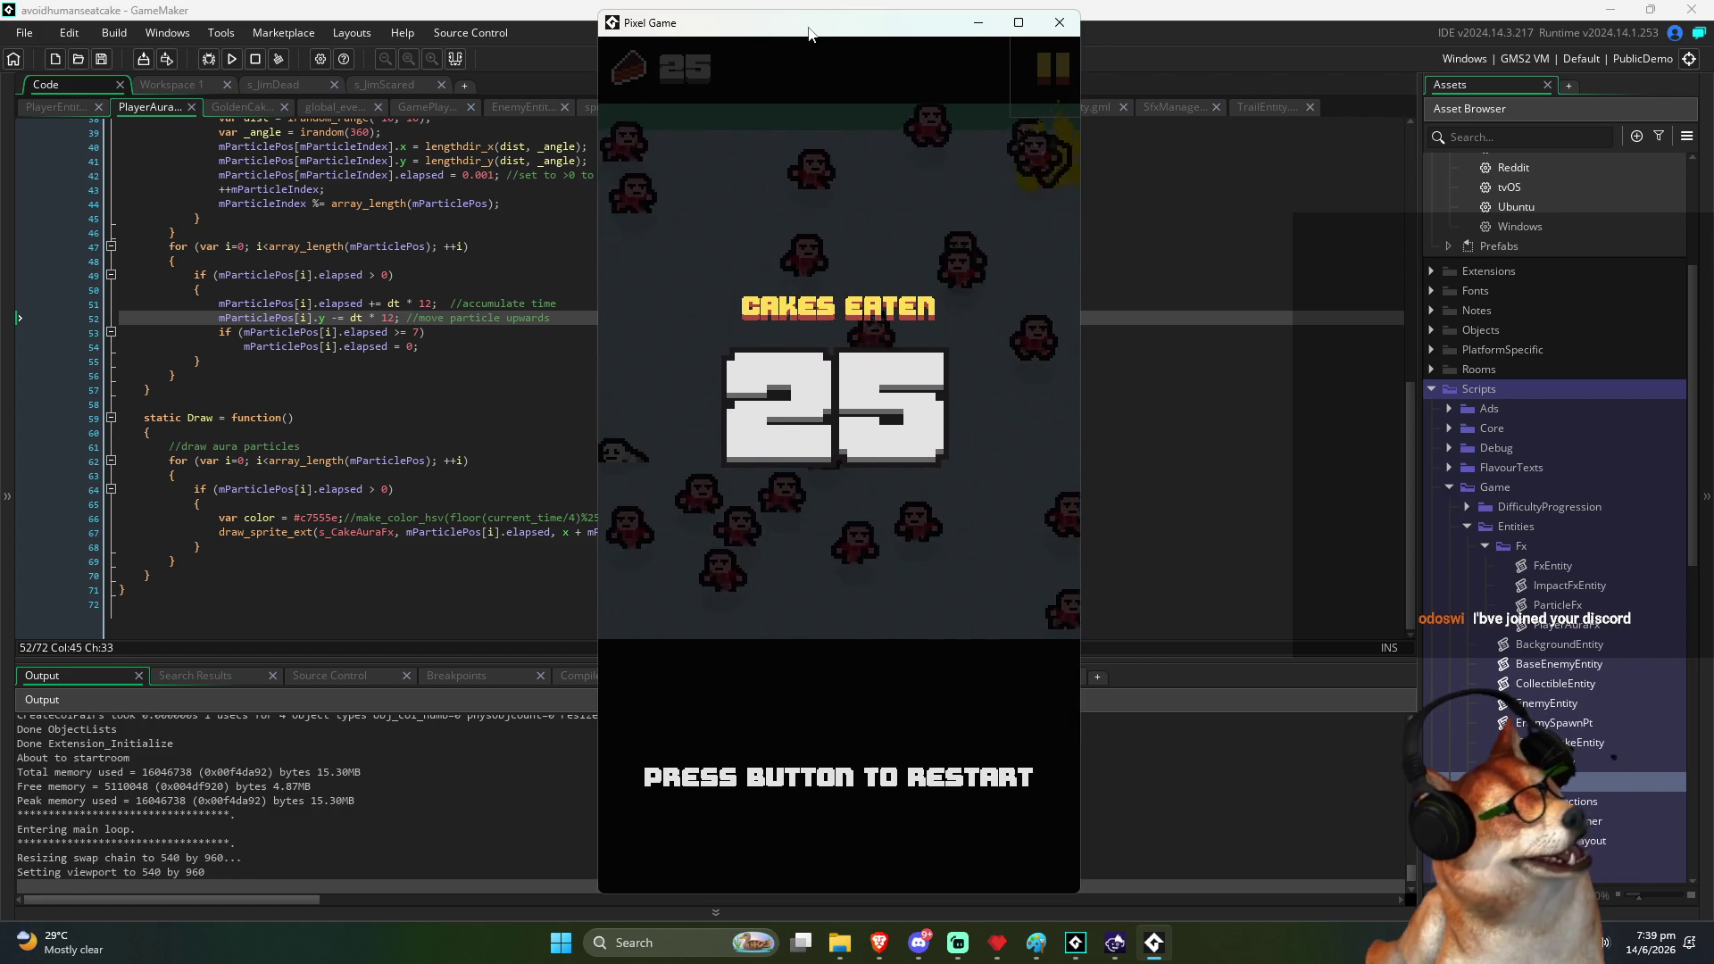
{"action": "key", "text": "space"}
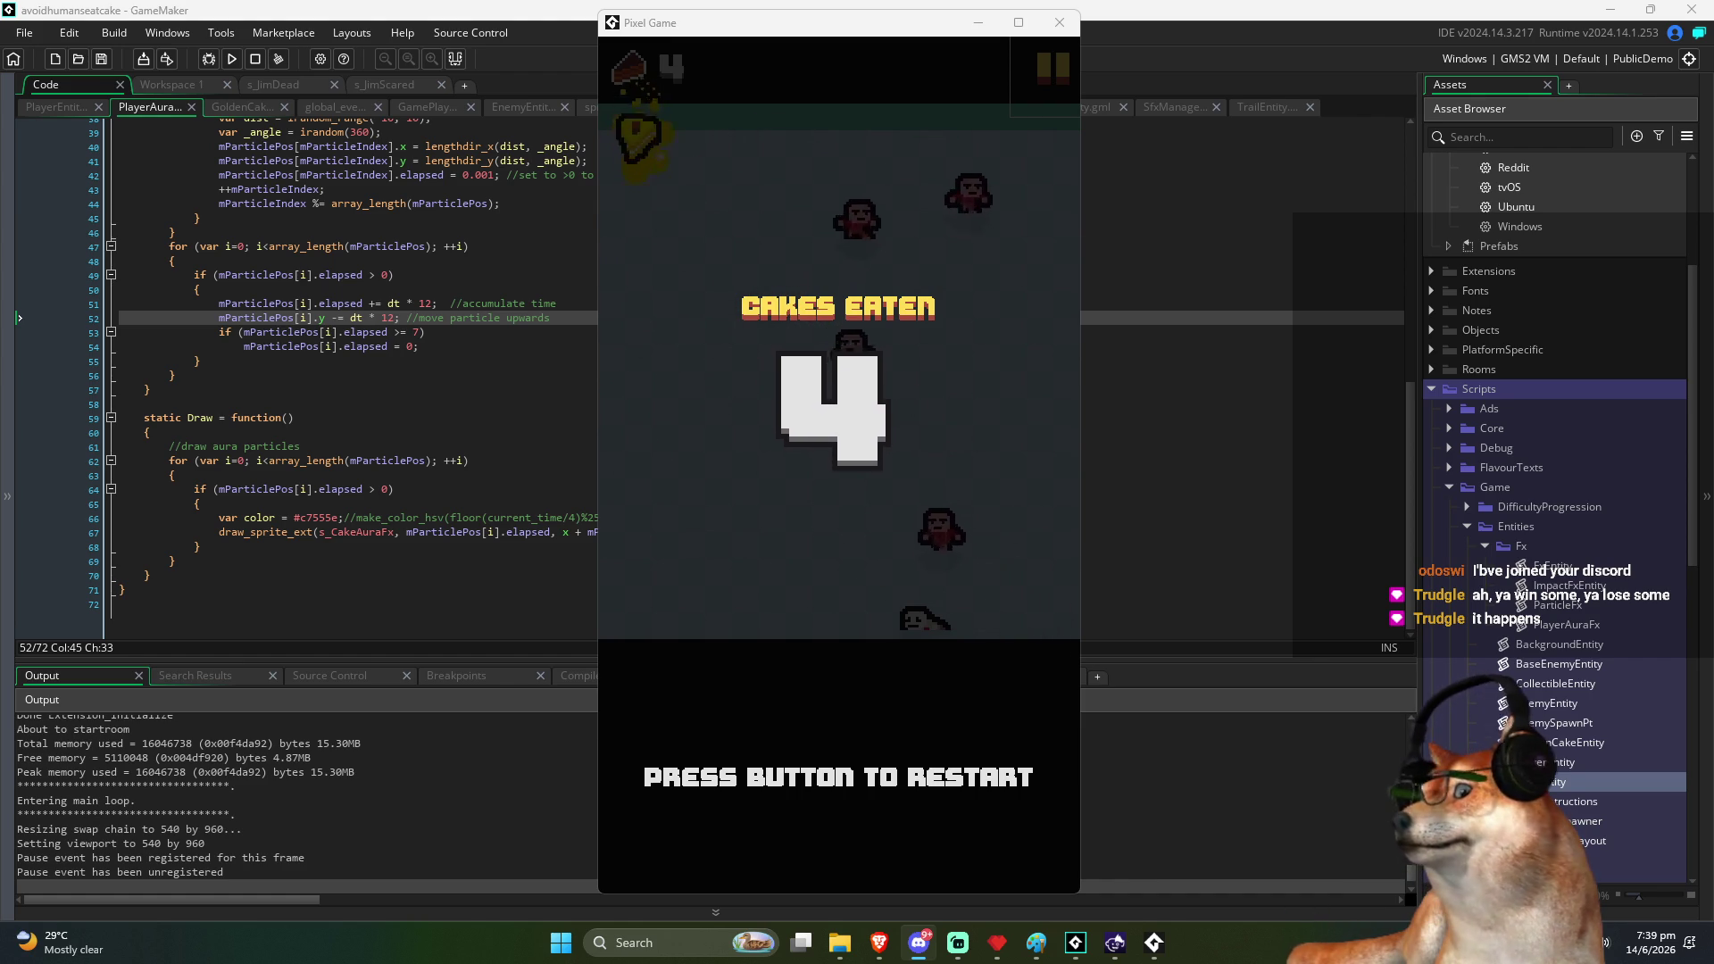
{"action": "left_click", "coordinate": [384, 748]}
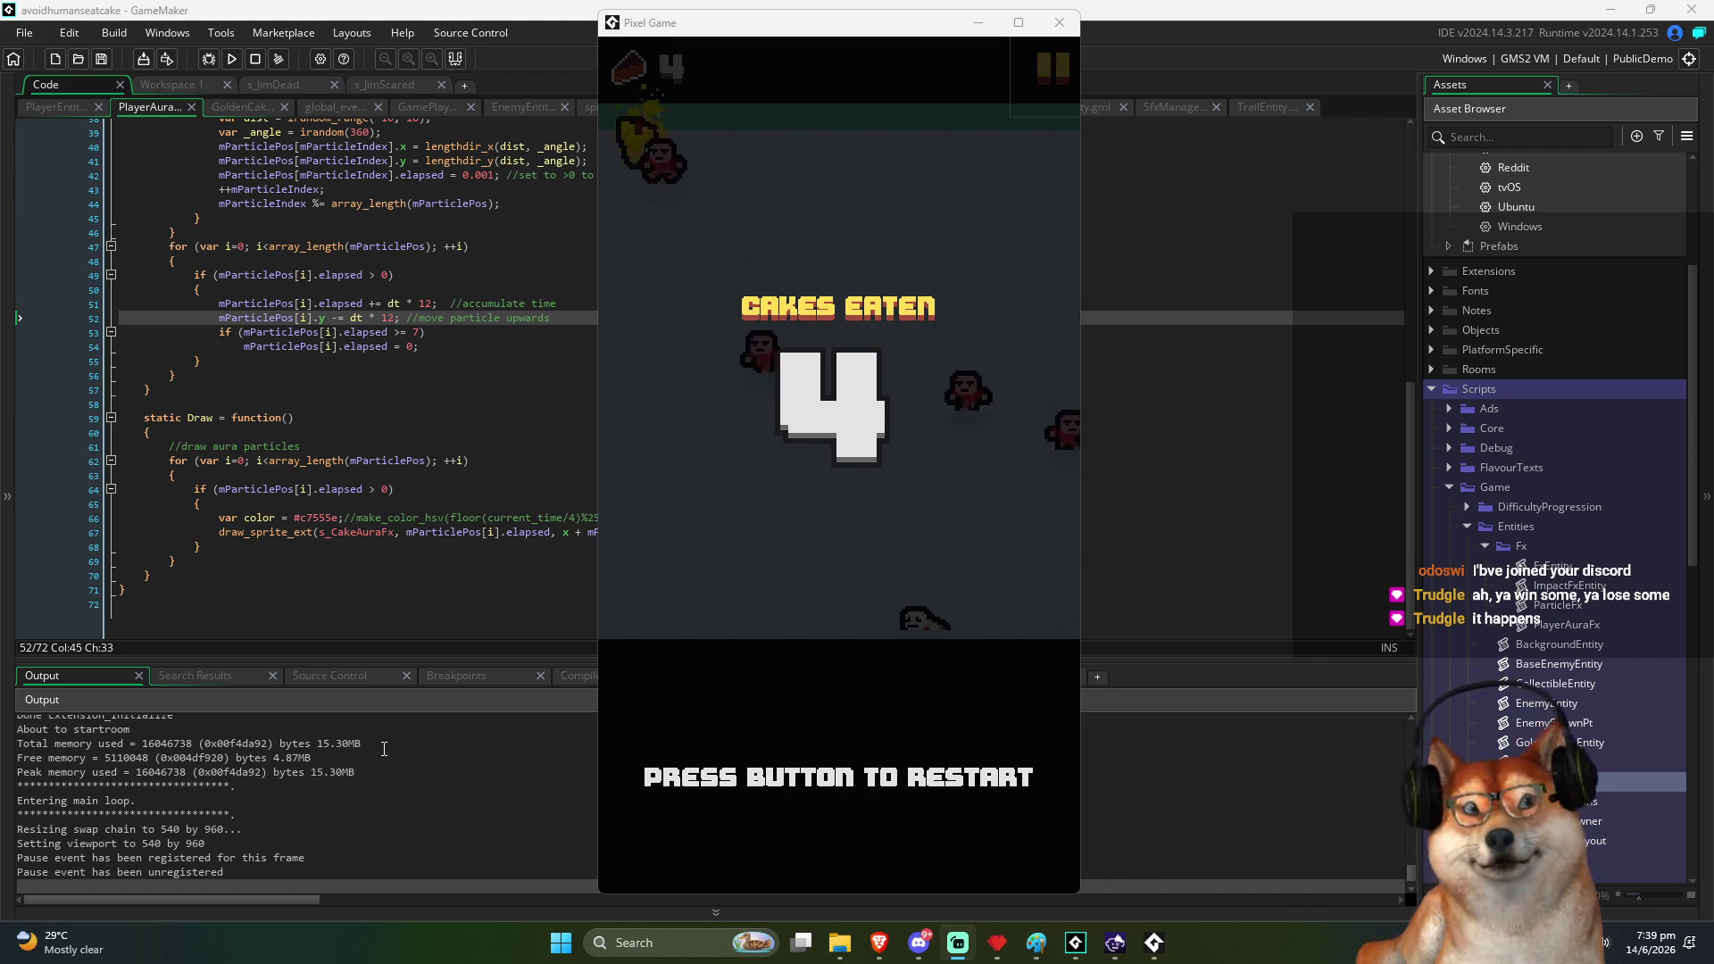
Focus the game window, restart, play to game over at 9 cakes, then begin a fresh round
{"action": "left_click", "coordinate": [861, 27]}
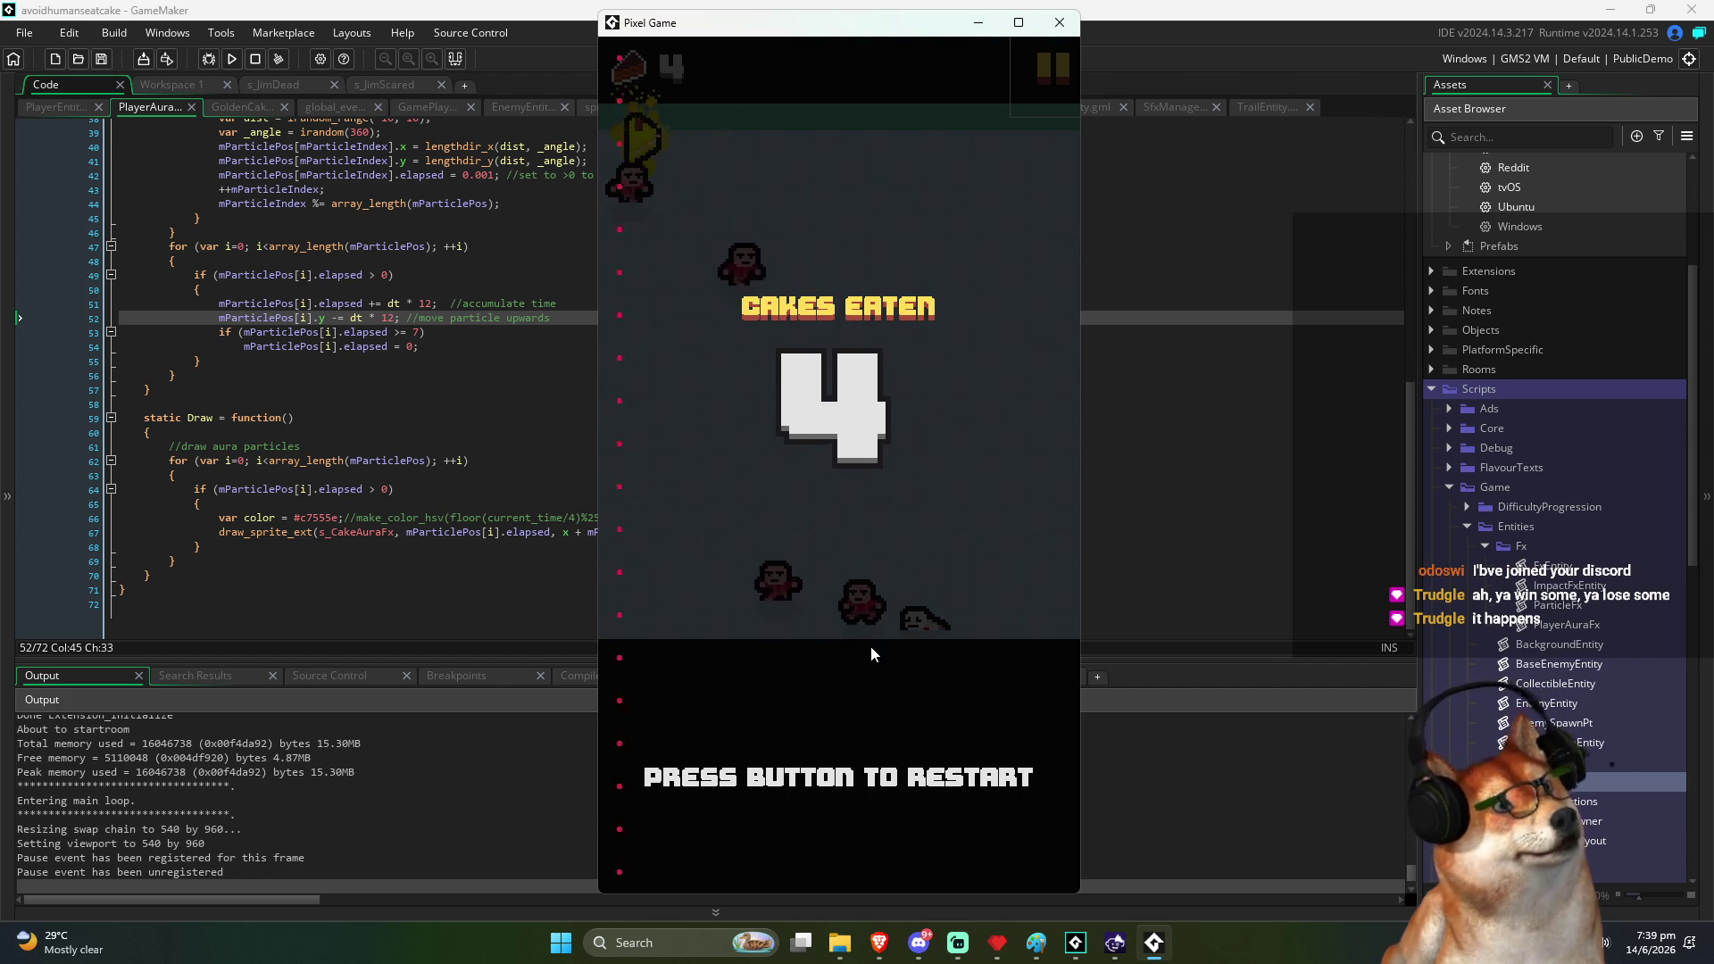
{"action": "left_click", "coordinate": [871, 653]}
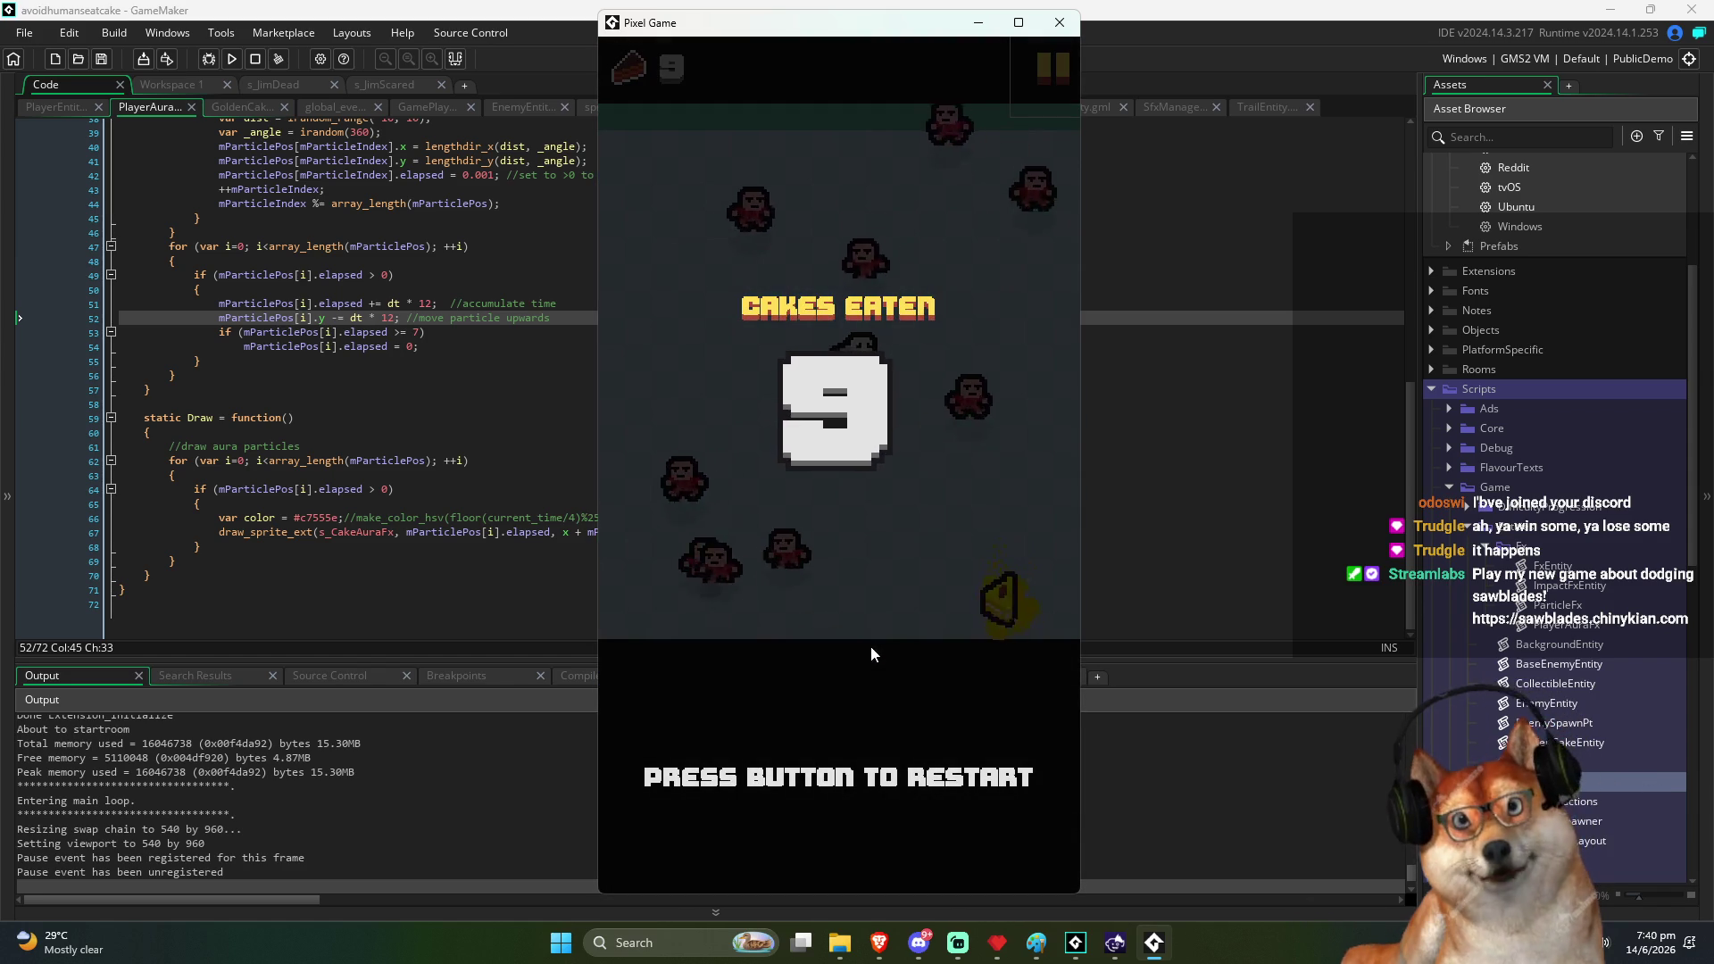
{"action": "left_click", "coordinate": [870, 646]}
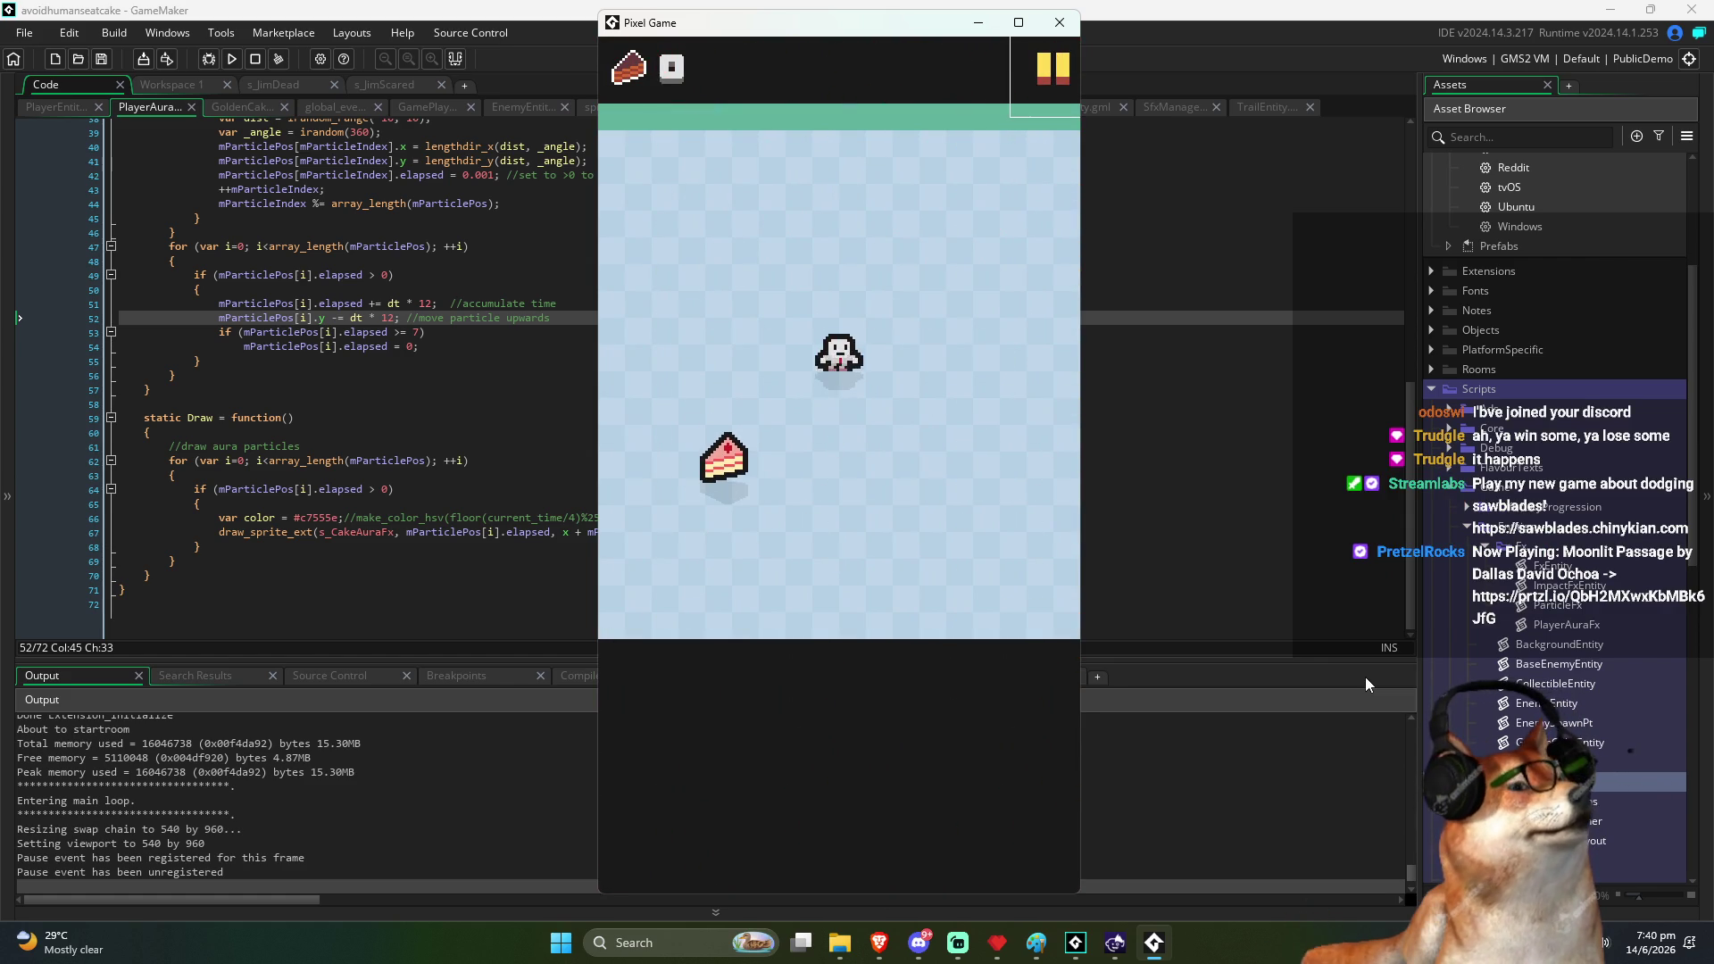
Dash and steer the penguin with the joystick to collect cakes until the round ends
{"action": "key", "text": "space"}
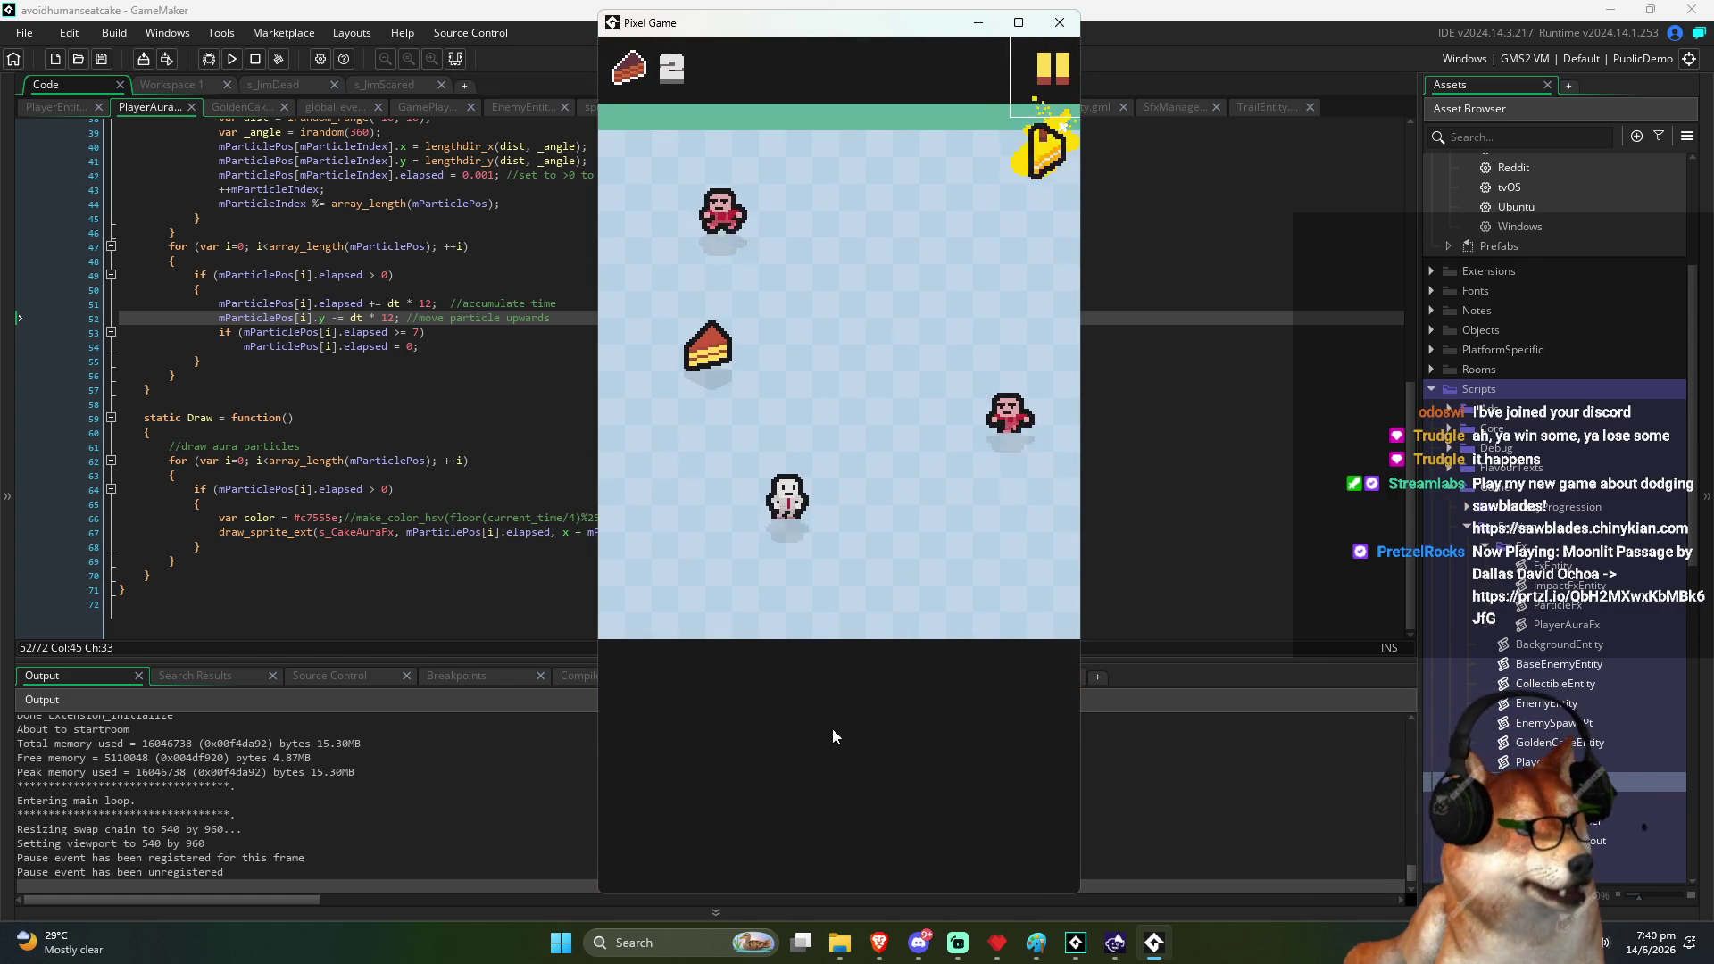
{"action": "mouse_move", "coordinate": [838, 696]}
{"action": "left_mouse_down"}
{"action": "mouse_move", "coordinate": [871, 783]}
{"action": "mouse_move", "coordinate": [876, 765]}
{"action": "mouse_move", "coordinate": [907, 777]}
{"action": "mouse_move", "coordinate": [883, 660]}
{"action": "mouse_move", "coordinate": [1000, 618]}
{"action": "mouse_move", "coordinate": [932, 778]}
{"action": "mouse_move", "coordinate": [934, 908]}
{"action": "left_mouse_up"}
{"action": "mouse_move", "coordinate": [918, 742]}
{"action": "left_mouse_down"}
{"action": "mouse_move", "coordinate": [922, 765]}
{"action": "mouse_move", "coordinate": [908, 714]}
{"action": "mouse_move", "coordinate": [891, 762]}
{"action": "mouse_move", "coordinate": [919, 642]}
{"action": "mouse_move", "coordinate": [872, 821]}
{"action": "mouse_move", "coordinate": [1024, 783]}
{"action": "mouse_move", "coordinate": [922, 719]}
{"action": "mouse_move", "coordinate": [1010, 695]}
{"action": "mouse_move", "coordinate": [1025, 715]}
{"action": "mouse_move", "coordinate": [819, 754]}
{"action": "mouse_move", "coordinate": [1002, 711]}
{"action": "mouse_move", "coordinate": [948, 746]}
{"action": "mouse_move", "coordinate": [1047, 643]}
{"action": "mouse_move", "coordinate": [1053, 766]}
{"action": "mouse_move", "coordinate": [1041, 675]}
{"action": "mouse_move", "coordinate": [908, 690]}
{"action": "mouse_move", "coordinate": [1228, 677]}
{"action": "left_mouse_up"}
{"action": "mouse_move", "coordinate": [903, 741]}
{"action": "left_mouse_down"}
{"action": "mouse_move", "coordinate": [911, 580]}
{"action": "mouse_move", "coordinate": [869, 718]}
{"action": "mouse_move", "coordinate": [822, 580]}
{"action": "mouse_move", "coordinate": [880, 603]}
{"action": "mouse_move", "coordinate": [925, 758]}
{"action": "mouse_move", "coordinate": [999, 769]}
{"action": "mouse_move", "coordinate": [1062, 690]}
{"action": "mouse_move", "coordinate": [1025, 792]}
{"action": "mouse_move", "coordinate": [960, 761]}
{"action": "mouse_move", "coordinate": [926, 839]}
{"action": "mouse_move", "coordinate": [1009, 678]}
{"action": "mouse_move", "coordinate": [919, 705]}
{"action": "left_mouse_up"}
{"action": "mouse_move", "coordinate": [1062, 699]}
{"action": "left_mouse_down"}
{"action": "mouse_move", "coordinate": [960, 688]}
{"action": "mouse_move", "coordinate": [987, 656]}
{"action": "mouse_move", "coordinate": [919, 676]}
{"action": "left_mouse_up"}
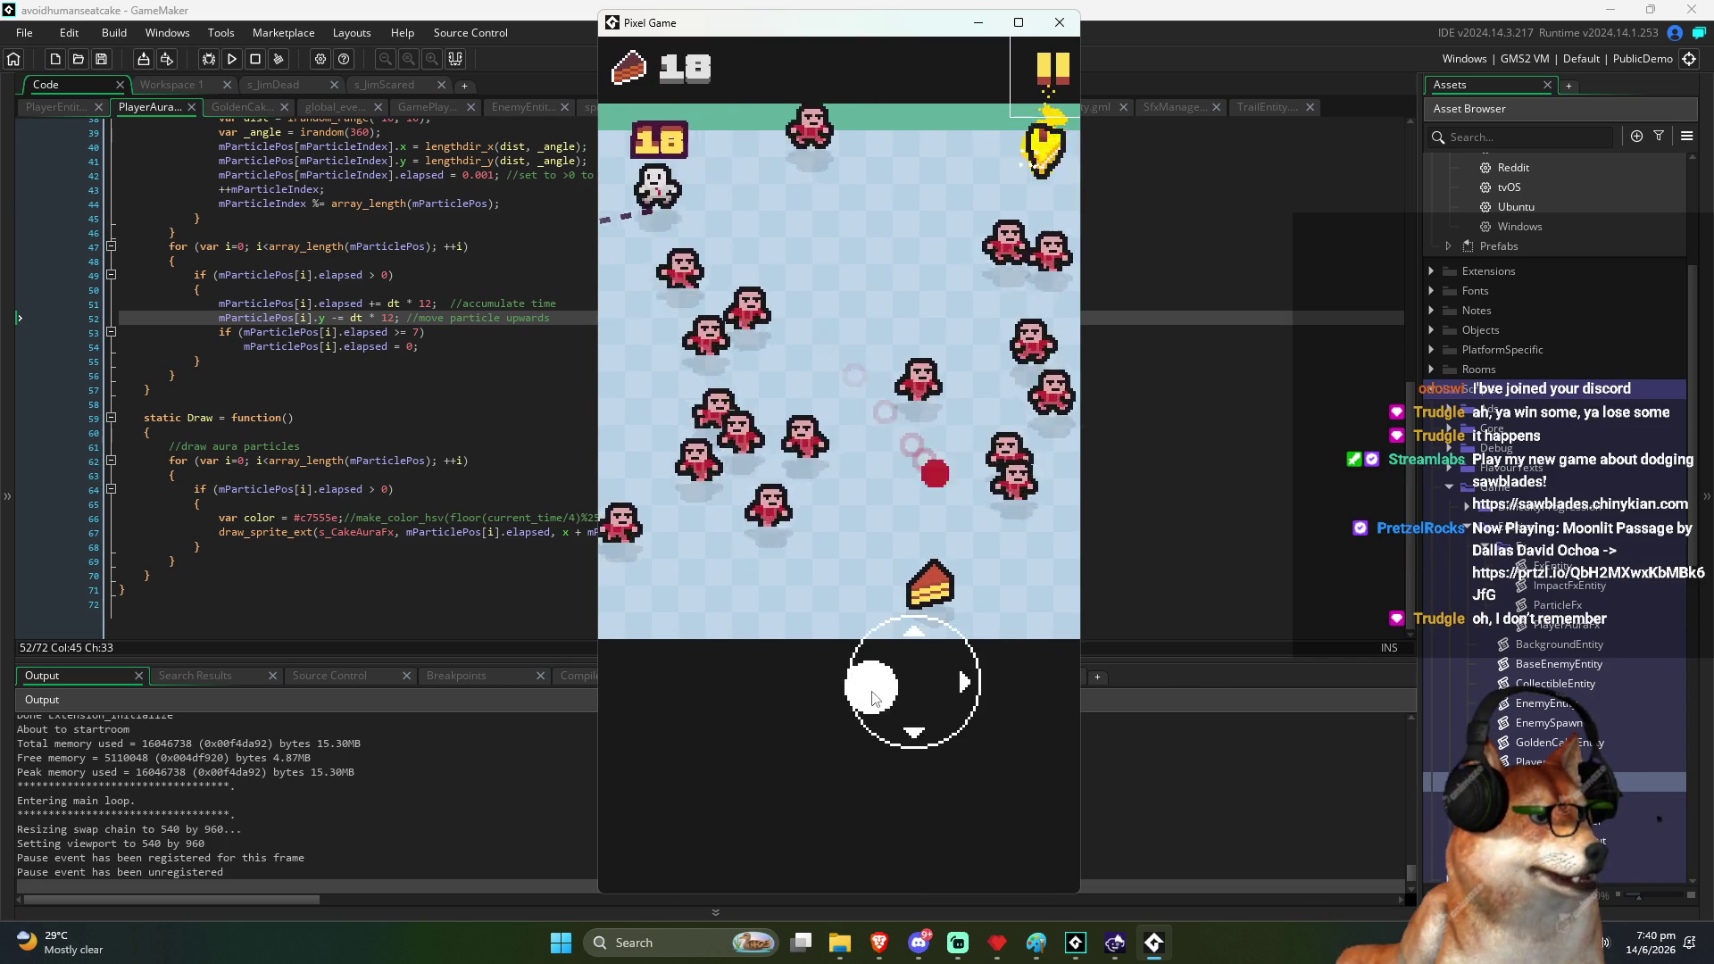
{"action": "mouse_move", "coordinate": [914, 761]}
{"action": "left_mouse_down"}
{"action": "mouse_move", "coordinate": [898, 755]}
{"action": "mouse_move", "coordinate": [919, 792]}
{"action": "mouse_move", "coordinate": [928, 772]}
{"action": "mouse_move", "coordinate": [865, 803]}
{"action": "mouse_move", "coordinate": [937, 811]}
{"action": "mouse_move", "coordinate": [1014, 750]}
{"action": "mouse_move", "coordinate": [1056, 866]}
{"action": "mouse_move", "coordinate": [982, 785]}
{"action": "mouse_move", "coordinate": [1122, 908]}
{"action": "mouse_move", "coordinate": [1218, 898]}
{"action": "left_mouse_up"}
{"action": "mouse_move", "coordinate": [922, 955]}
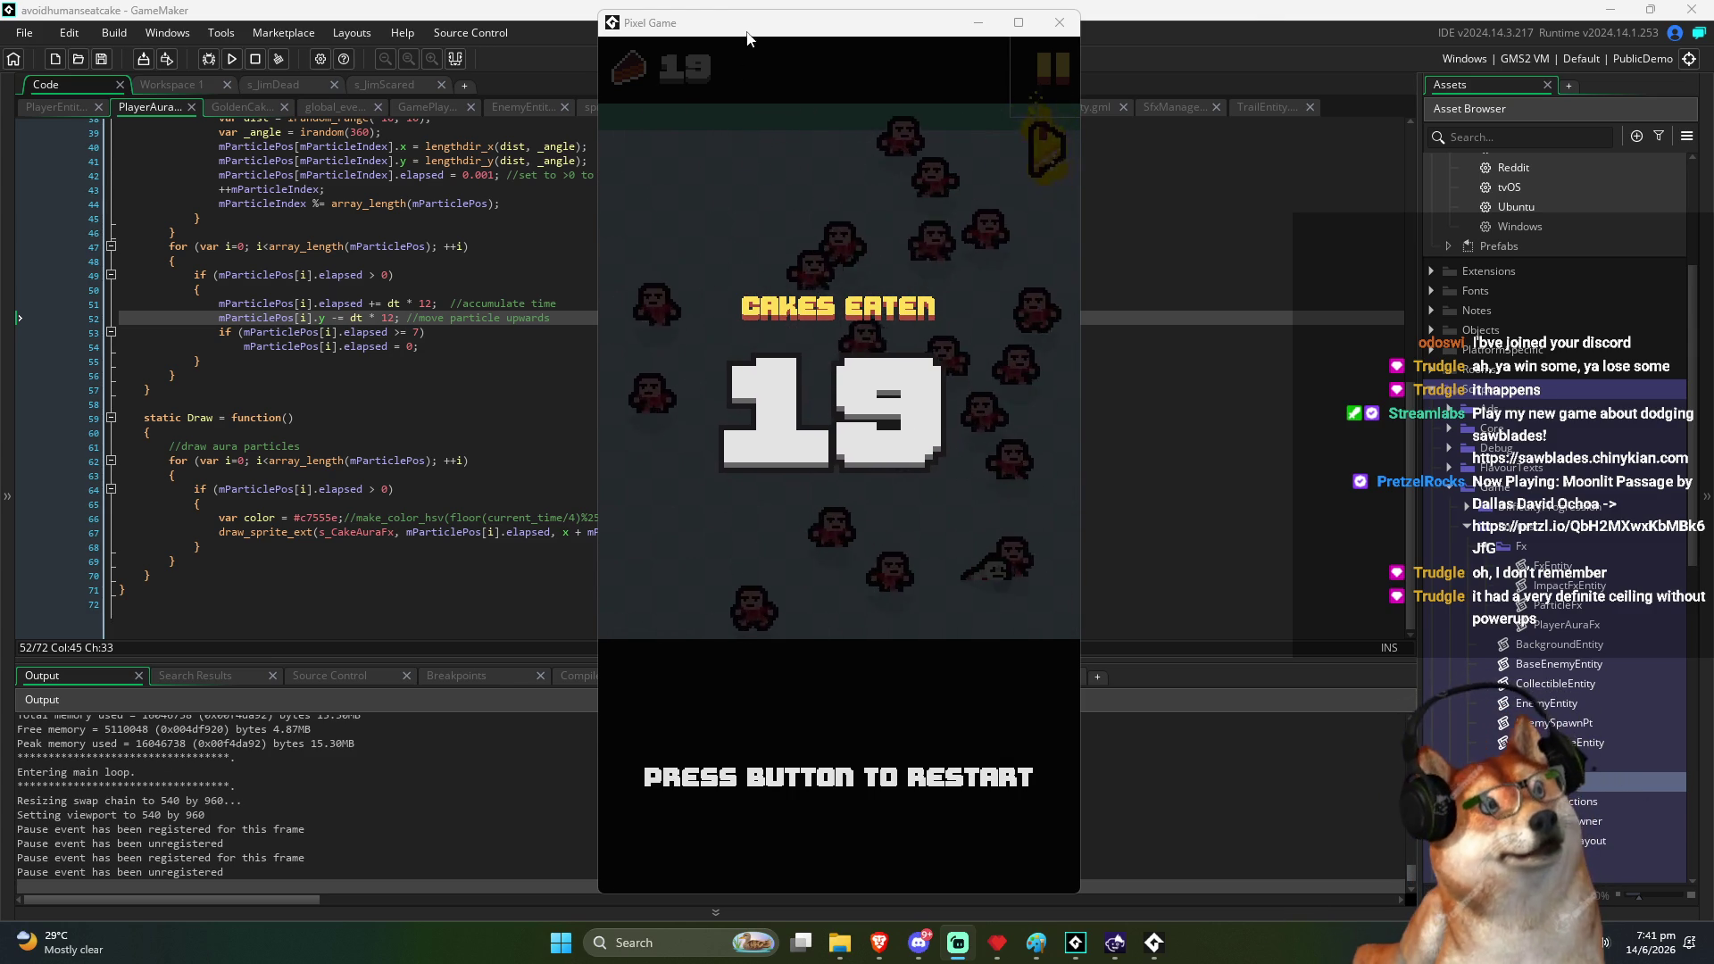
{"action": "left_click_drag", "start_coordinate": [747, 40], "coordinate": [740, 40]}
Restart and steer the player to eat cakes until game over at 10, then maximize the window
{"action": "left_click", "coordinate": [758, 207]}
{"action": "mouse_move", "coordinate": [788, 758]}
{"action": "left_mouse_down"}
{"action": "mouse_move", "coordinate": [710, 803]}
{"action": "mouse_move", "coordinate": [787, 794]}
{"action": "left_mouse_up"}
{"action": "mouse_move", "coordinate": [849, 705]}
{"action": "left_mouse_down"}
{"action": "mouse_move", "coordinate": [858, 627]}
{"action": "mouse_move", "coordinate": [827, 799]}
{"action": "mouse_move", "coordinate": [1071, 682]}
{"action": "mouse_move", "coordinate": [1020, 625]}
{"action": "mouse_move", "coordinate": [750, 634]}
{"action": "mouse_move", "coordinate": [649, 751]}
{"action": "mouse_move", "coordinate": [616, 955]}
{"action": "mouse_move", "coordinate": [650, 937]}
{"action": "left_mouse_up"}
{"action": "left_click_drag", "start_coordinate": [662, 839], "coordinate": [784, 673]}
{"action": "mouse_move", "coordinate": [840, 725]}
{"action": "left_mouse_down"}
{"action": "mouse_move", "coordinate": [806, 737]}
{"action": "mouse_move", "coordinate": [937, 897]}
{"action": "mouse_move", "coordinate": [872, 780]}
{"action": "mouse_move", "coordinate": [928, 843]}
{"action": "mouse_move", "coordinate": [959, 799]}
{"action": "mouse_move", "coordinate": [692, 808]}
{"action": "mouse_move", "coordinate": [822, 689]}
{"action": "mouse_move", "coordinate": [914, 788]}
{"action": "mouse_move", "coordinate": [937, 754]}
{"action": "mouse_move", "coordinate": [857, 575]}
{"action": "mouse_move", "coordinate": [775, 723]}
{"action": "mouse_move", "coordinate": [870, 855]}
{"action": "mouse_move", "coordinate": [833, 859]}
{"action": "mouse_move", "coordinate": [910, 785]}
{"action": "mouse_move", "coordinate": [857, 692]}
{"action": "mouse_move", "coordinate": [822, 795]}
{"action": "mouse_move", "coordinate": [839, 803]}
{"action": "mouse_move", "coordinate": [809, 828]}
{"action": "left_mouse_up"}
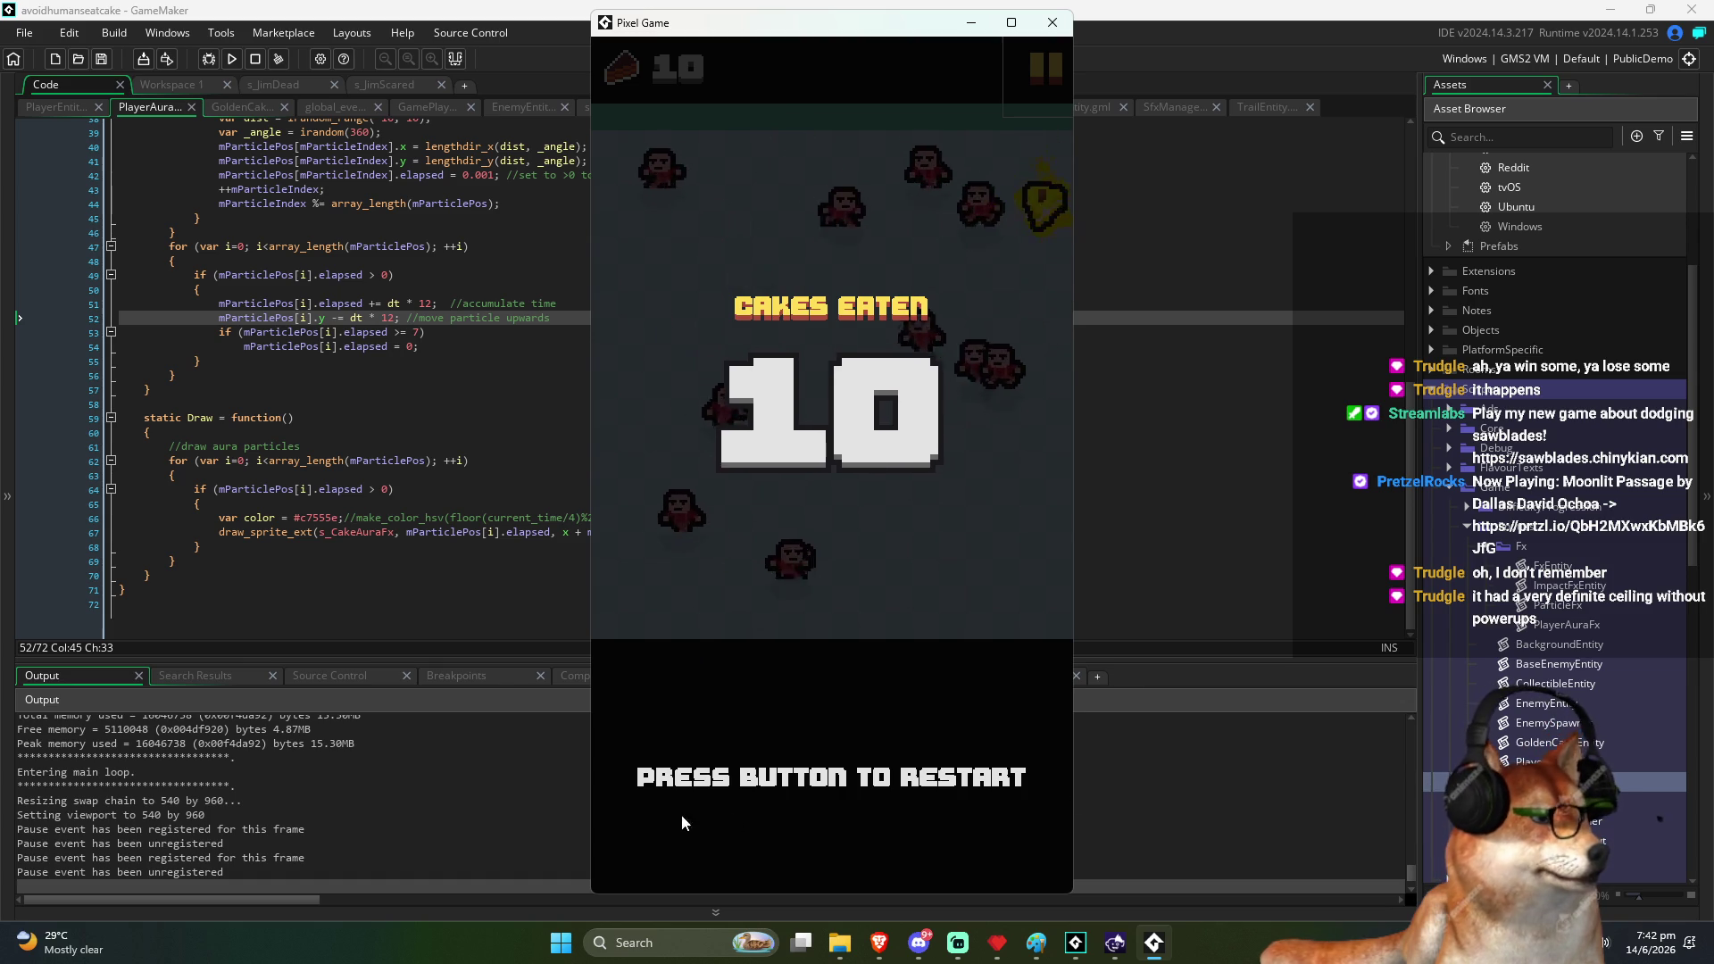
{"action": "left_click", "coordinate": [1011, 22]}
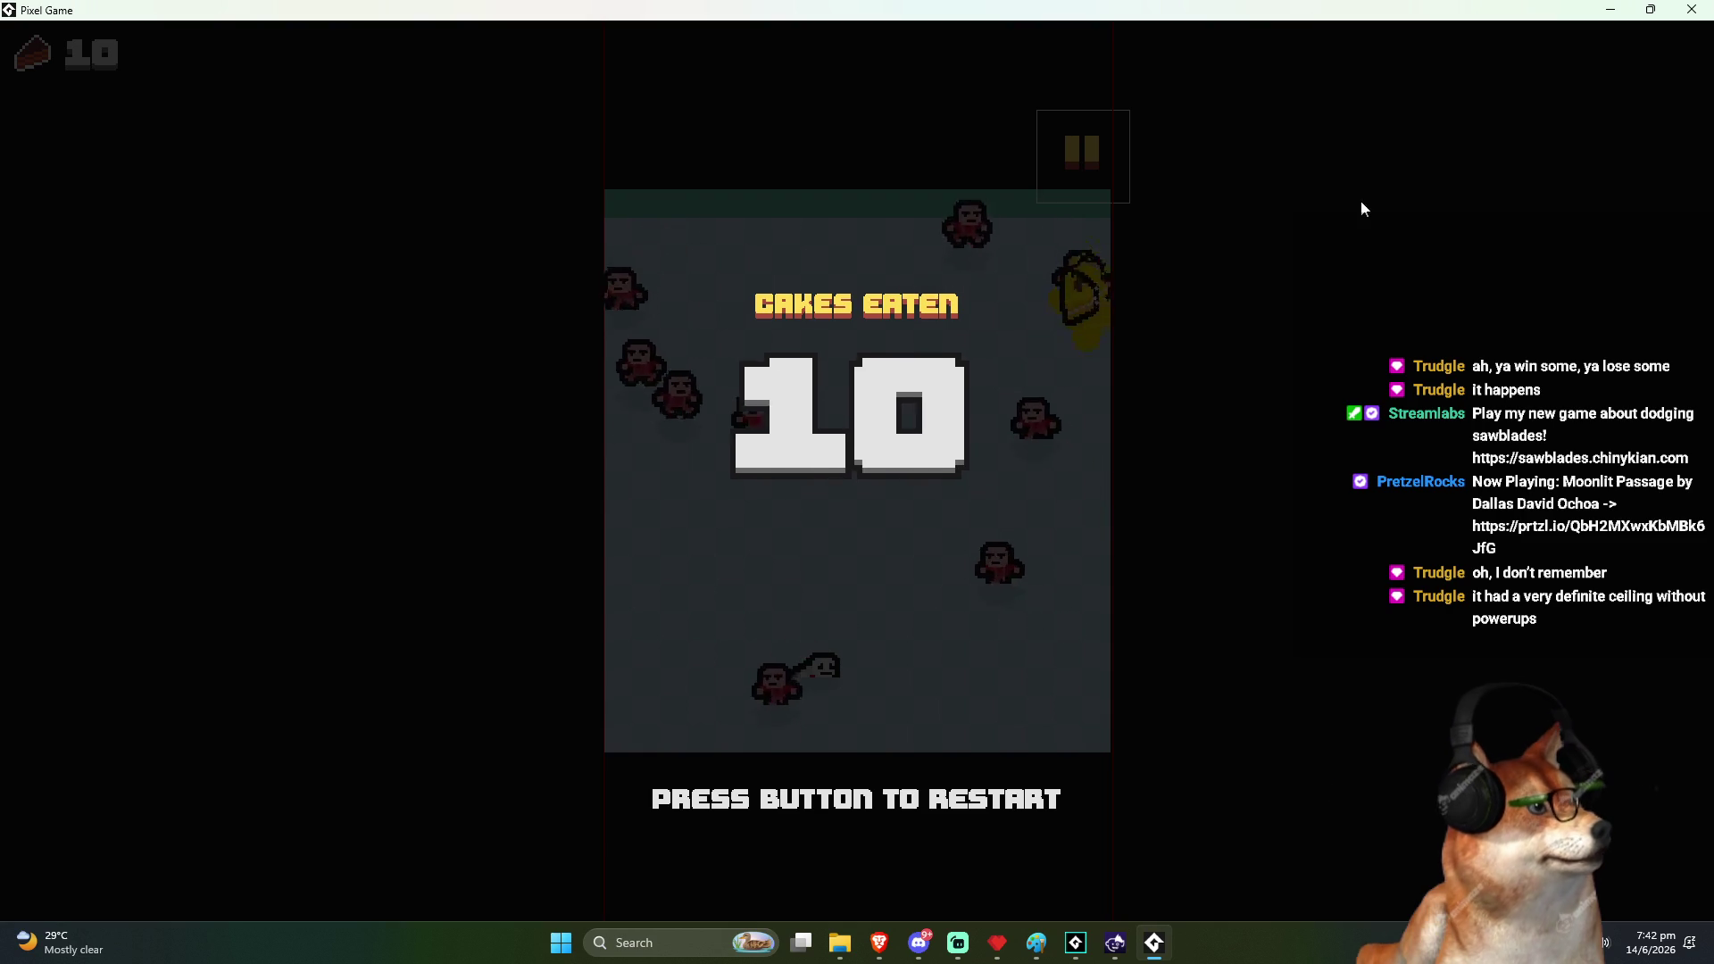
Restore the game window, restart, and steer the penguin to game over at 9 cakes, then restart
{"action": "key", "text": "super+Down"}
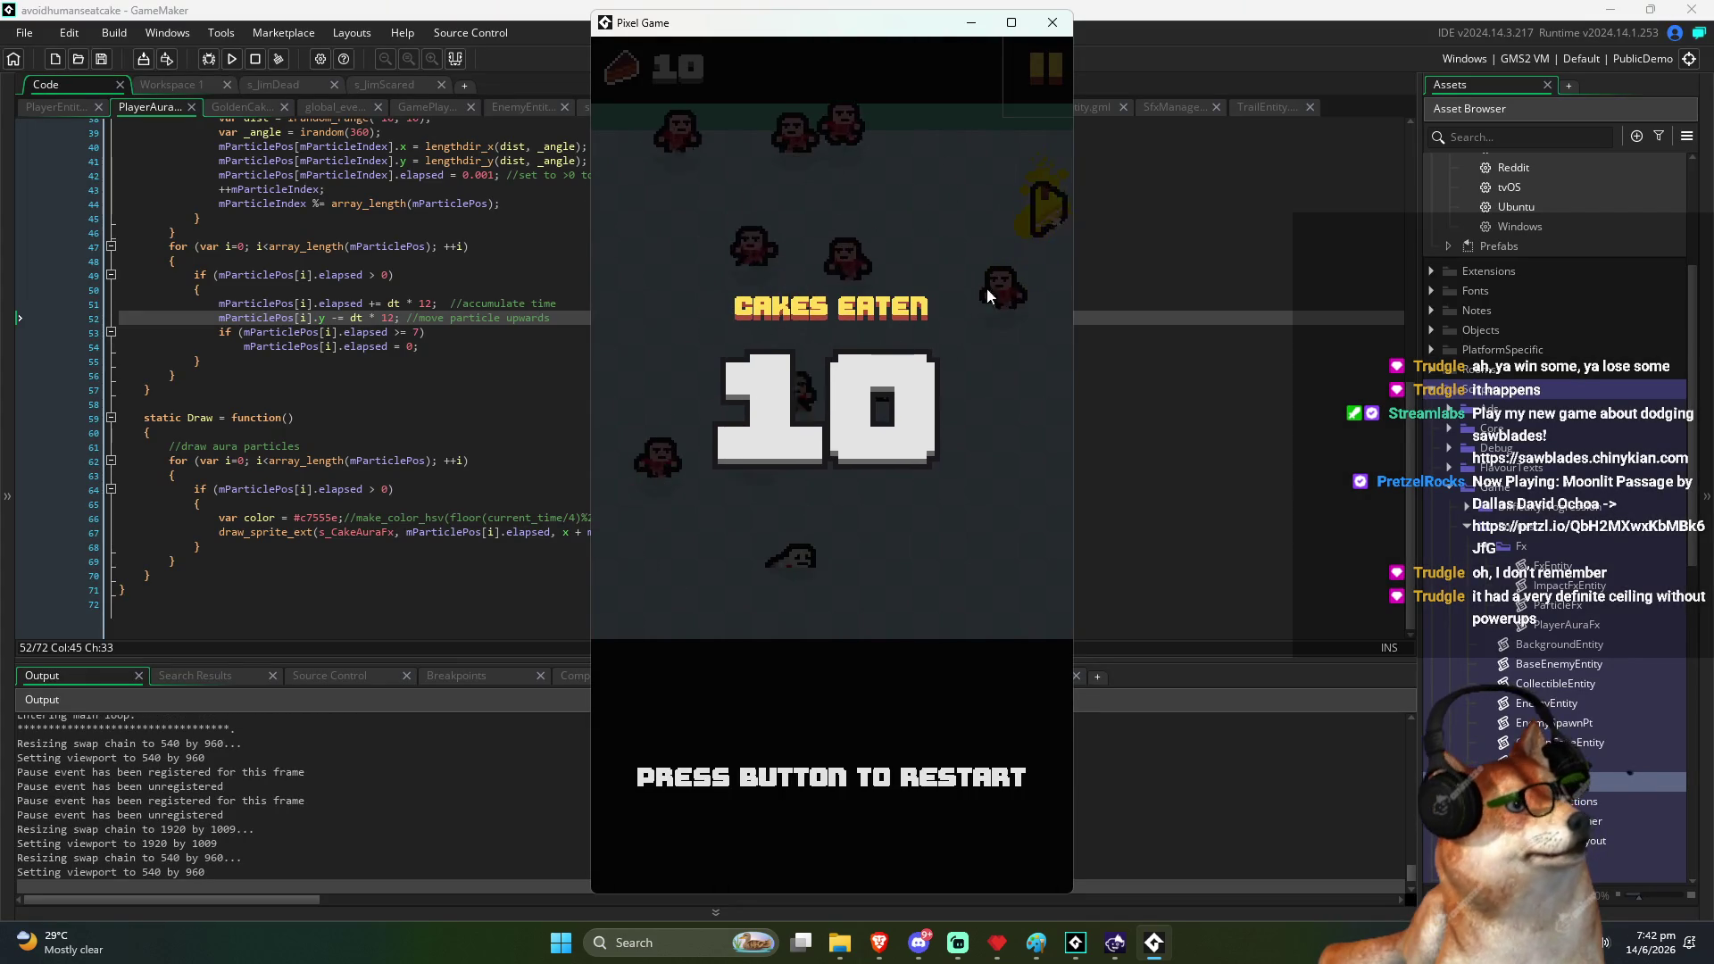
{"action": "left_click", "coordinate": [832, 696]}
{"action": "mouse_move", "coordinate": [831, 749]}
{"action": "left_mouse_down"}
{"action": "mouse_move", "coordinate": [767, 691]}
{"action": "mouse_move", "coordinate": [699, 923]}
{"action": "mouse_move", "coordinate": [963, 651]}
{"action": "mouse_move", "coordinate": [814, 831]}
{"action": "mouse_move", "coordinate": [849, 780]}
{"action": "left_mouse_up"}
{"action": "mouse_move", "coordinate": [765, 715]}
{"action": "left_mouse_down"}
{"action": "mouse_move", "coordinate": [776, 666]}
{"action": "mouse_move", "coordinate": [938, 643]}
{"action": "mouse_move", "coordinate": [893, 678]}
{"action": "left_mouse_up"}
{"action": "mouse_move", "coordinate": [771, 750]}
{"action": "left_mouse_down"}
{"action": "mouse_move", "coordinate": [892, 827]}
{"action": "mouse_move", "coordinate": [971, 723]}
{"action": "mouse_move", "coordinate": [1000, 705]}
{"action": "mouse_move", "coordinate": [1068, 714]}
{"action": "mouse_move", "coordinate": [1105, 647]}
{"action": "mouse_move", "coordinate": [944, 527]}
{"action": "mouse_move", "coordinate": [780, 796]}
{"action": "mouse_move", "coordinate": [789, 842]}
{"action": "mouse_move", "coordinate": [950, 579]}
{"action": "mouse_move", "coordinate": [922, 593]}
{"action": "mouse_move", "coordinate": [955, 834]}
{"action": "left_mouse_up"}
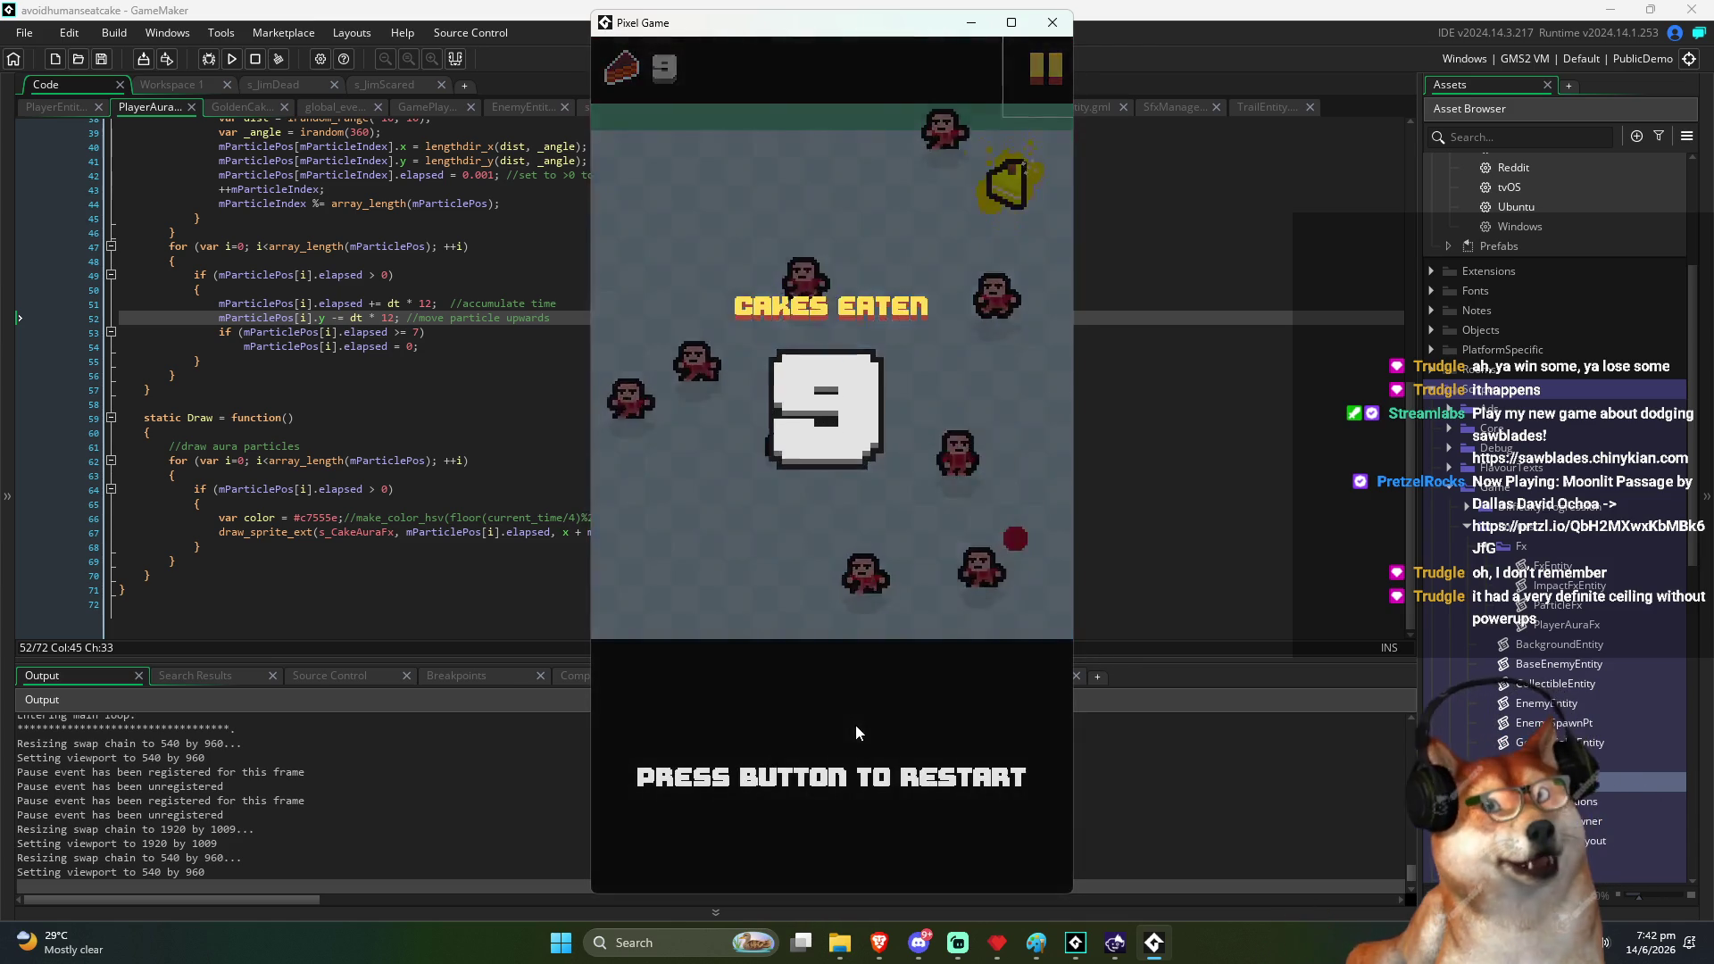
{"action": "left_click", "coordinate": [843, 558]}
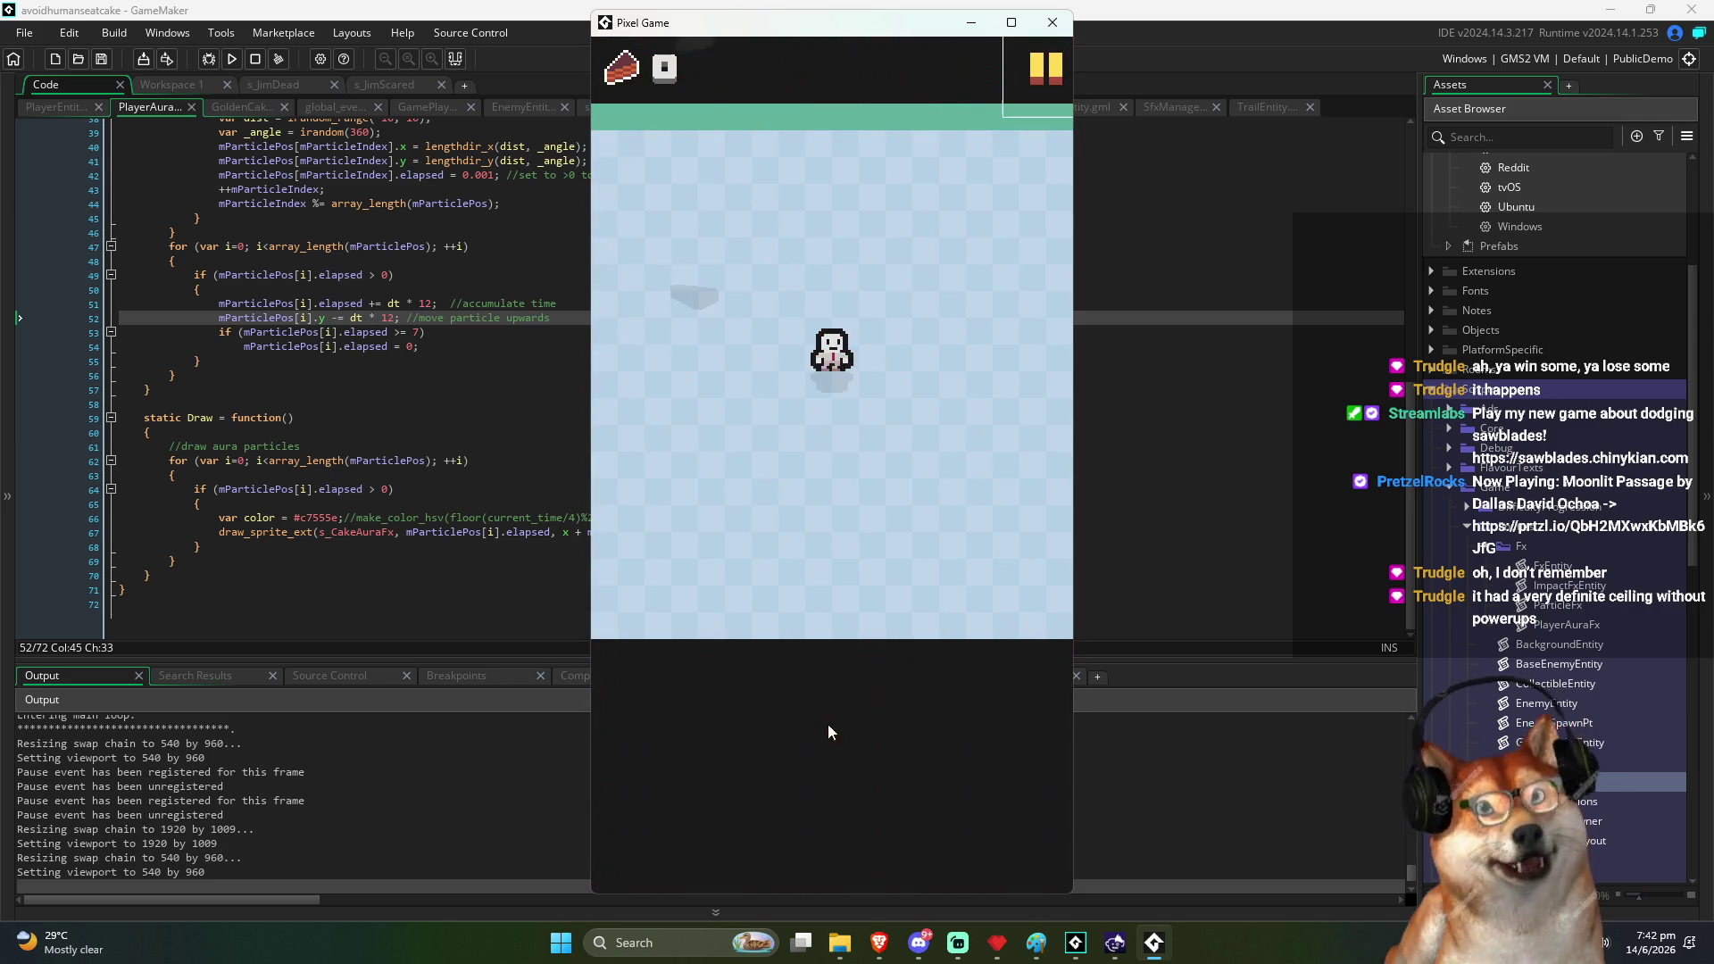
Steer the penguin to eat cakes and dodge enemies, reaching 19 cakes
{"action": "mouse_move", "coordinate": [650, 564]}
{"action": "left_mouse_down"}
{"action": "mouse_move", "coordinate": [651, 693]}
{"action": "mouse_move", "coordinate": [849, 700]}
{"action": "mouse_move", "coordinate": [613, 837]}
{"action": "mouse_move", "coordinate": [749, 811]}
{"action": "mouse_move", "coordinate": [765, 566]}
{"action": "mouse_move", "coordinate": [873, 614]}
{"action": "mouse_move", "coordinate": [838, 807]}
{"action": "mouse_move", "coordinate": [995, 783]}
{"action": "mouse_move", "coordinate": [1007, 821]}
{"action": "mouse_move", "coordinate": [937, 790]}
{"action": "mouse_move", "coordinate": [747, 794]}
{"action": "mouse_move", "coordinate": [731, 699]}
{"action": "mouse_move", "coordinate": [796, 780]}
{"action": "mouse_move", "coordinate": [948, 803]}
{"action": "mouse_move", "coordinate": [902, 834]}
{"action": "mouse_move", "coordinate": [946, 826]}
{"action": "mouse_move", "coordinate": [810, 838]}
{"action": "mouse_move", "coordinate": [909, 716]}
{"action": "mouse_move", "coordinate": [910, 652]}
{"action": "mouse_move", "coordinate": [967, 780]}
{"action": "mouse_move", "coordinate": [726, 673]}
{"action": "mouse_move", "coordinate": [780, 613]}
{"action": "mouse_move", "coordinate": [823, 704]}
{"action": "mouse_move", "coordinate": [684, 717]}
{"action": "mouse_move", "coordinate": [696, 704]}
{"action": "mouse_move", "coordinate": [803, 721]}
{"action": "mouse_move", "coordinate": [857, 650]}
{"action": "mouse_move", "coordinate": [822, 700]}
{"action": "left_mouse_up"}
{"action": "mouse_move", "coordinate": [780, 758]}
{"action": "left_mouse_down"}
{"action": "mouse_move", "coordinate": [780, 803]}
{"action": "mouse_move", "coordinate": [836, 821]}
{"action": "mouse_move", "coordinate": [769, 835]}
{"action": "mouse_move", "coordinate": [769, 775]}
{"action": "mouse_move", "coordinate": [750, 815]}
{"action": "mouse_move", "coordinate": [768, 789]}
{"action": "mouse_move", "coordinate": [711, 614]}
{"action": "mouse_move", "coordinate": [719, 539]}
{"action": "mouse_move", "coordinate": [818, 627]}
{"action": "mouse_move", "coordinate": [714, 585]}
{"action": "mouse_move", "coordinate": [829, 654]}
{"action": "mouse_move", "coordinate": [656, 658]}
{"action": "mouse_move", "coordinate": [577, 726]}
{"action": "mouse_move", "coordinate": [498, 586]}
{"action": "left_mouse_up"}
{"action": "left_click_drag", "start_coordinate": [726, 688], "coordinate": [803, 638]}
{"action": "mouse_move", "coordinate": [878, 616]}
{"action": "left_mouse_down"}
{"action": "mouse_move", "coordinate": [929, 560]}
{"action": "mouse_move", "coordinate": [906, 546]}
{"action": "mouse_move", "coordinate": [803, 612]}
{"action": "mouse_move", "coordinate": [756, 606]}
{"action": "mouse_move", "coordinate": [700, 452]}
{"action": "mouse_move", "coordinate": [765, 498]}
{"action": "mouse_move", "coordinate": [741, 623]}
{"action": "mouse_move", "coordinate": [830, 603]}
{"action": "mouse_move", "coordinate": [812, 715]}
{"action": "mouse_move", "coordinate": [822, 565]}
{"action": "mouse_move", "coordinate": [909, 544]}
{"action": "mouse_move", "coordinate": [879, 500]}
{"action": "mouse_move", "coordinate": [902, 495]}
{"action": "mouse_move", "coordinate": [872, 489]}
{"action": "mouse_move", "coordinate": [794, 623]}
{"action": "mouse_move", "coordinate": [770, 517]}
{"action": "mouse_move", "coordinate": [619, 586]}
{"action": "mouse_move", "coordinate": [498, 548]}
{"action": "mouse_move", "coordinate": [523, 596]}
{"action": "mouse_move", "coordinate": [672, 720]}
{"action": "mouse_move", "coordinate": [477, 800]}
{"action": "mouse_move", "coordinate": [557, 860]}
{"action": "mouse_move", "coordinate": [696, 763]}
{"action": "mouse_move", "coordinate": [660, 765]}
{"action": "mouse_move", "coordinate": [888, 718]}
{"action": "mouse_move", "coordinate": [910, 624]}
{"action": "mouse_move", "coordinate": [928, 679]}
{"action": "mouse_move", "coordinate": [769, 707]}
{"action": "mouse_move", "coordinate": [932, 678]}
{"action": "mouse_move", "coordinate": [883, 785]}
{"action": "mouse_move", "coordinate": [981, 772]}
{"action": "mouse_move", "coordinate": [885, 761]}
{"action": "mouse_move", "coordinate": [934, 775]}
{"action": "mouse_move", "coordinate": [980, 651]}
{"action": "mouse_move", "coordinate": [934, 612]}
{"action": "mouse_move", "coordinate": [946, 593]}
{"action": "mouse_move", "coordinate": [923, 633]}
{"action": "mouse_move", "coordinate": [960, 574]}
{"action": "mouse_move", "coordinate": [953, 662]}
{"action": "mouse_move", "coordinate": [883, 674]}
{"action": "mouse_move", "coordinate": [727, 589]}
{"action": "mouse_move", "coordinate": [624, 650]}
{"action": "mouse_move", "coordinate": [726, 575]}
{"action": "mouse_move", "coordinate": [881, 654]}
{"action": "mouse_move", "coordinate": [946, 645]}
{"action": "left_mouse_up"}
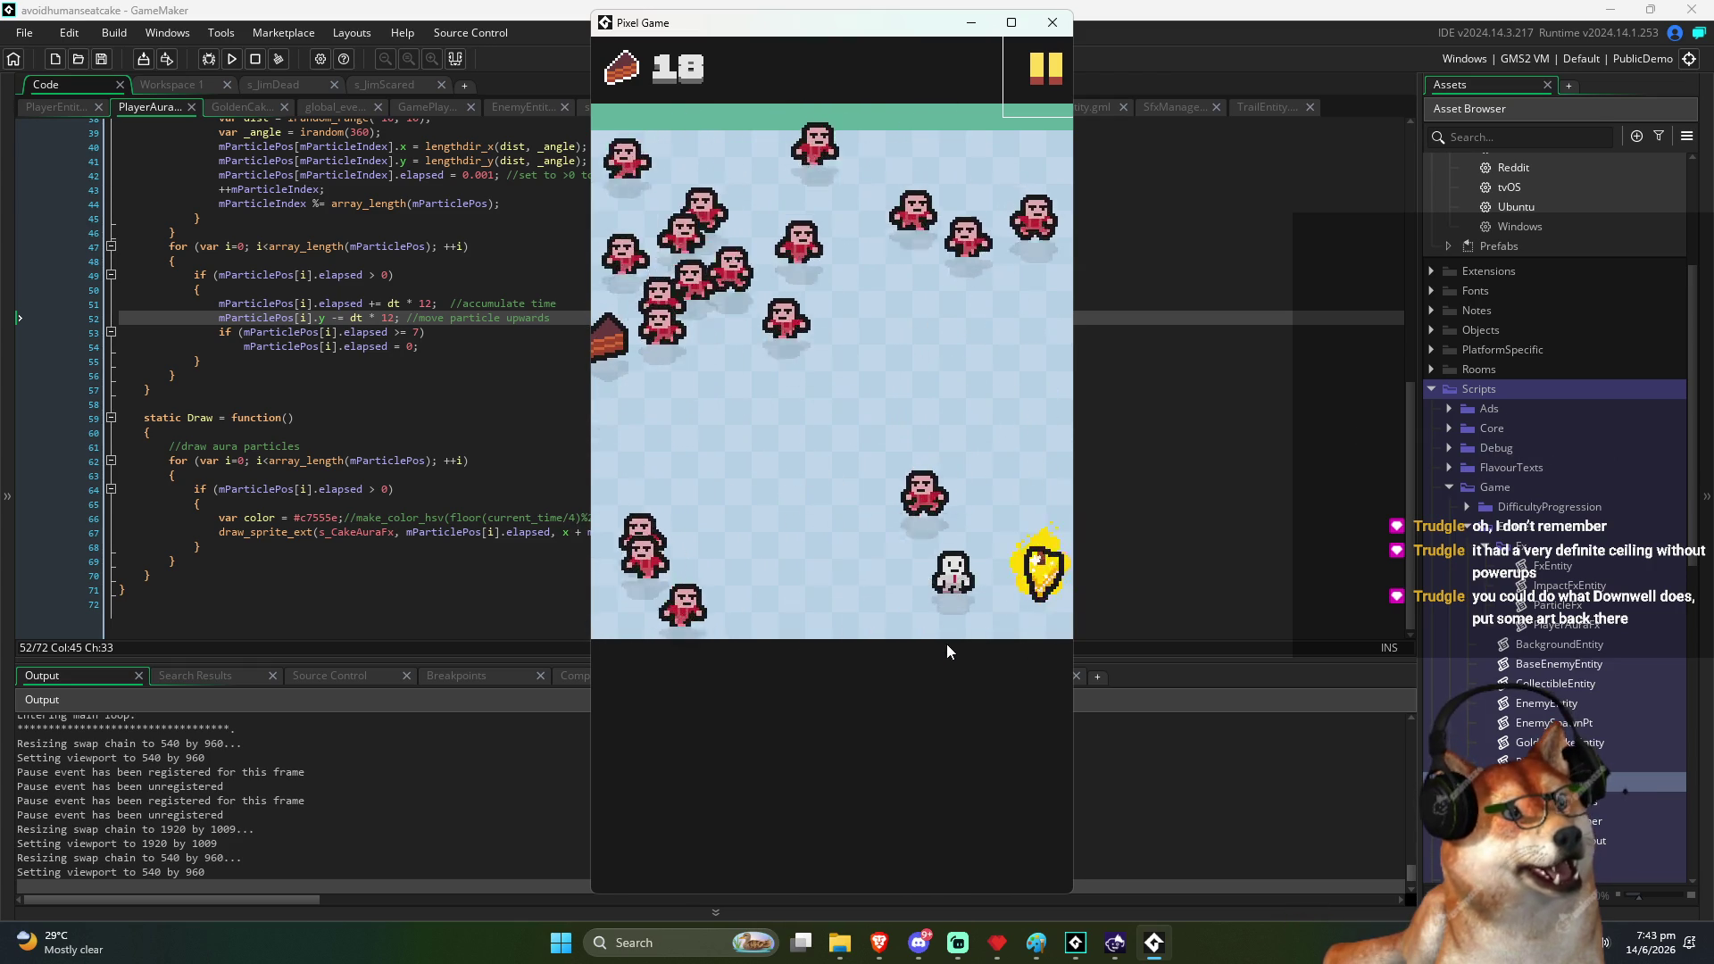
{"action": "mouse_move", "coordinate": [895, 727]}
{"action": "left_mouse_down"}
{"action": "mouse_move", "coordinate": [910, 674]}
{"action": "mouse_move", "coordinate": [619, 715]}
{"action": "mouse_move", "coordinate": [811, 795]}
{"action": "mouse_move", "coordinate": [982, 546]}
{"action": "mouse_move", "coordinate": [692, 574]}
{"action": "mouse_move", "coordinate": [612, 834]}
{"action": "mouse_move", "coordinate": [477, 904]}
{"action": "mouse_move", "coordinate": [661, 933]}
{"action": "mouse_move", "coordinate": [918, 937]}
{"action": "mouse_move", "coordinate": [795, 937]}
{"action": "mouse_move", "coordinate": [903, 719]}
{"action": "mouse_move", "coordinate": [740, 580]}
{"action": "mouse_move", "coordinate": [597, 507]}
{"action": "mouse_move", "coordinate": [585, 429]}
{"action": "mouse_move", "coordinate": [812, 361]}
{"action": "mouse_move", "coordinate": [803, 491]}
{"action": "mouse_move", "coordinate": [861, 459]}
{"action": "mouse_move", "coordinate": [959, 456]}
{"action": "mouse_move", "coordinate": [910, 371]}
{"action": "left_mouse_up"}
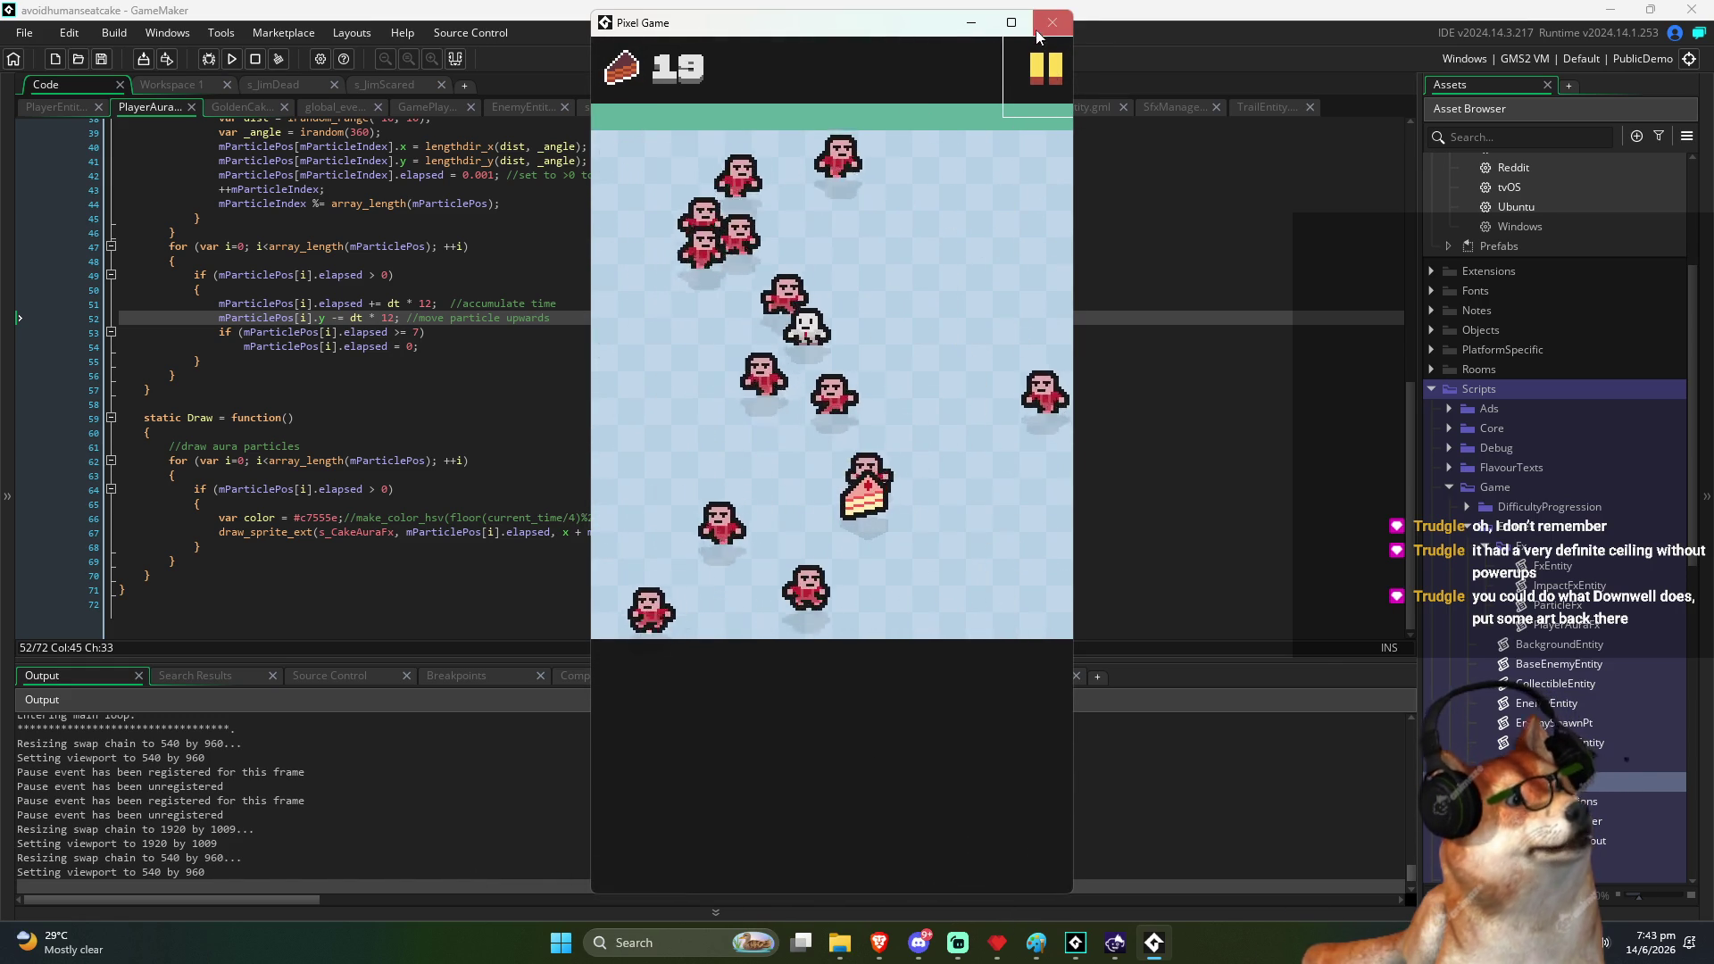
Quit the game with Escape, rebuild and launch it again, and start a round
{"action": "key", "text": "Escape"}
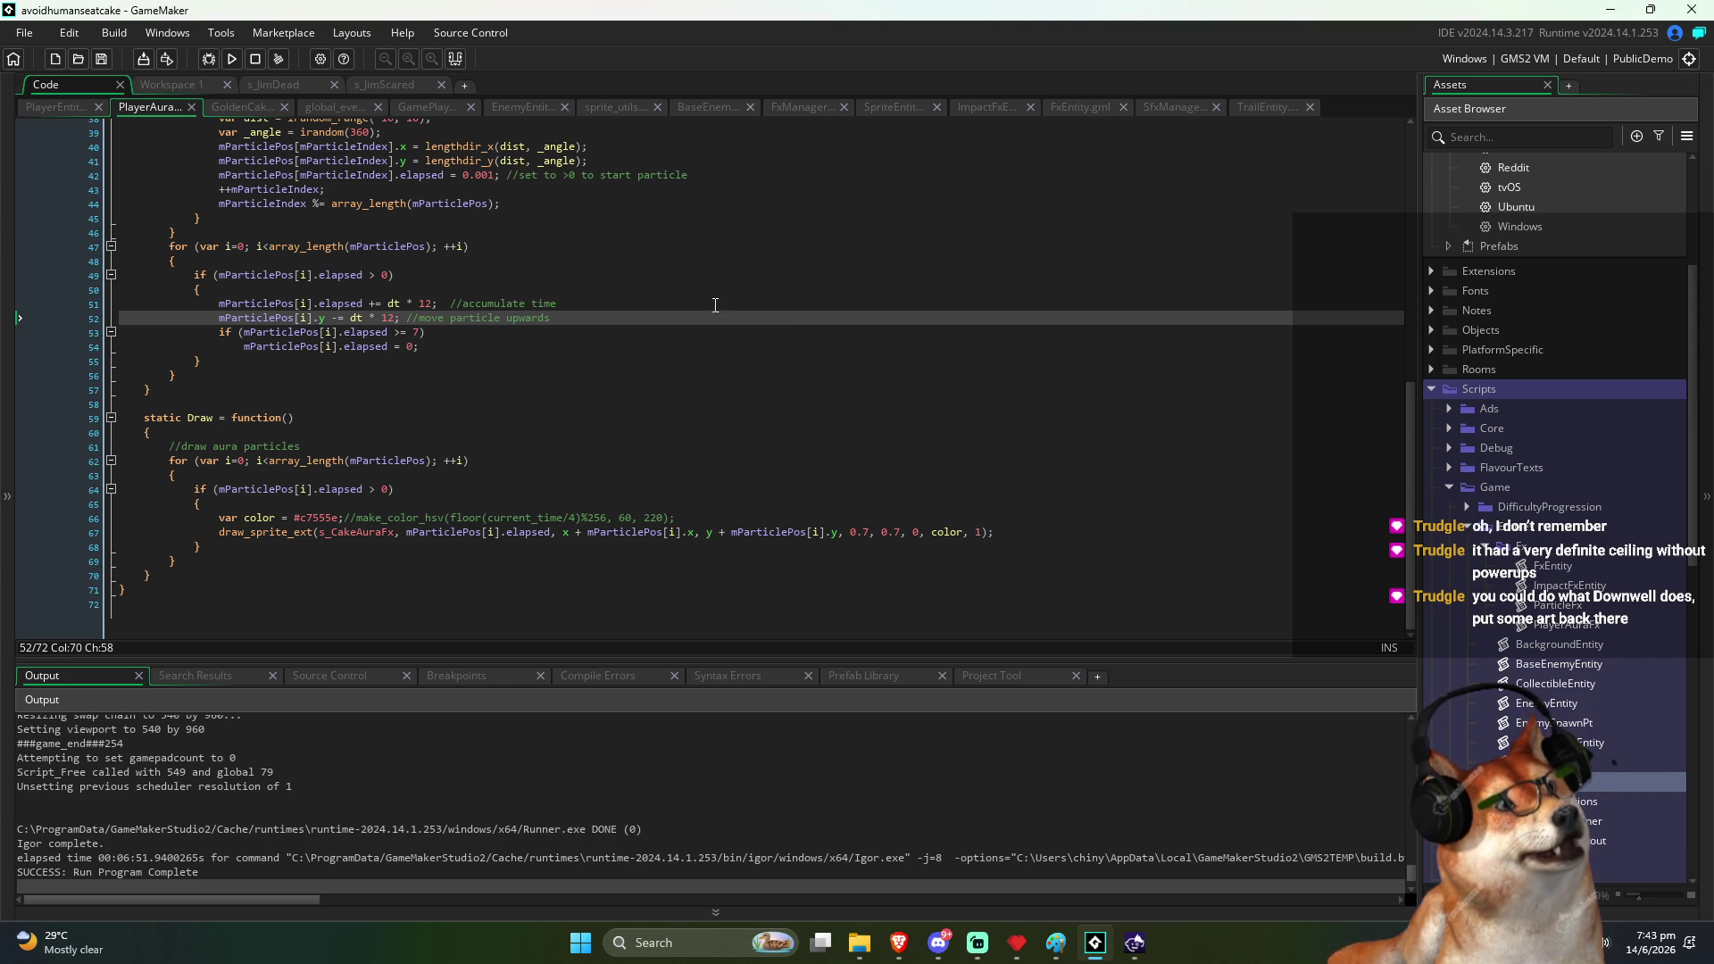
{"action": "left_click", "coordinate": [233, 58]}
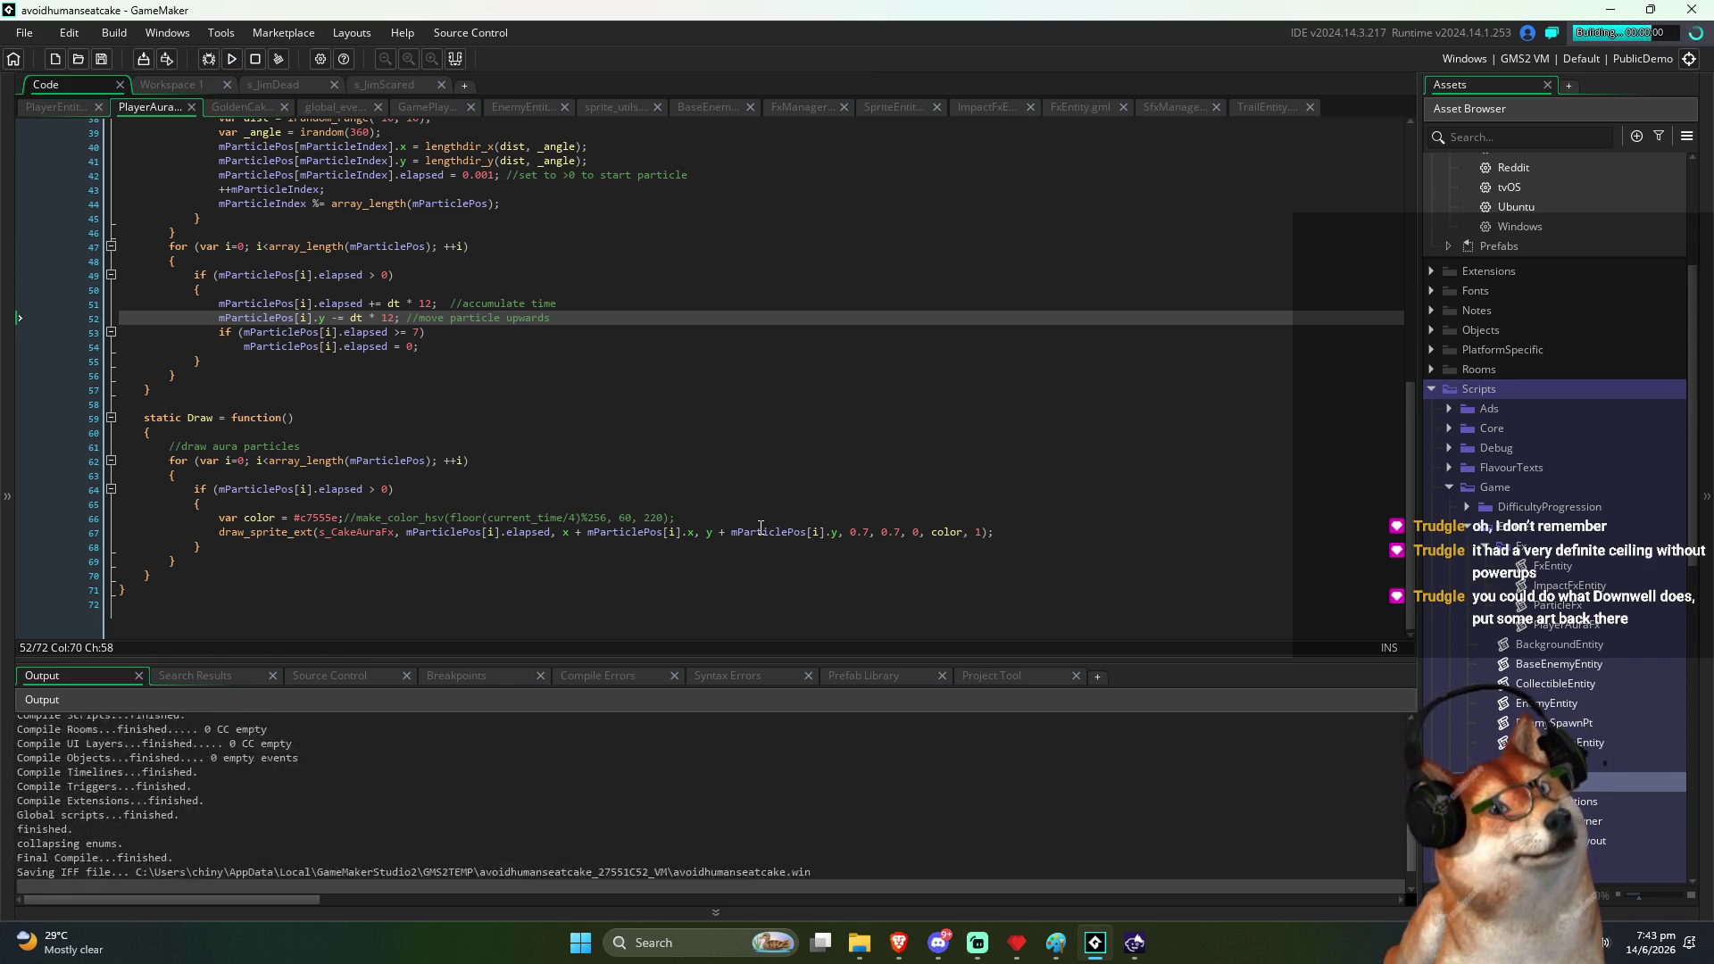
{"action": "left_click", "coordinate": [887, 668]}
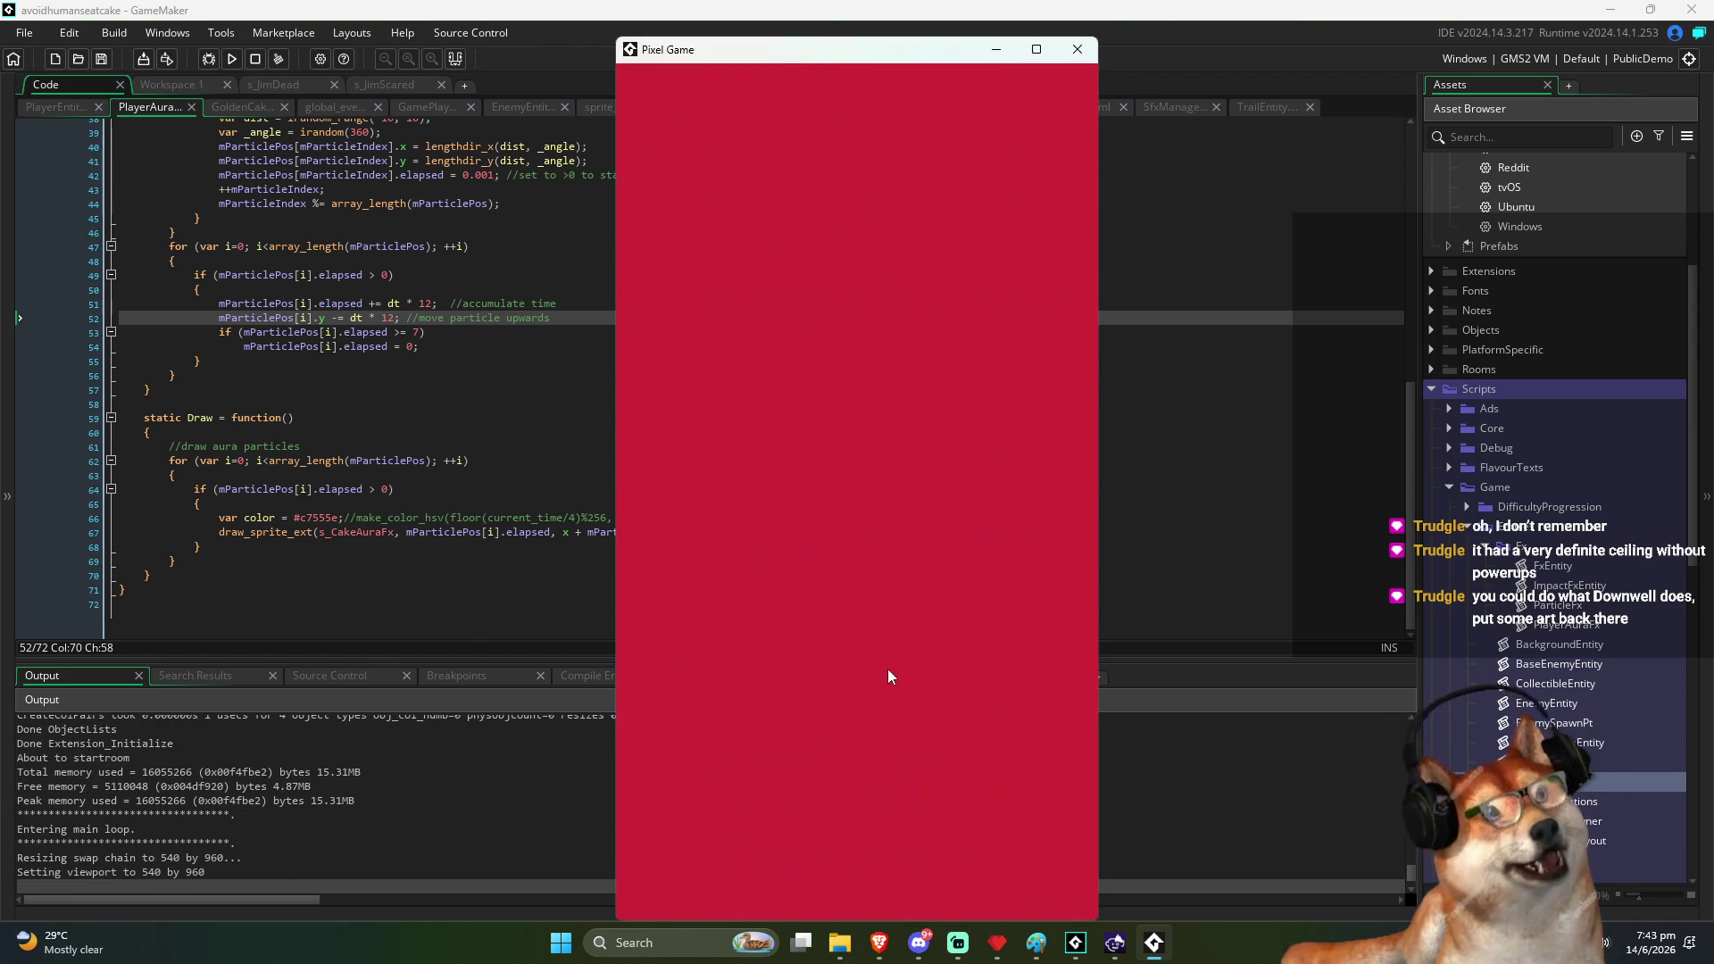
Steer the player left, up-right and down-right in the new round, then close the game window
{"action": "left_click_drag", "start_coordinate": [857, 738], "coordinate": [684, 731]}
{"action": "mouse_move", "coordinate": [817, 816]}
{"action": "left_mouse_down"}
{"action": "mouse_move", "coordinate": [1198, 616]}
{"action": "mouse_move", "coordinate": [1099, 619]}
{"action": "left_mouse_up"}
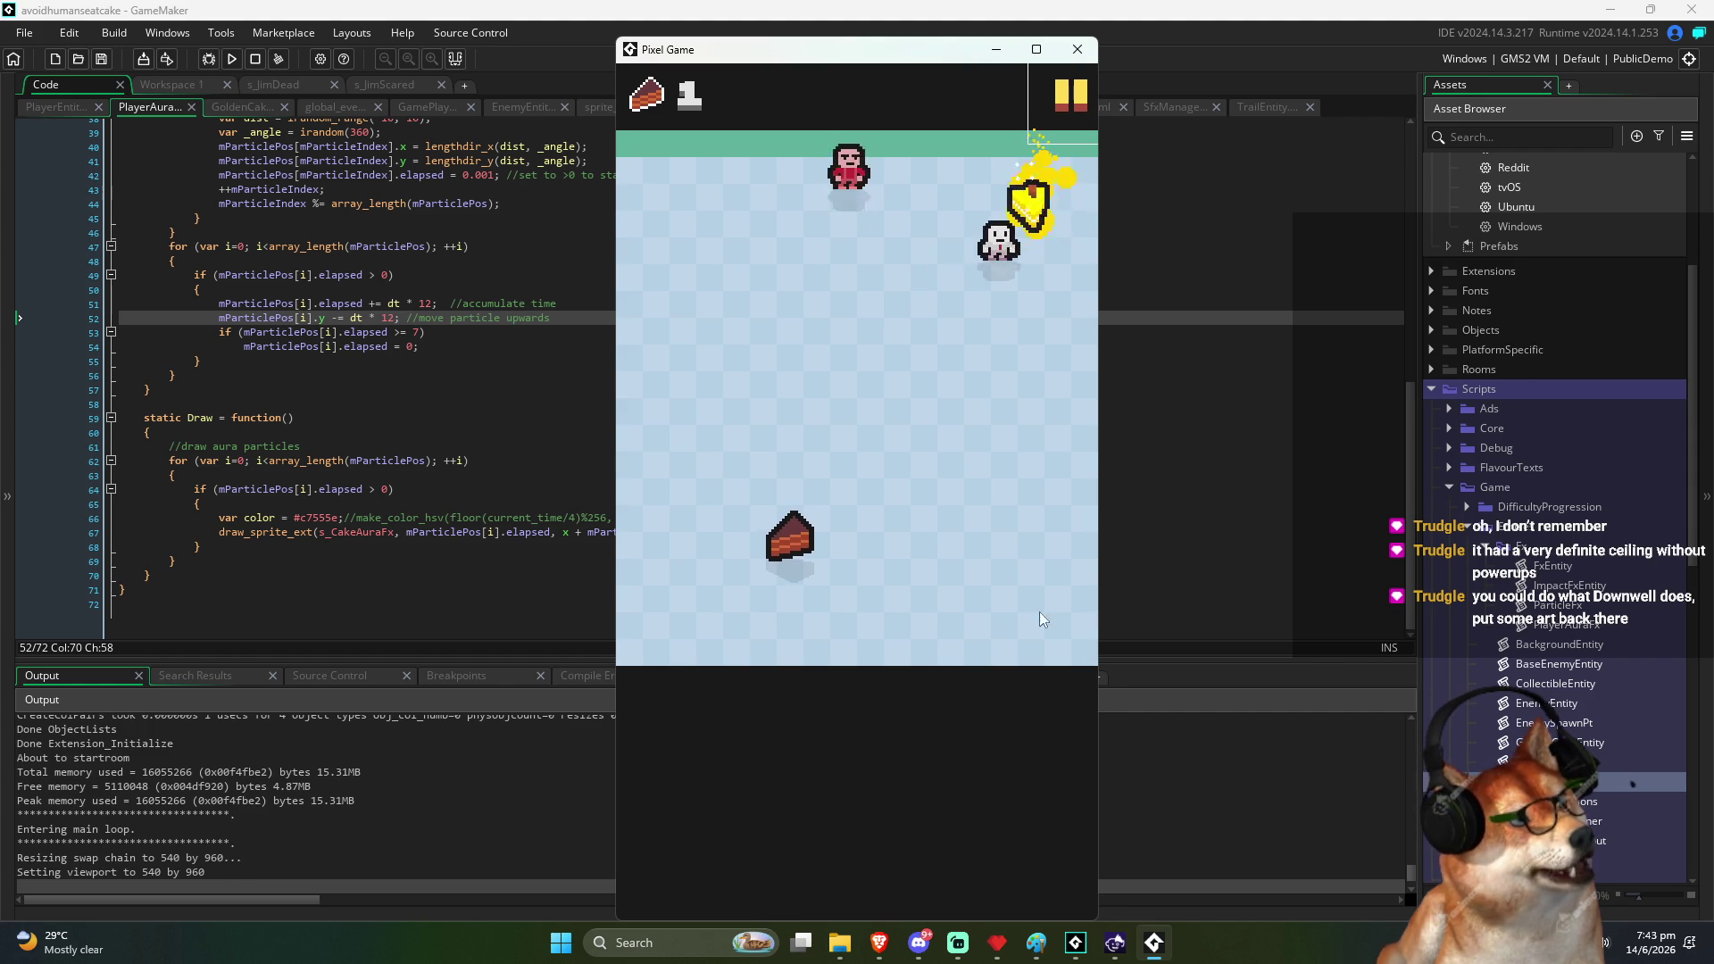
{"action": "left_click_drag", "start_coordinate": [975, 421], "coordinate": [1042, 468]}
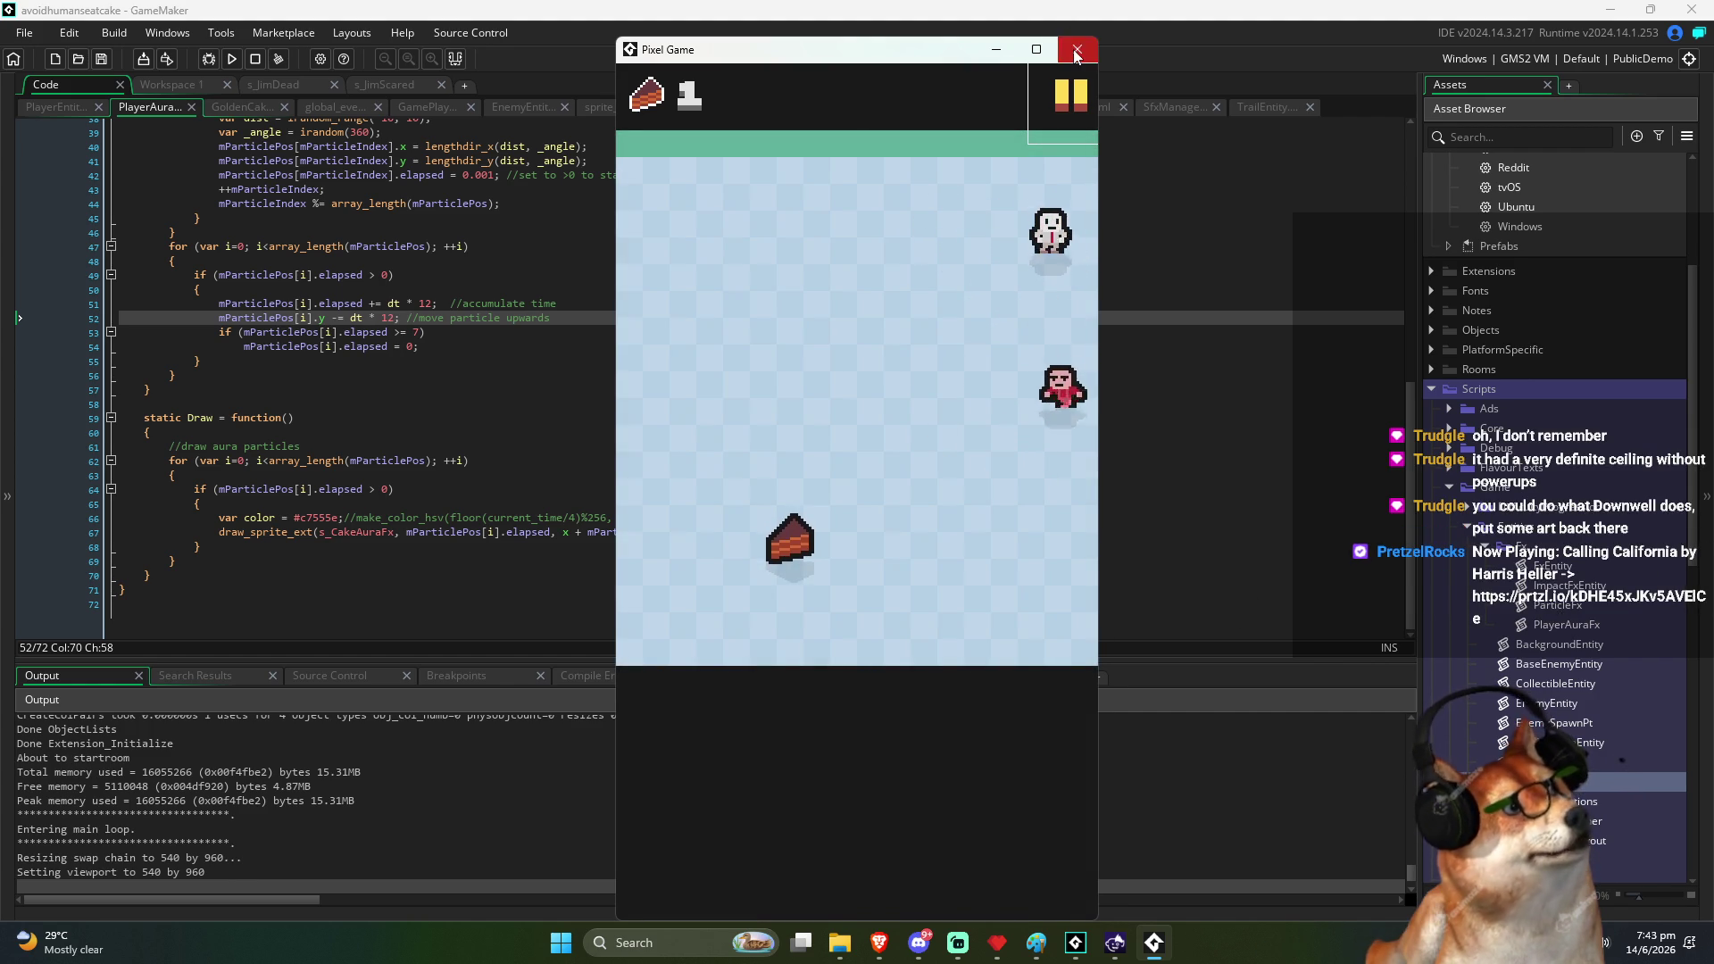
{"action": "left_click", "coordinate": [1076, 52]}
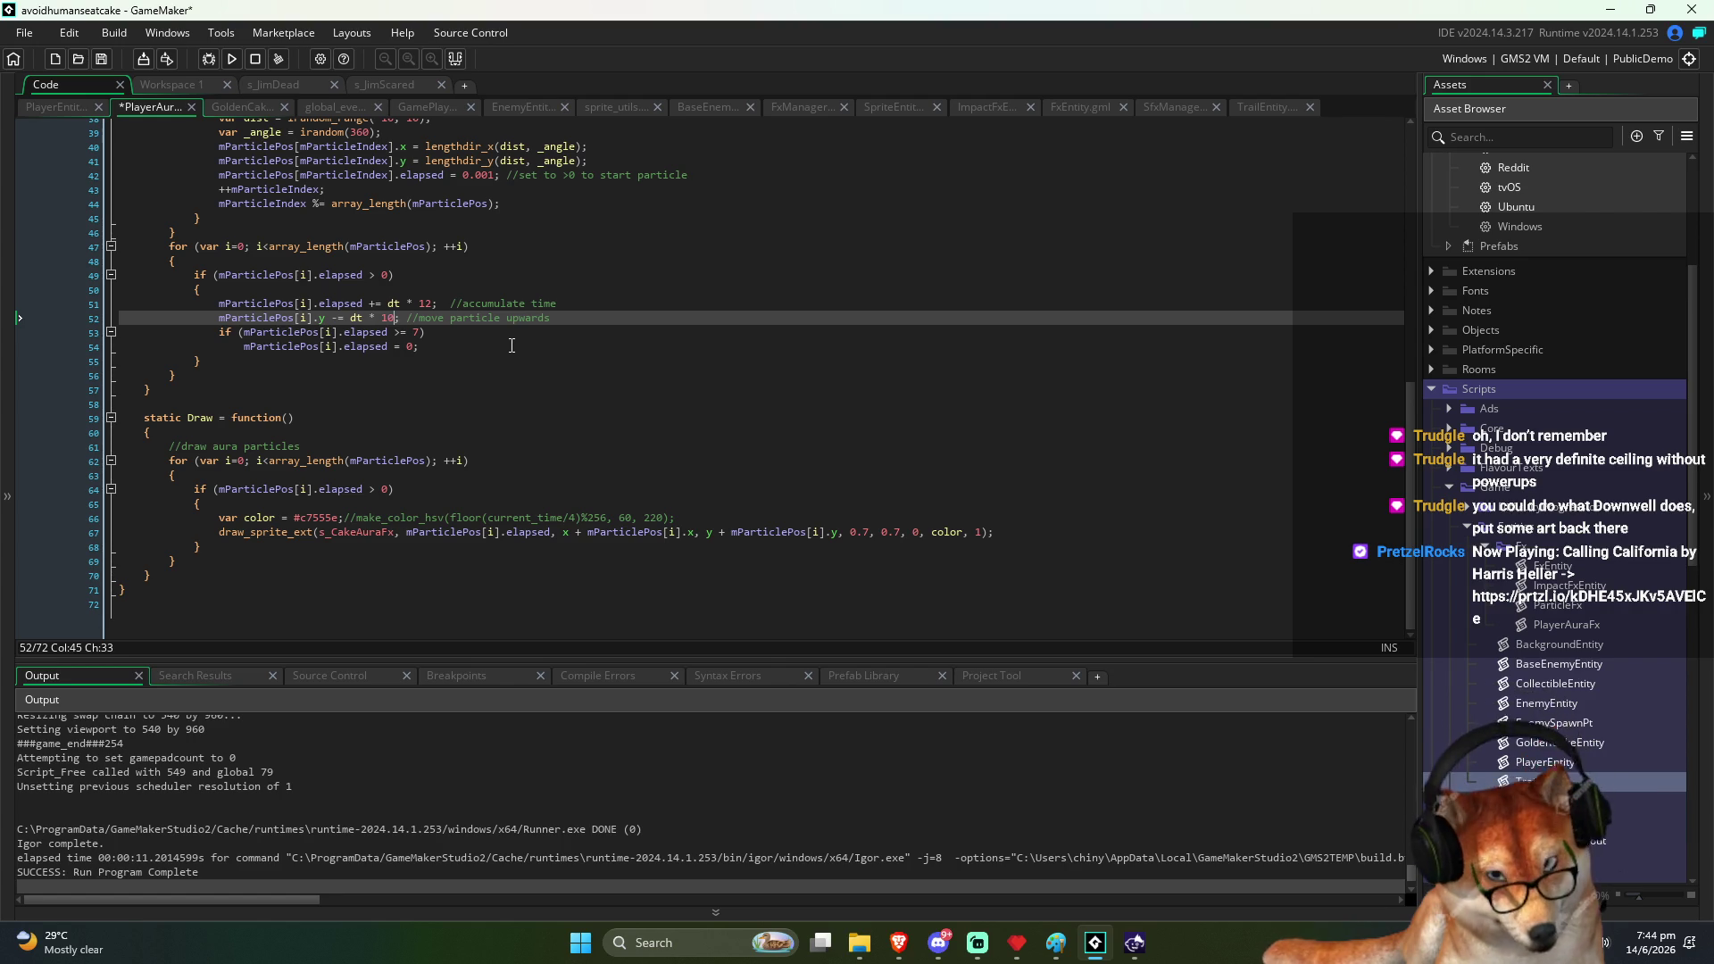
Save the dt * 10 particle change and relaunch the game
{"action": "left_click", "coordinate": [231, 59]}
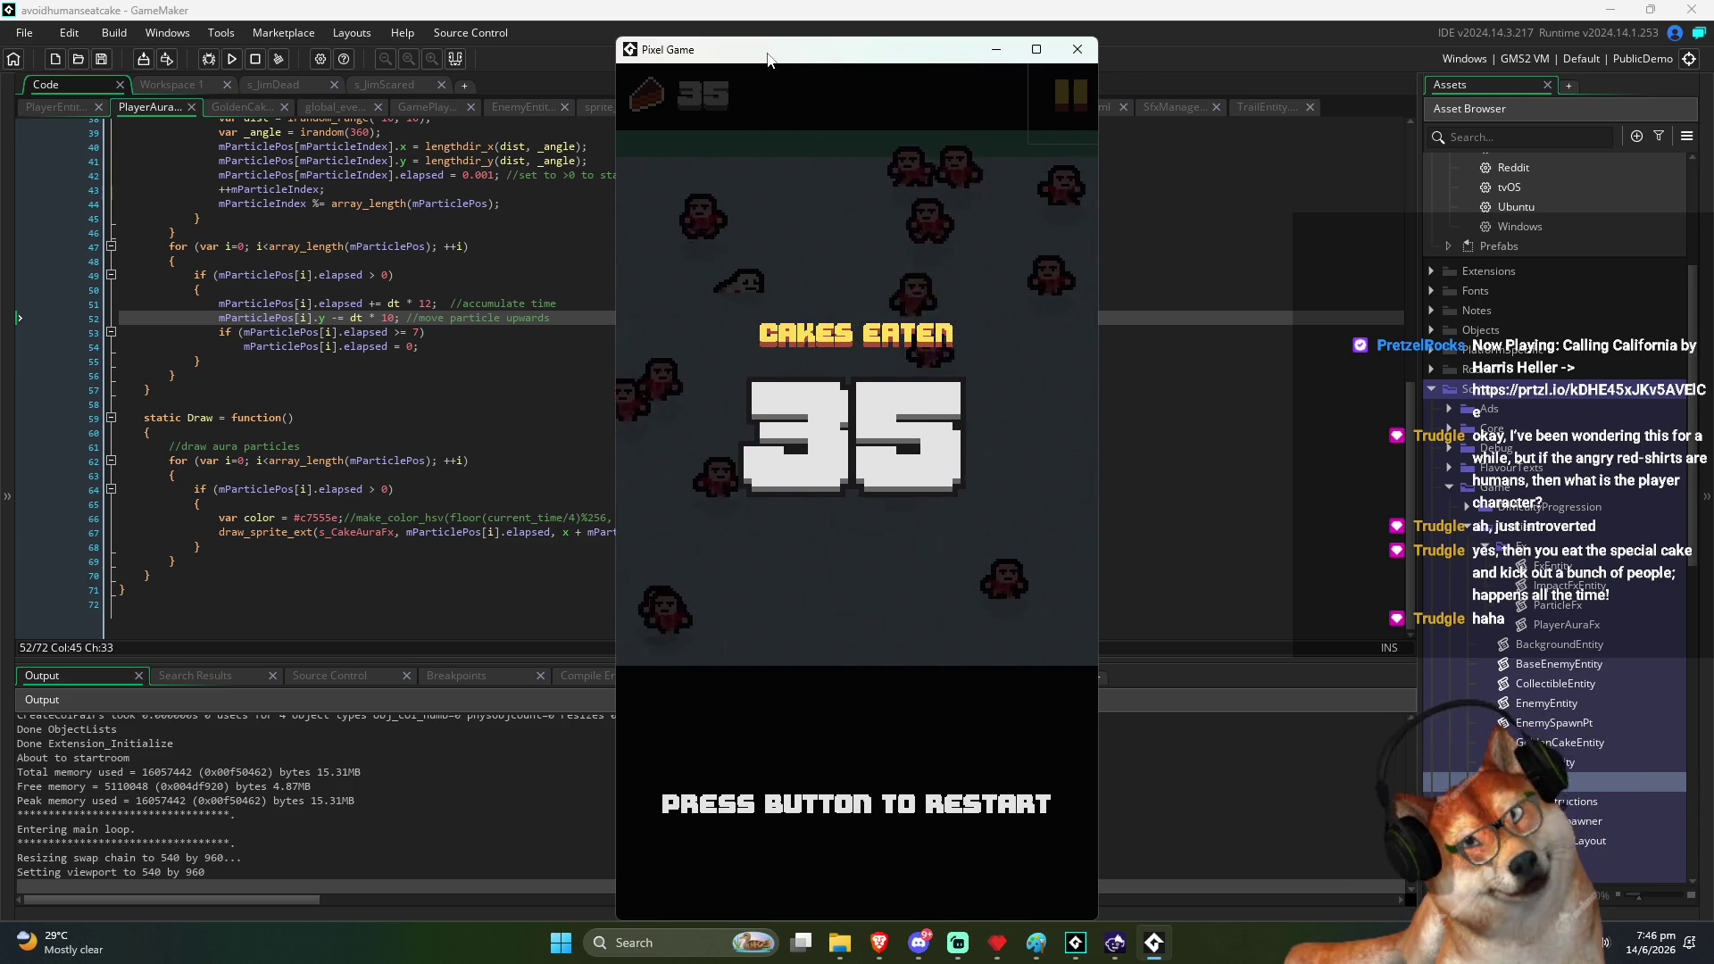
Close the Pixel Game window after the round ends with 35 cakes eaten
{"action": "left_click", "coordinate": [1077, 49]}
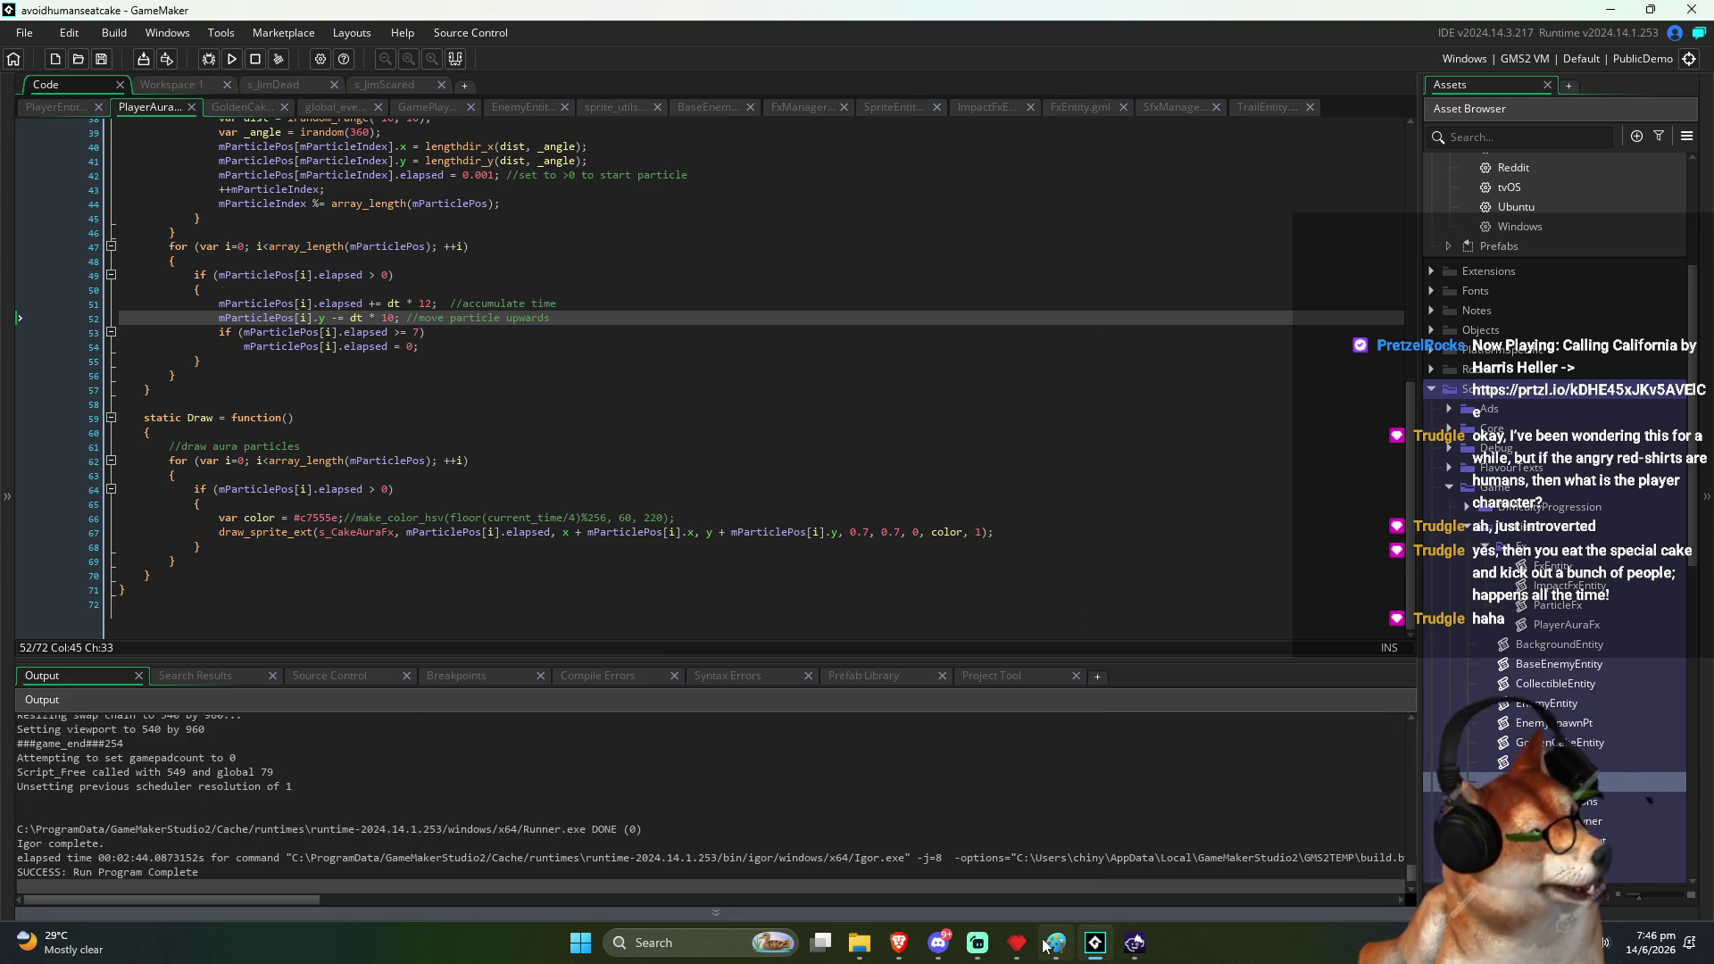
In Pyxel Edit, reselect the red circle with Rectangle Select, save the sprite, and return to GameMaker
{"action": "left_click", "coordinate": [1018, 942]}
{"action": "scroll", "coordinate": [654, 398], "scroll_direction": "down", "scroll_amount": 2}
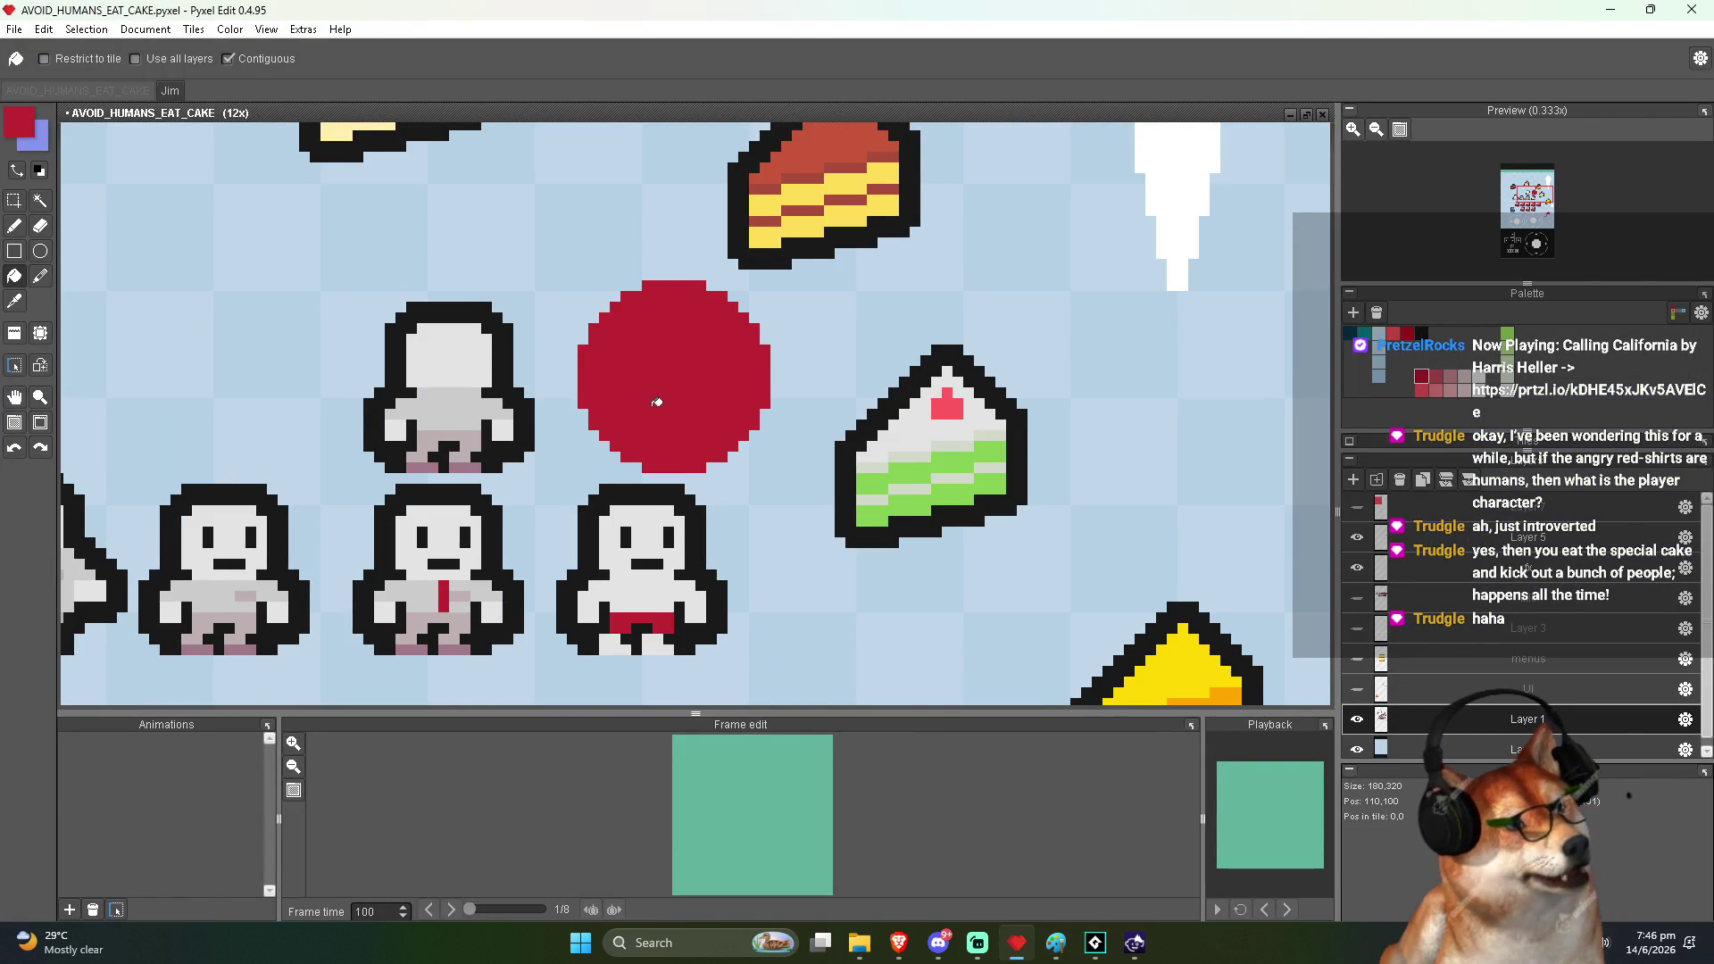
{"action": "key", "text": "m"}
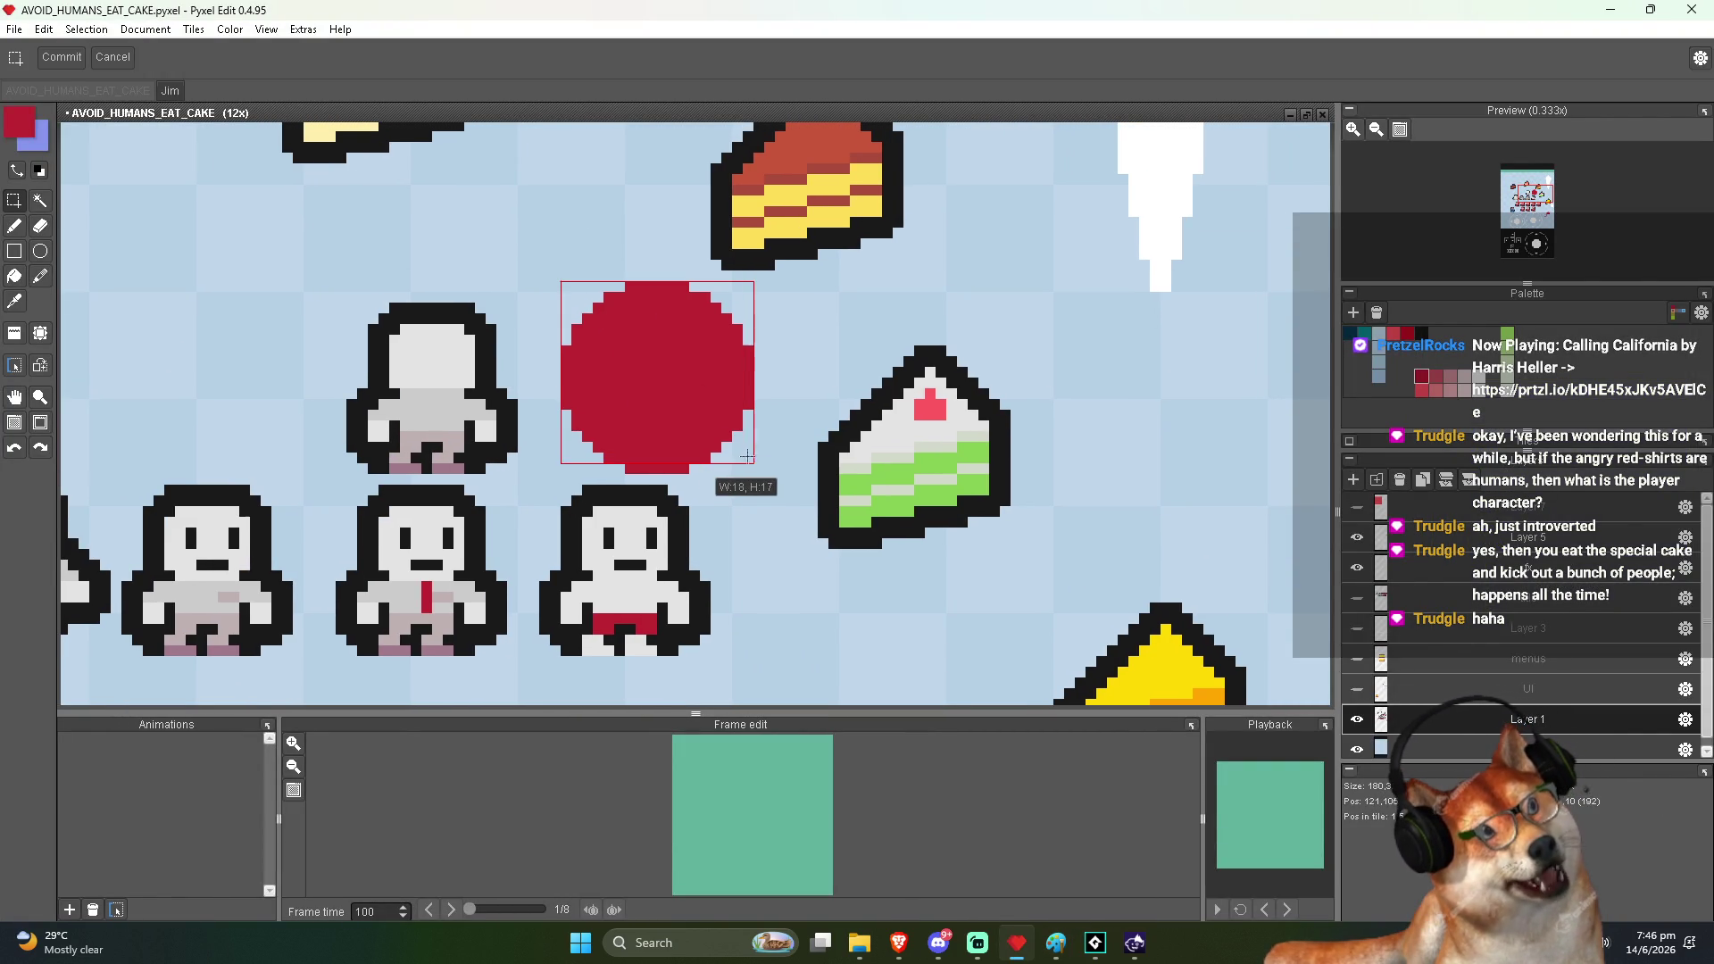
{"action": "left_click", "coordinate": [568, 287]}
{"action": "left_click_drag", "start_coordinate": [770, 471], "coordinate": [748, 463]}
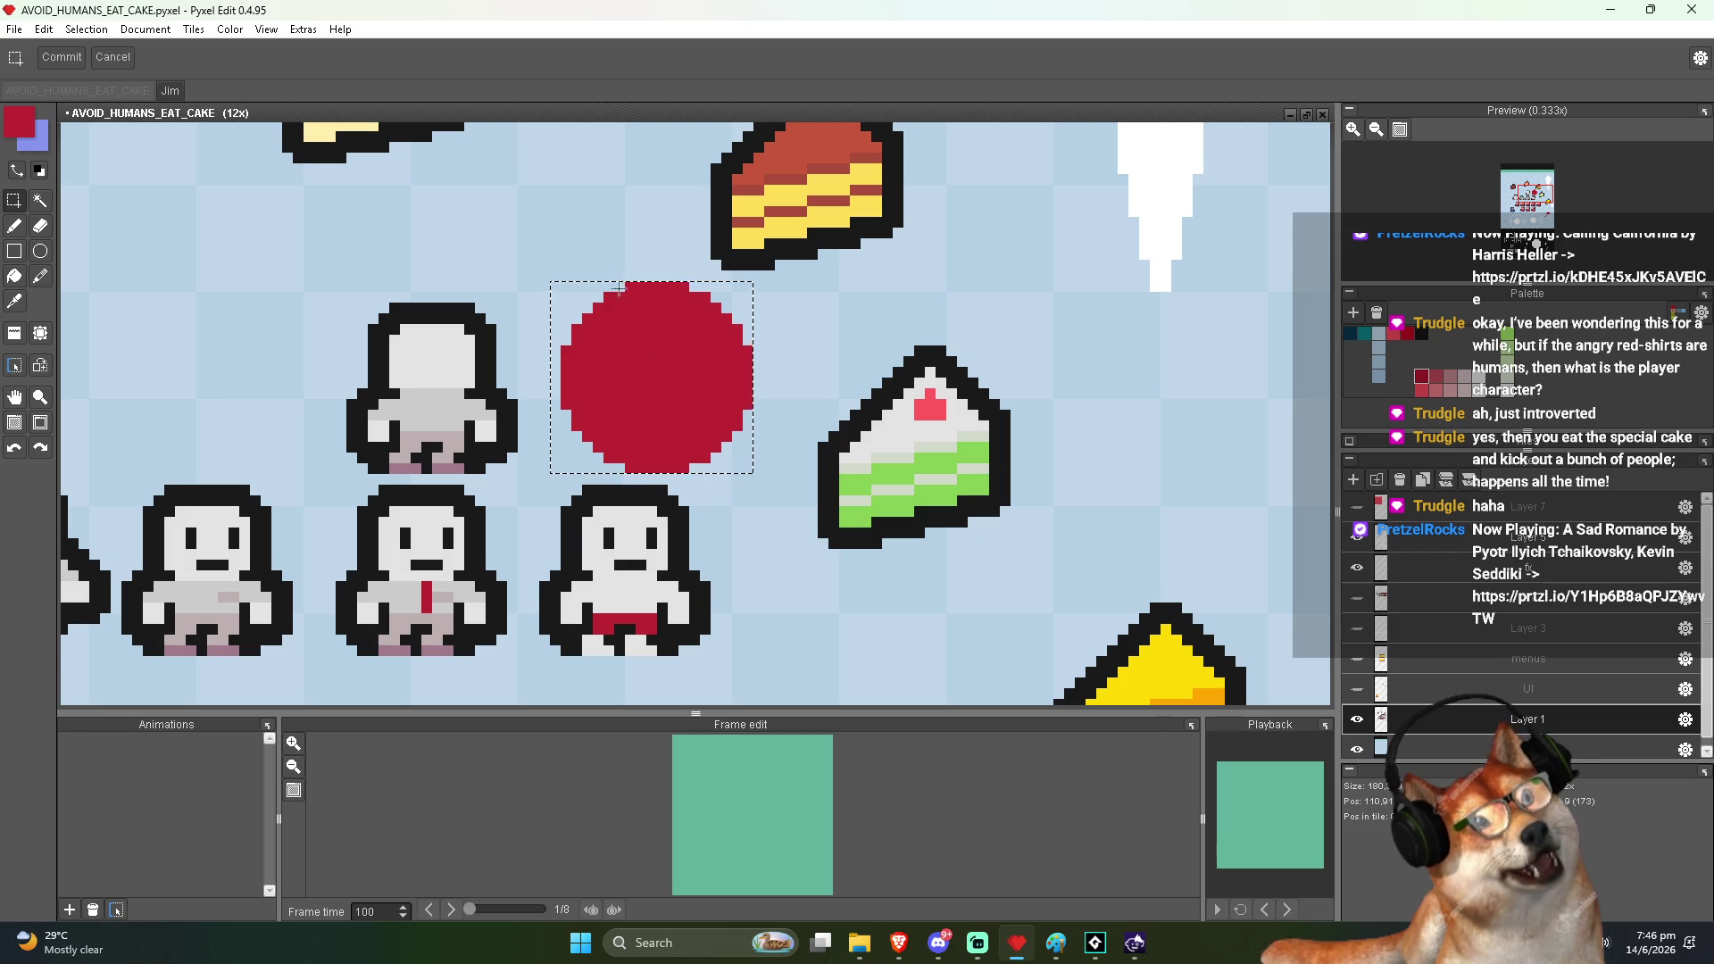
{"action": "key", "text": "ctrl+s"}
{"action": "key", "text": "alt+Tab"}
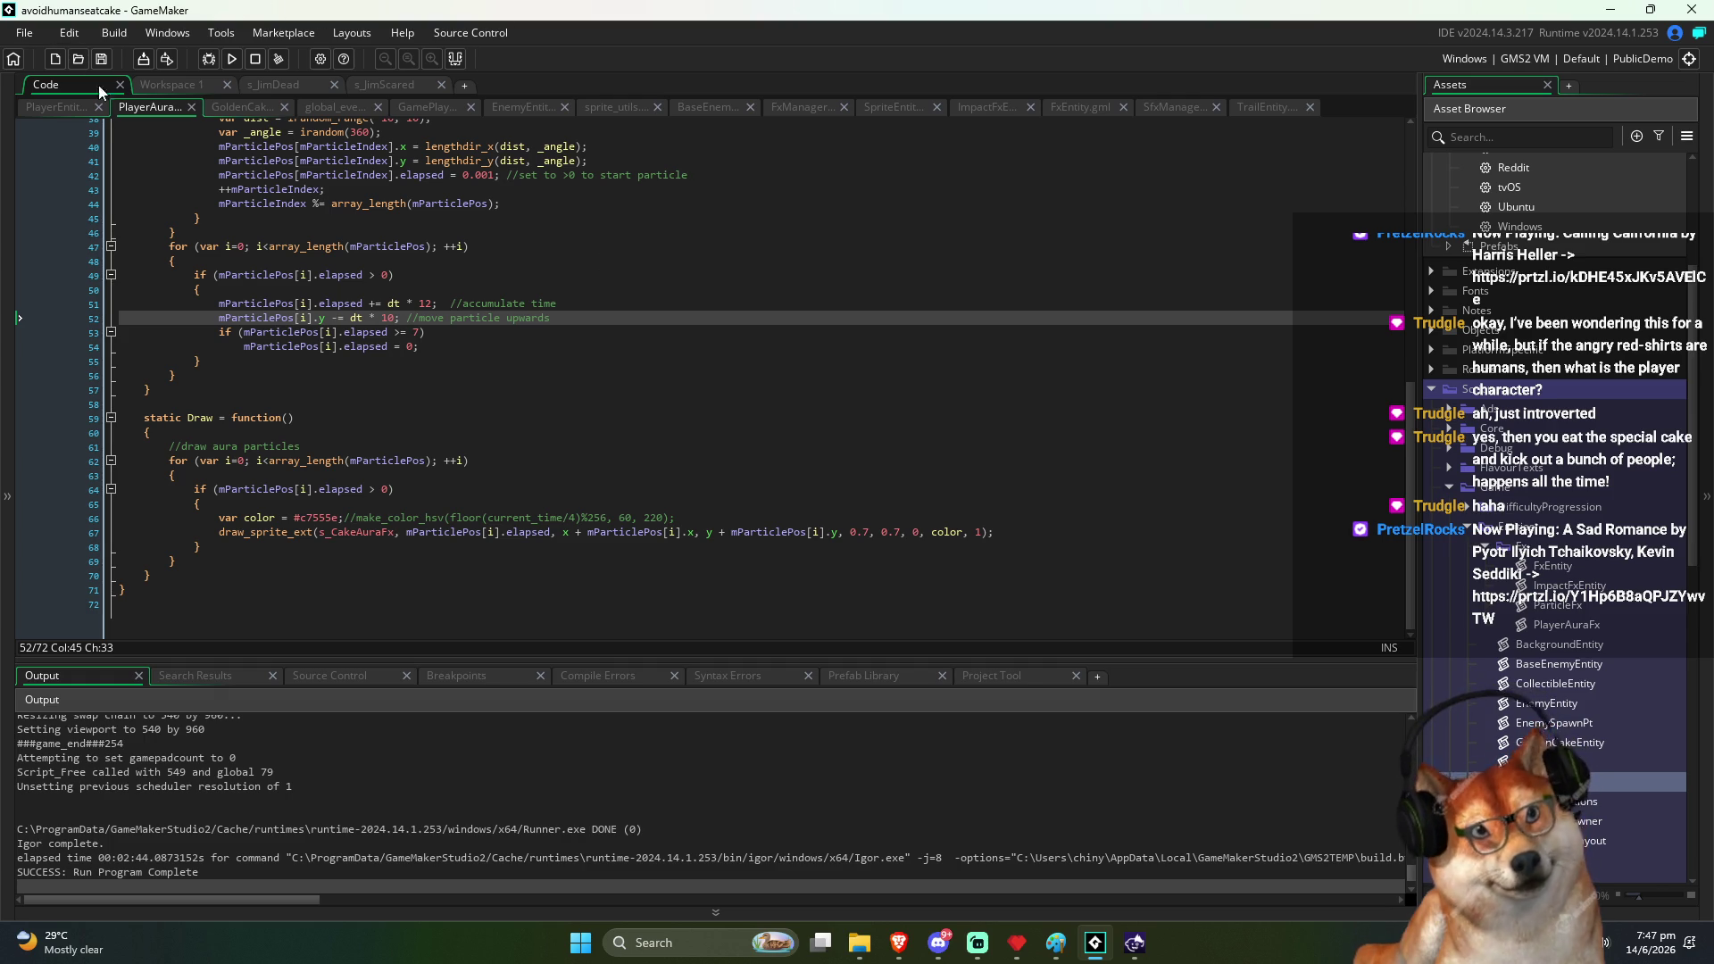
Run the game, start a round, eat the golden cake, then start a fresh game
{"action": "left_click", "coordinate": [233, 59]}
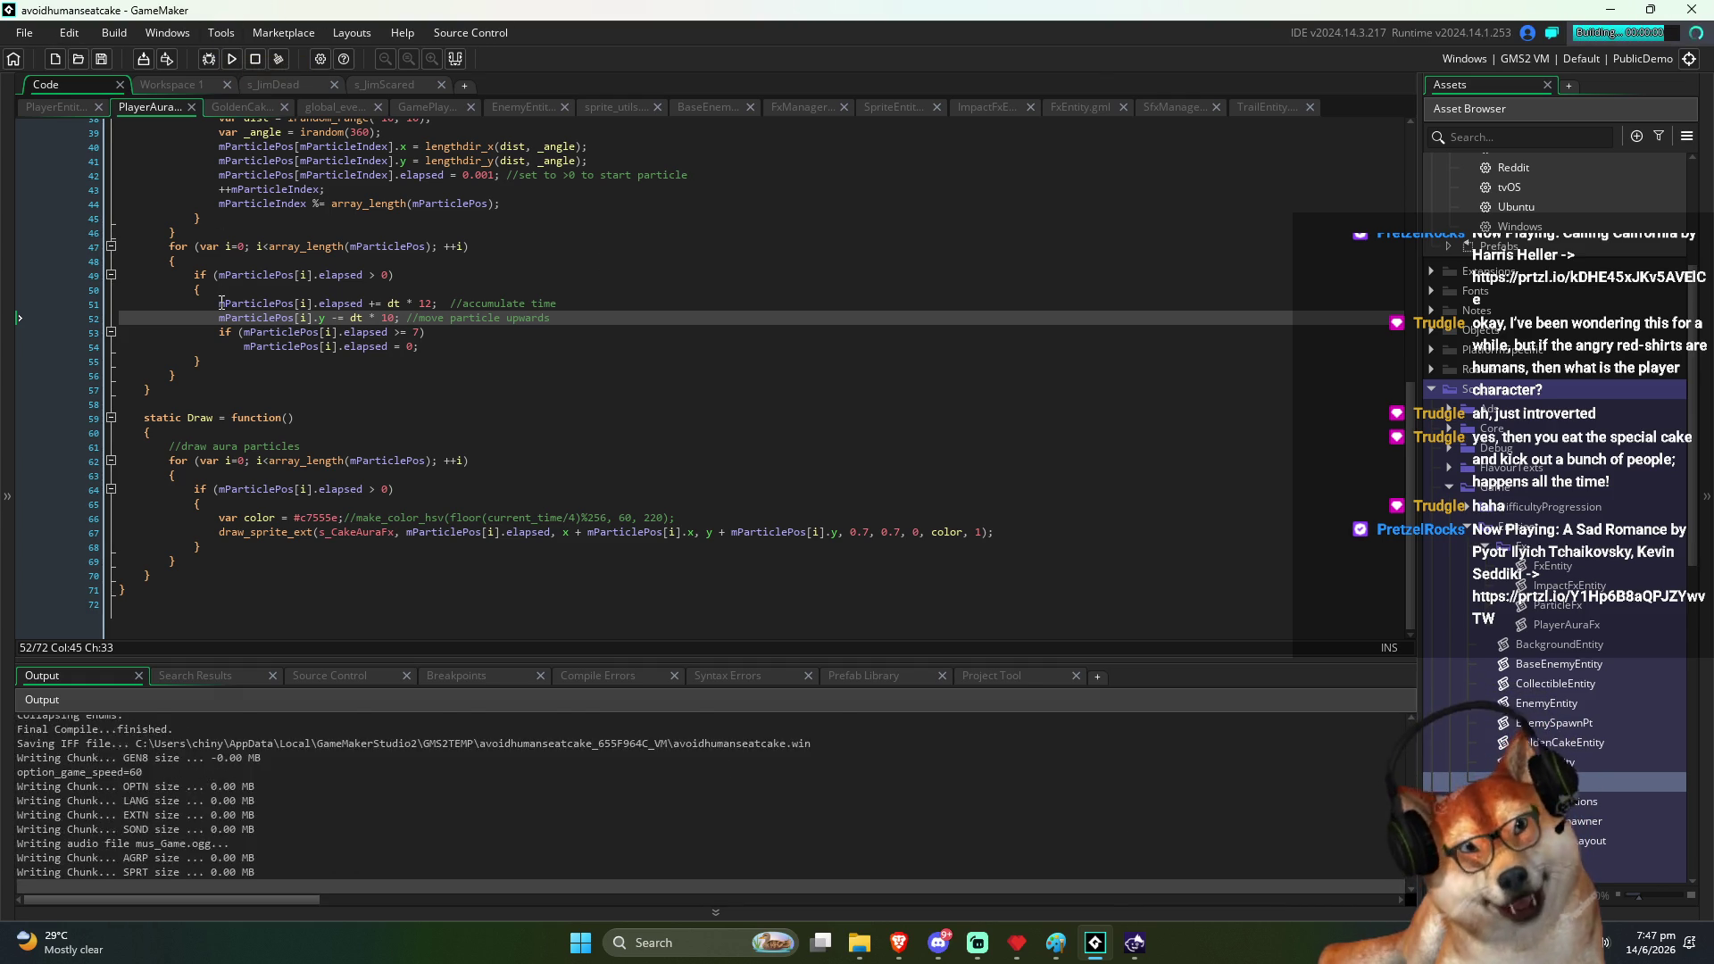
{"action": "left_click", "coordinate": [960, 435]}
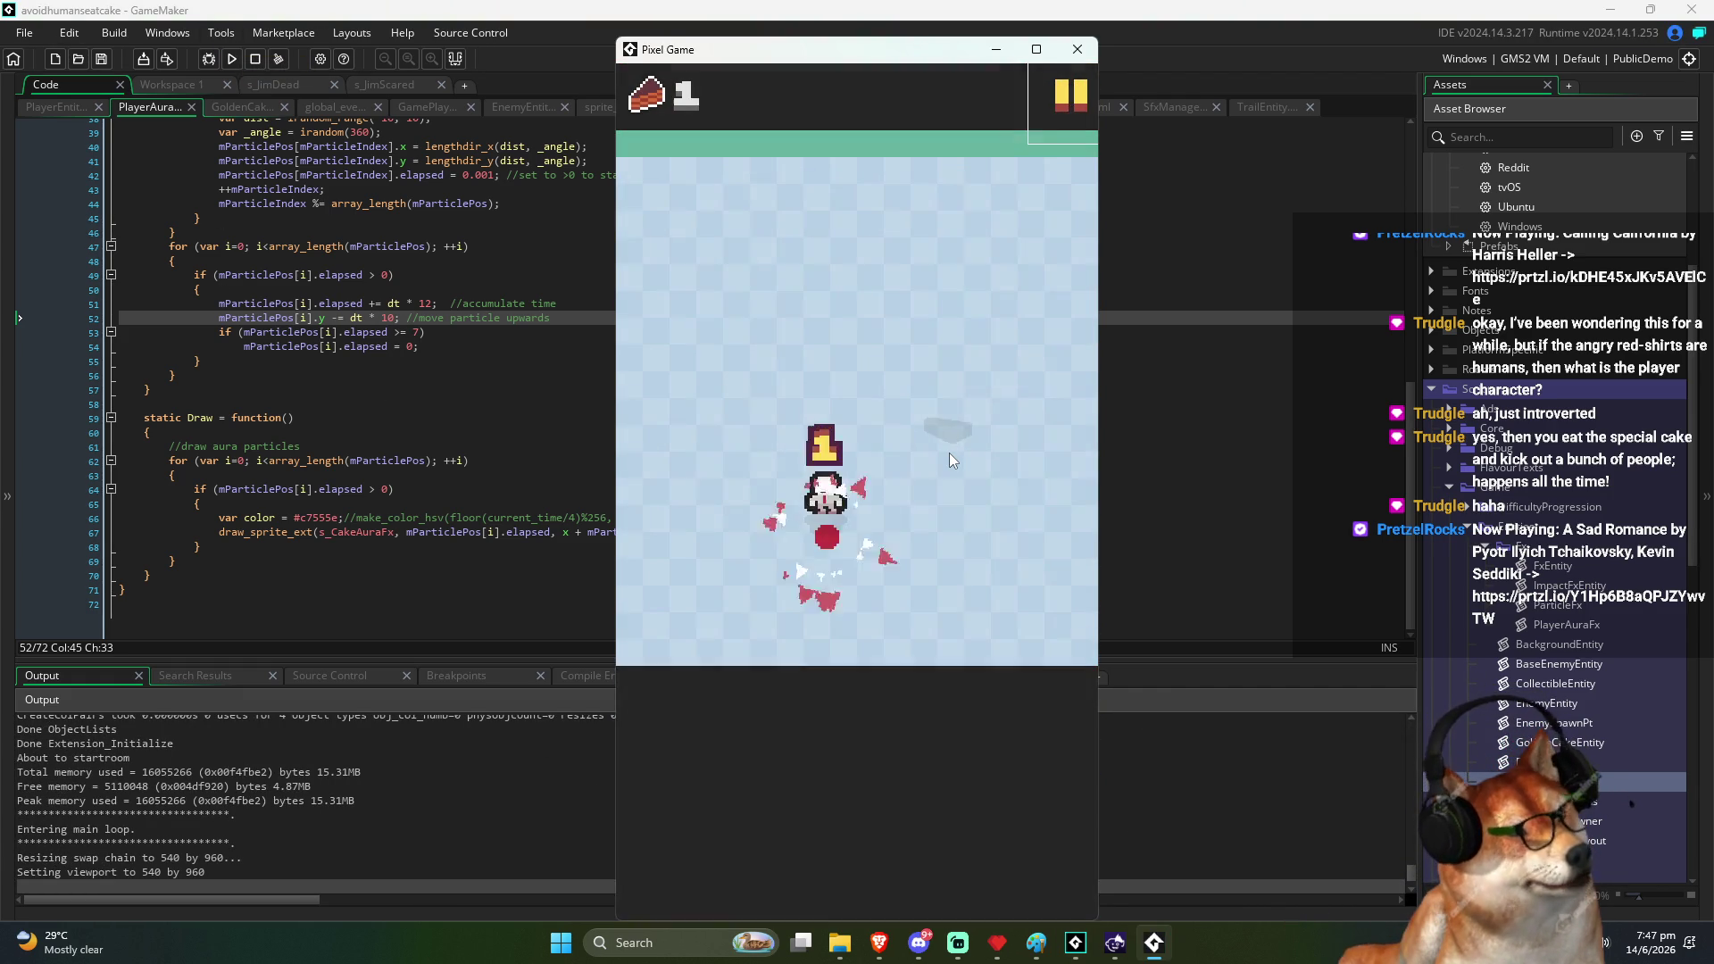
{"action": "key", "text": "Up"}
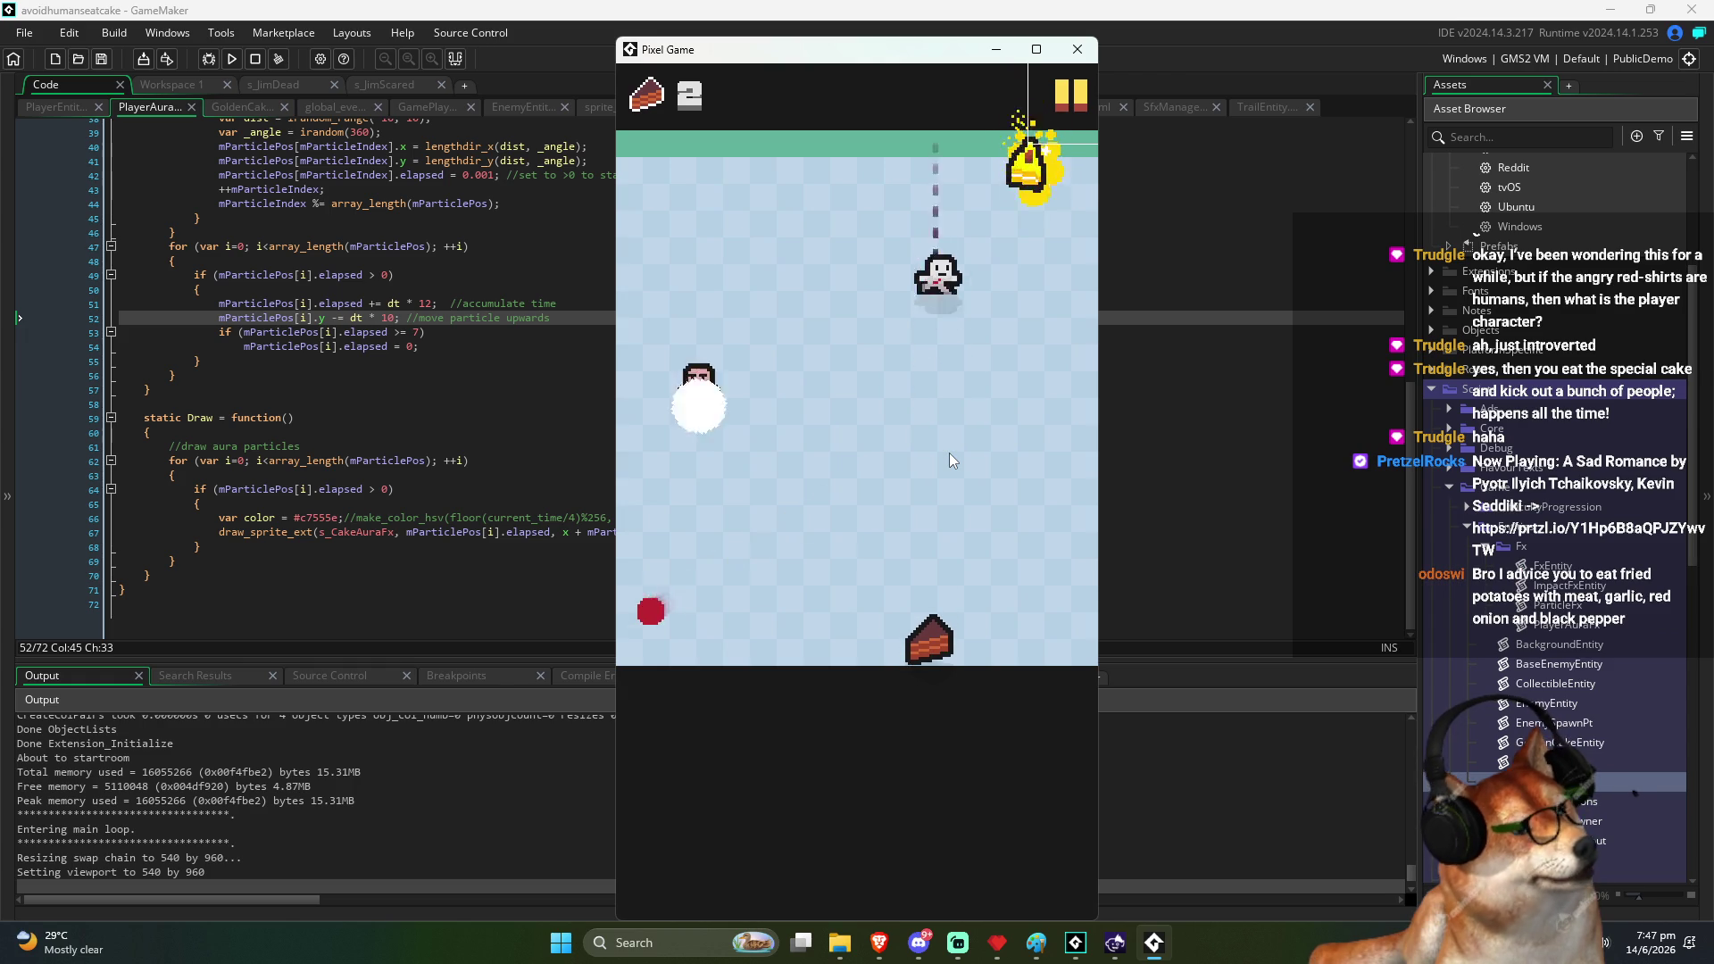
{"action": "key", "text": "Up"}
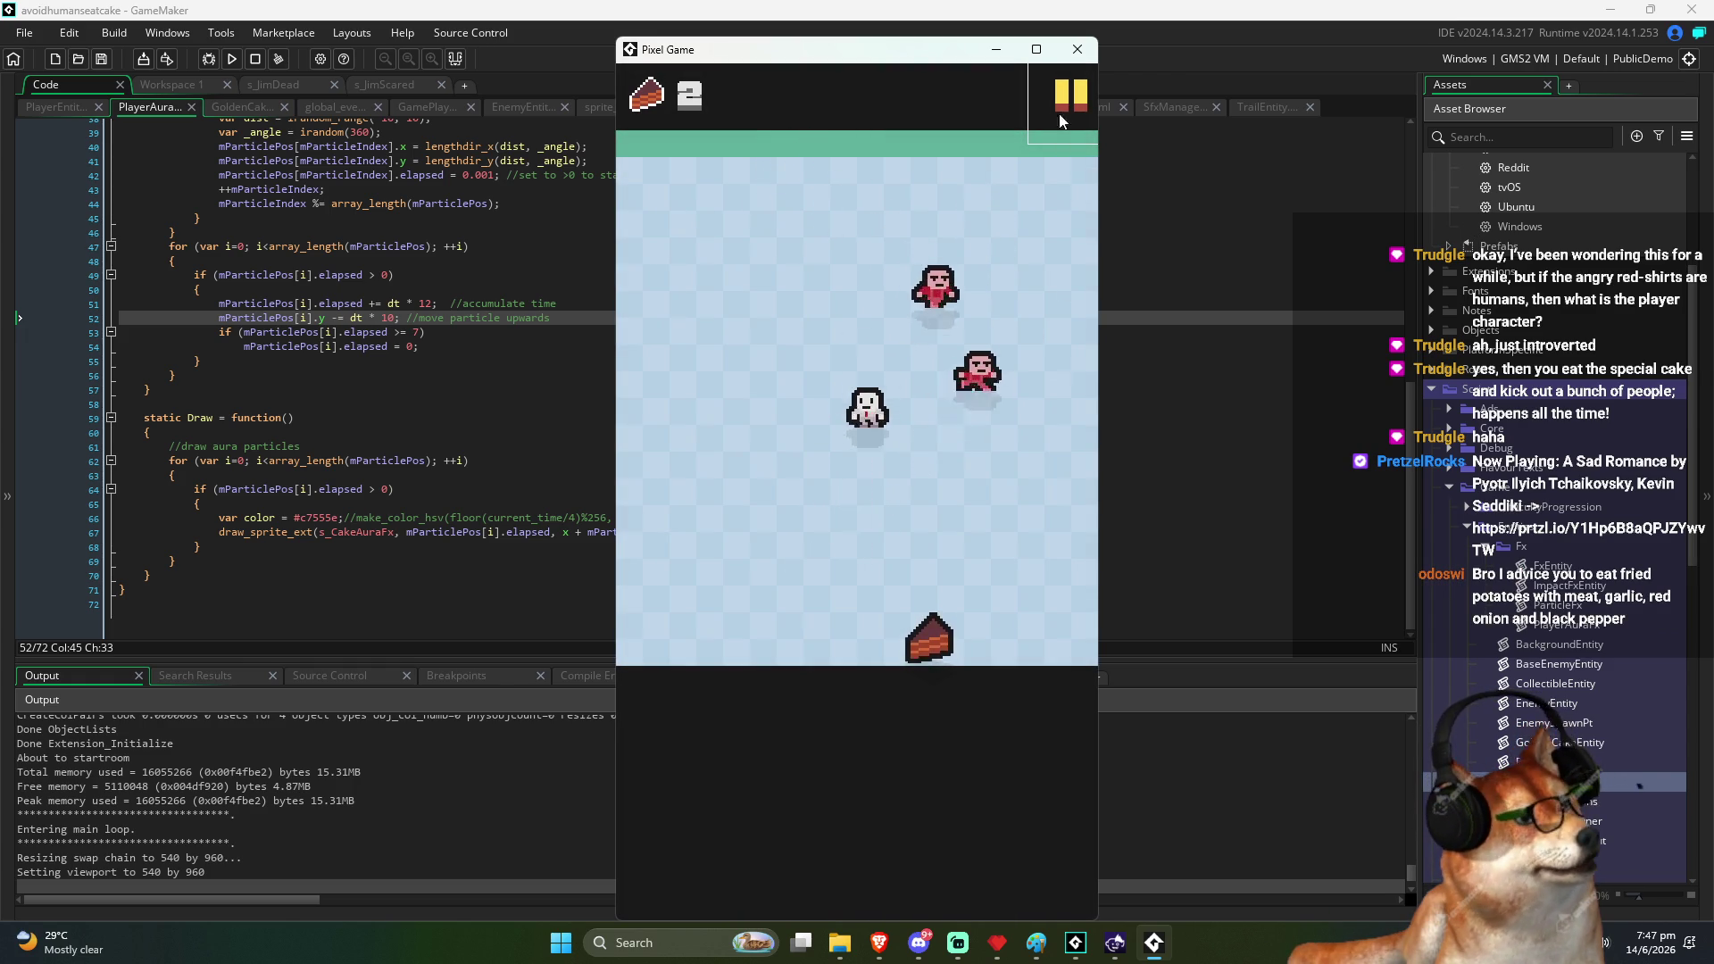
{"action": "left_click", "coordinate": [922, 441]}
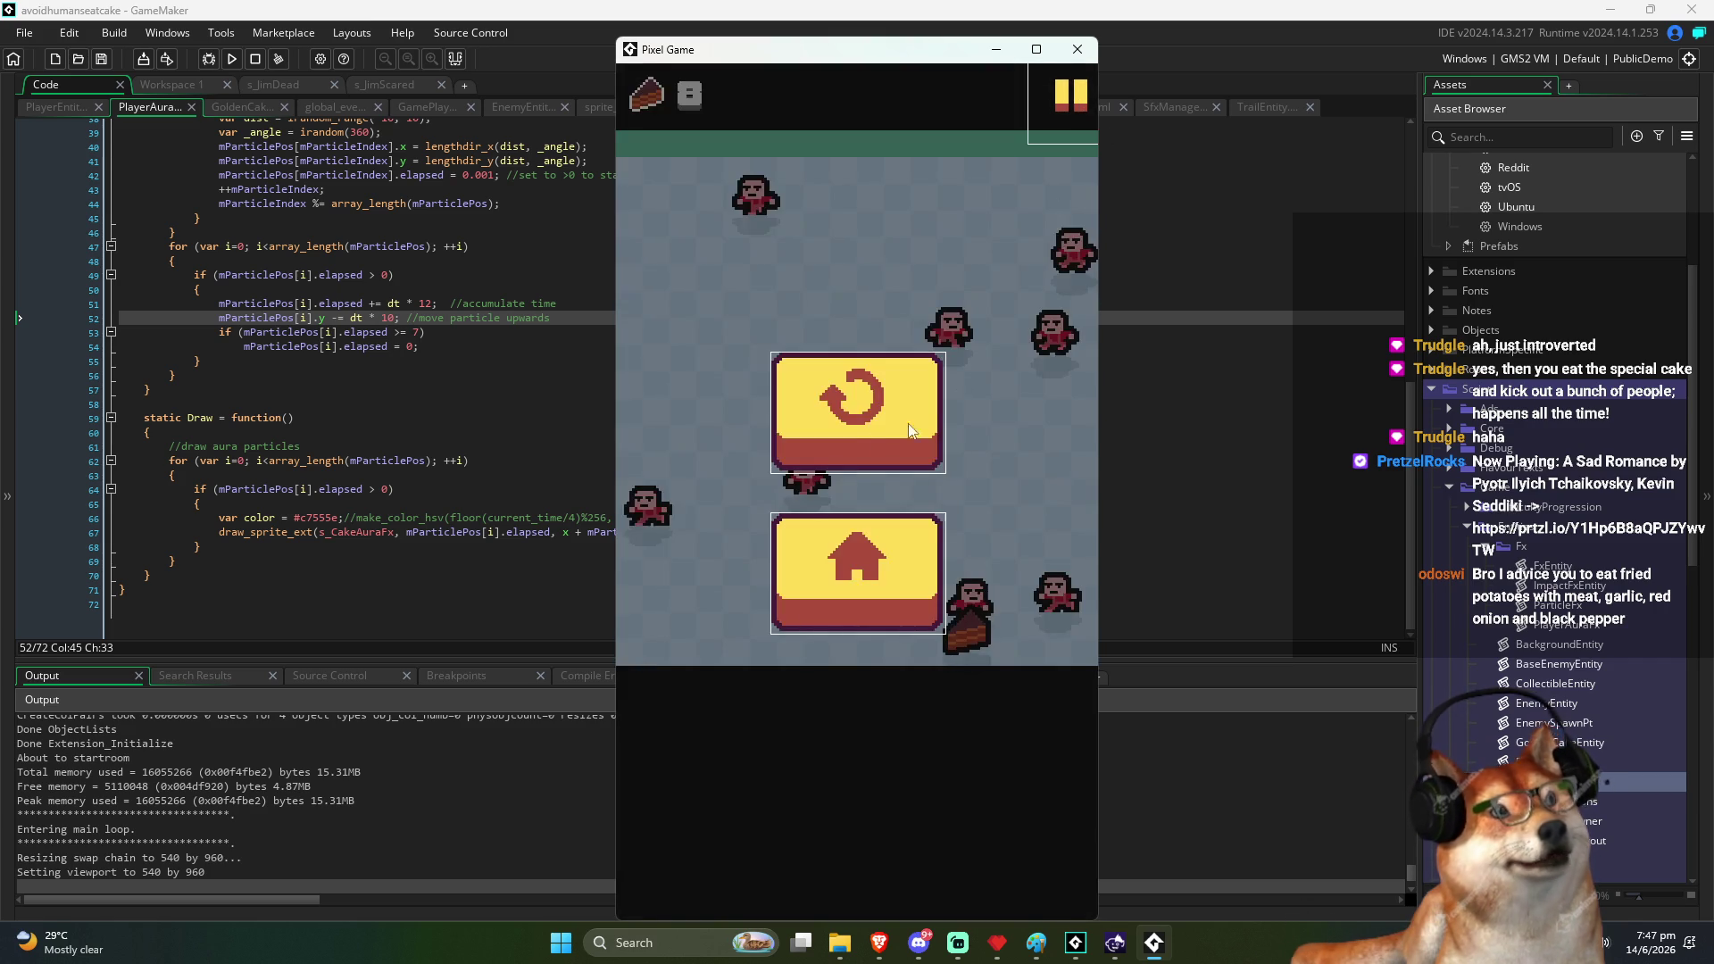
Restart after deaths and from the pause menu, dash into the golden cake, then close at 4 cakes
{"action": "left_click", "coordinate": [864, 426]}
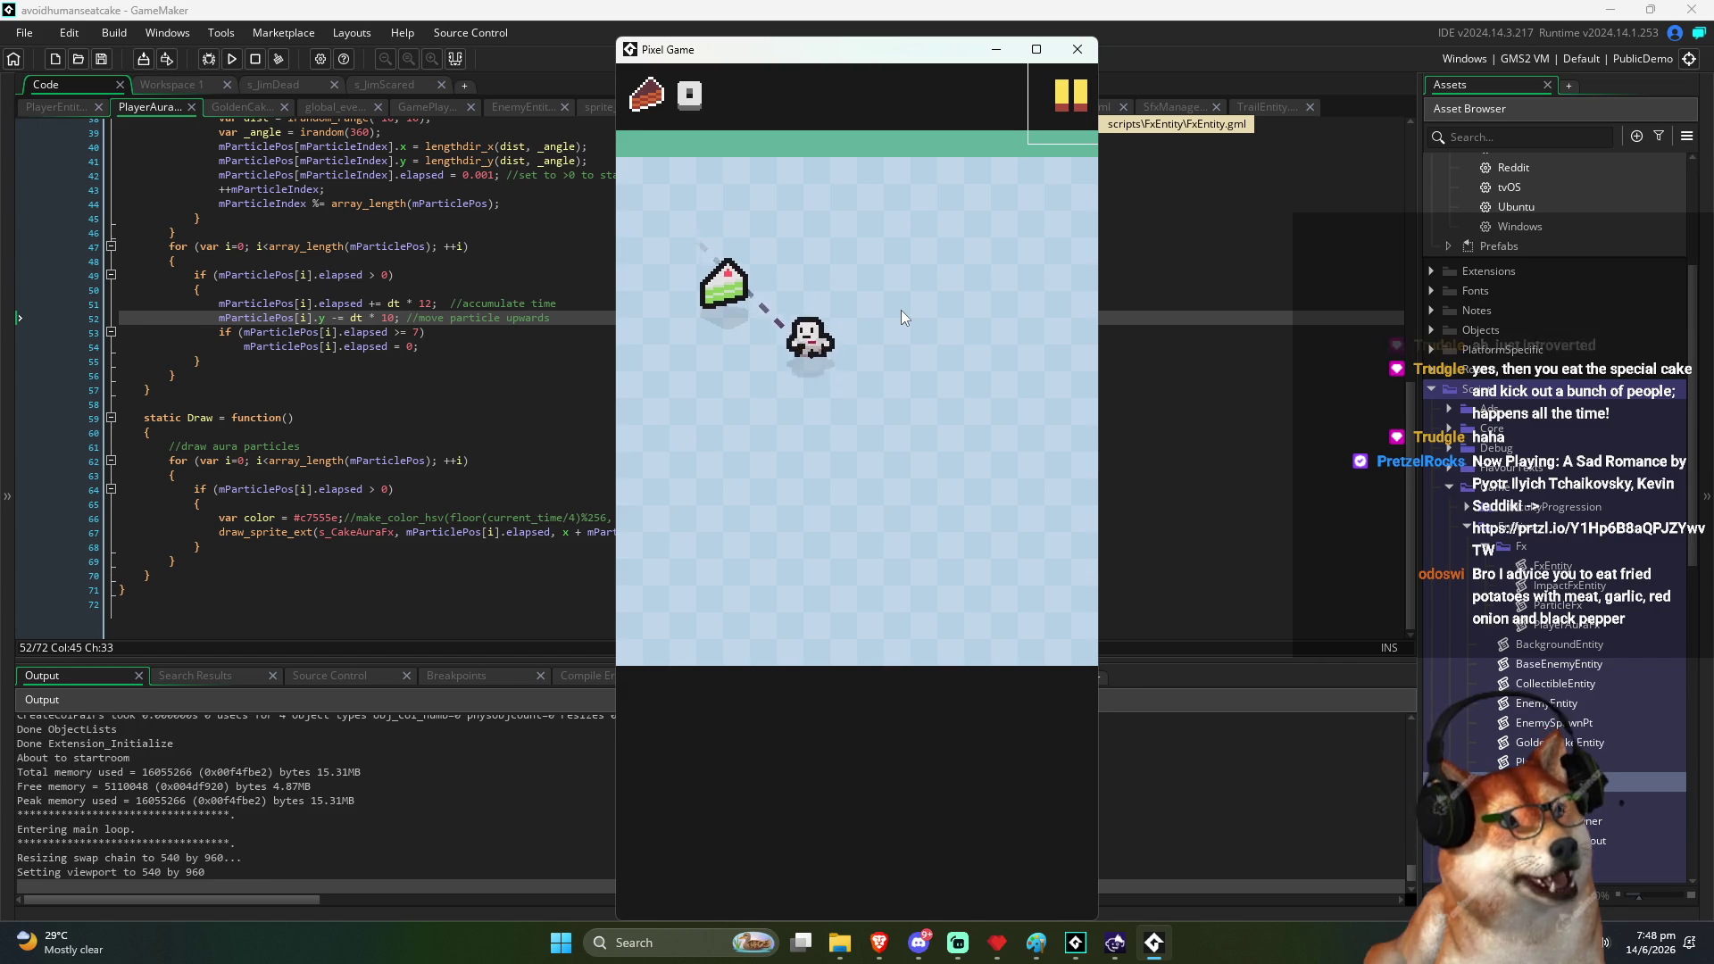
{"action": "left_click", "coordinate": [1044, 590]}
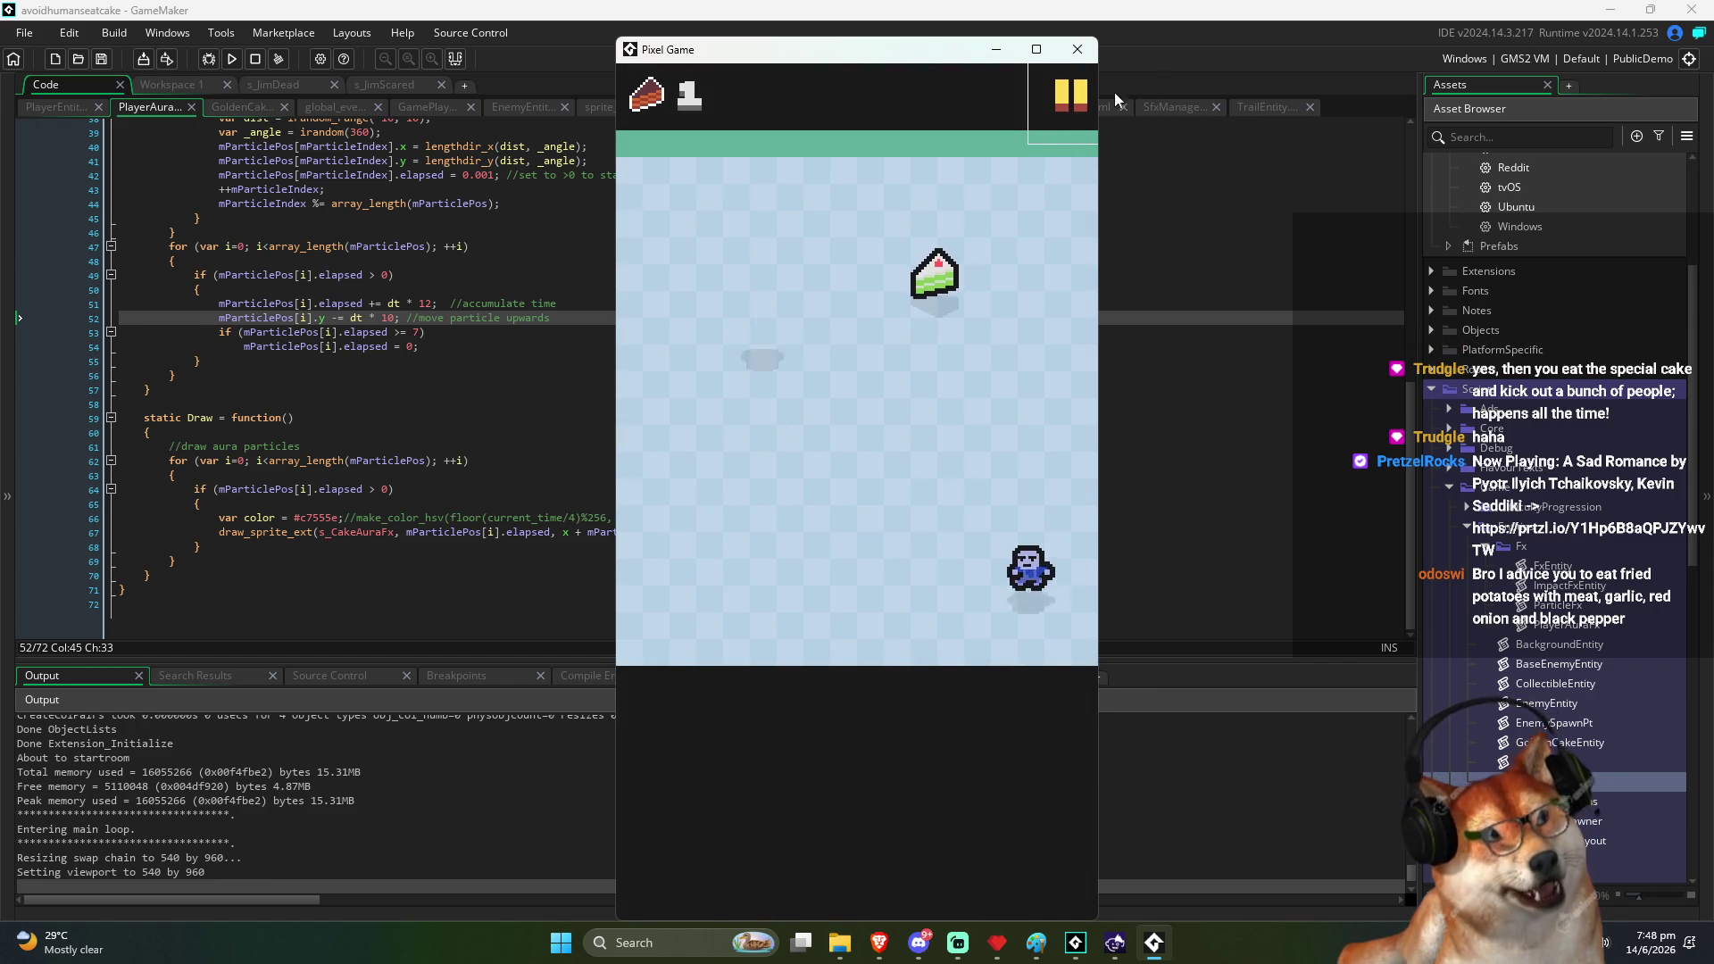
{"action": "left_click", "coordinate": [863, 397]}
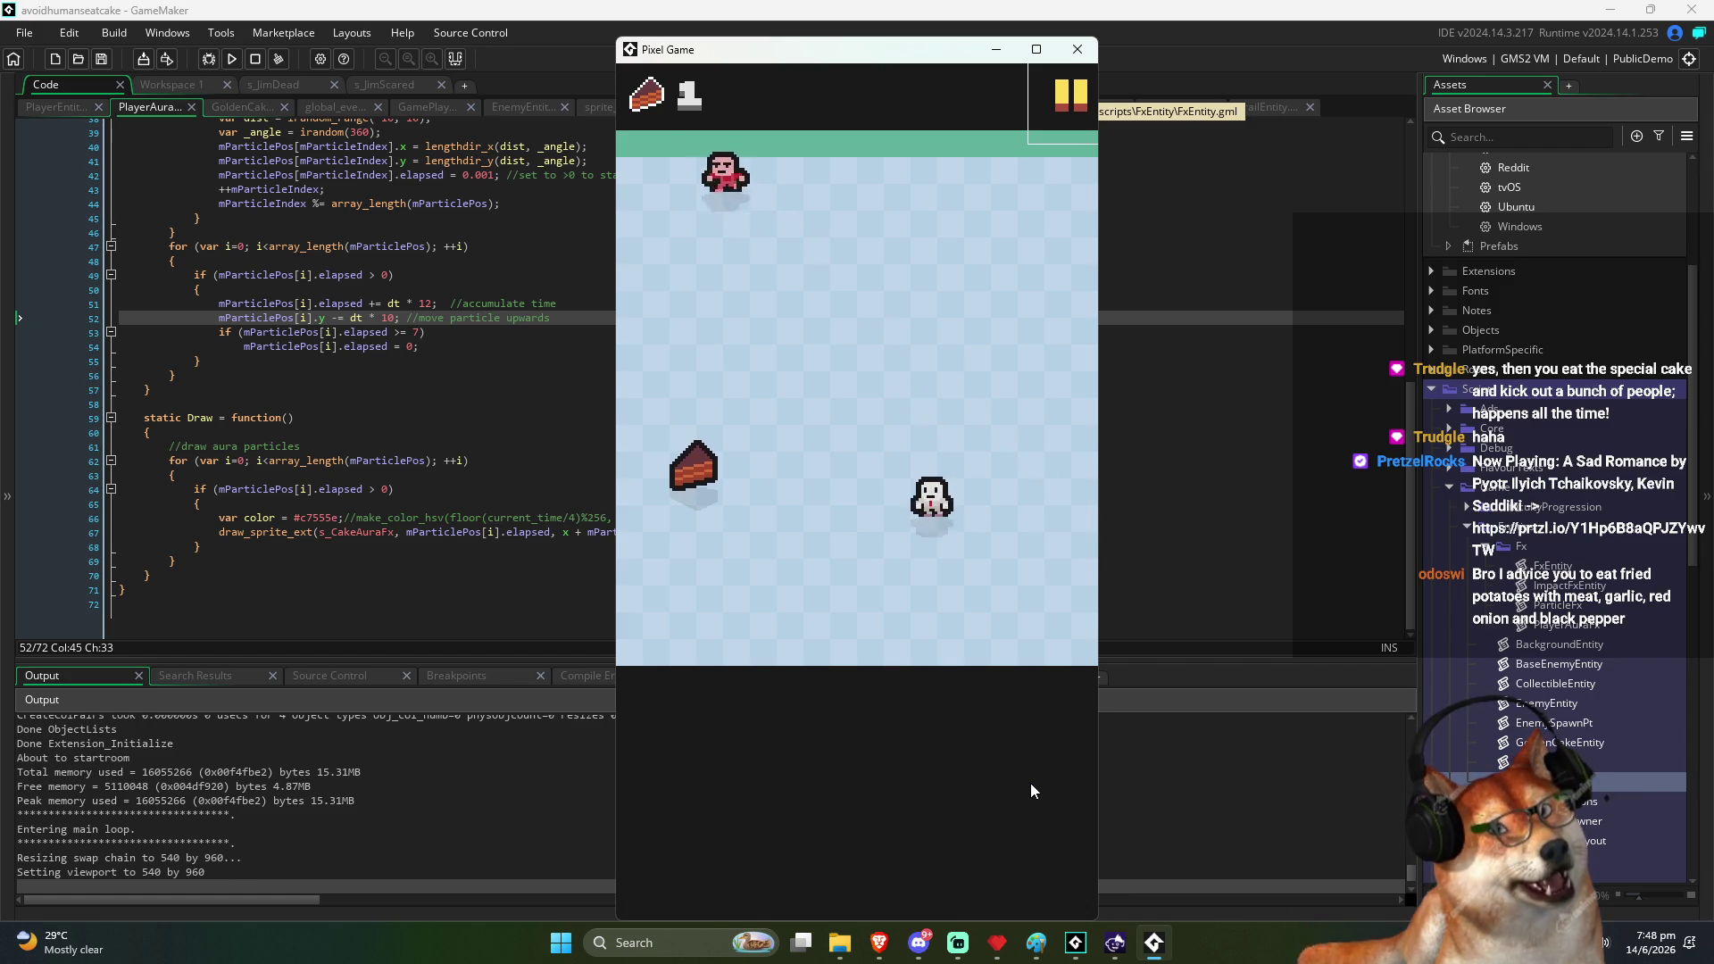
{"action": "left_click", "coordinate": [1071, 94]}
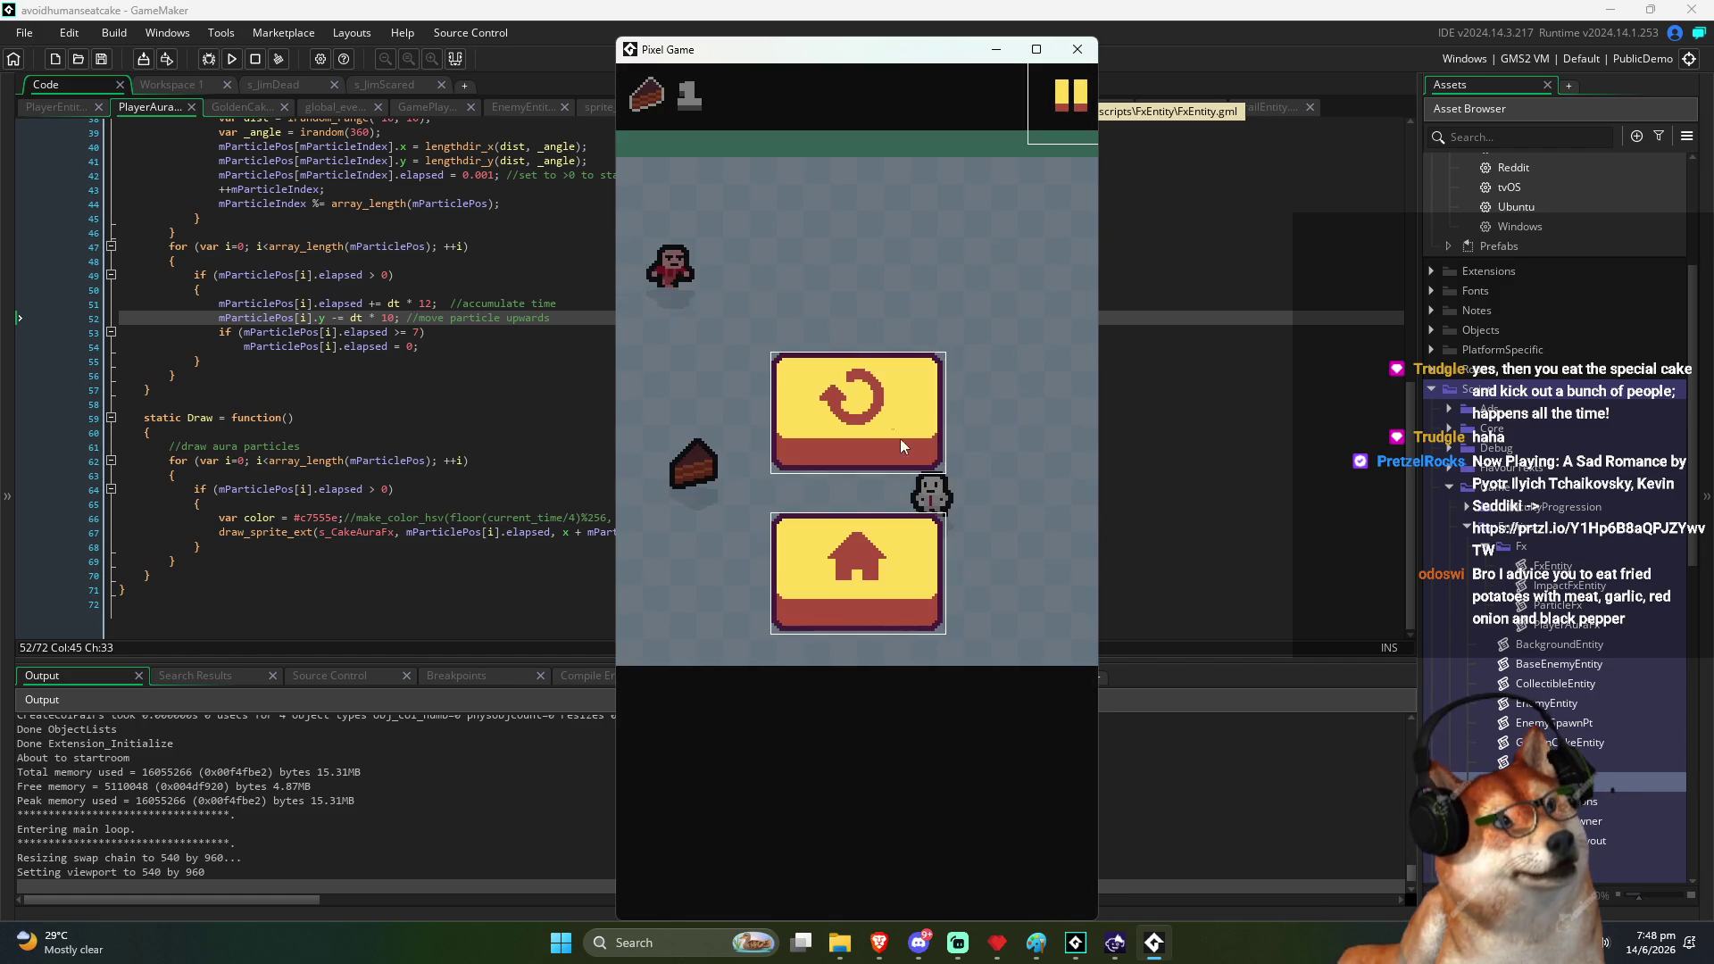
{"action": "left_click", "coordinate": [875, 391]}
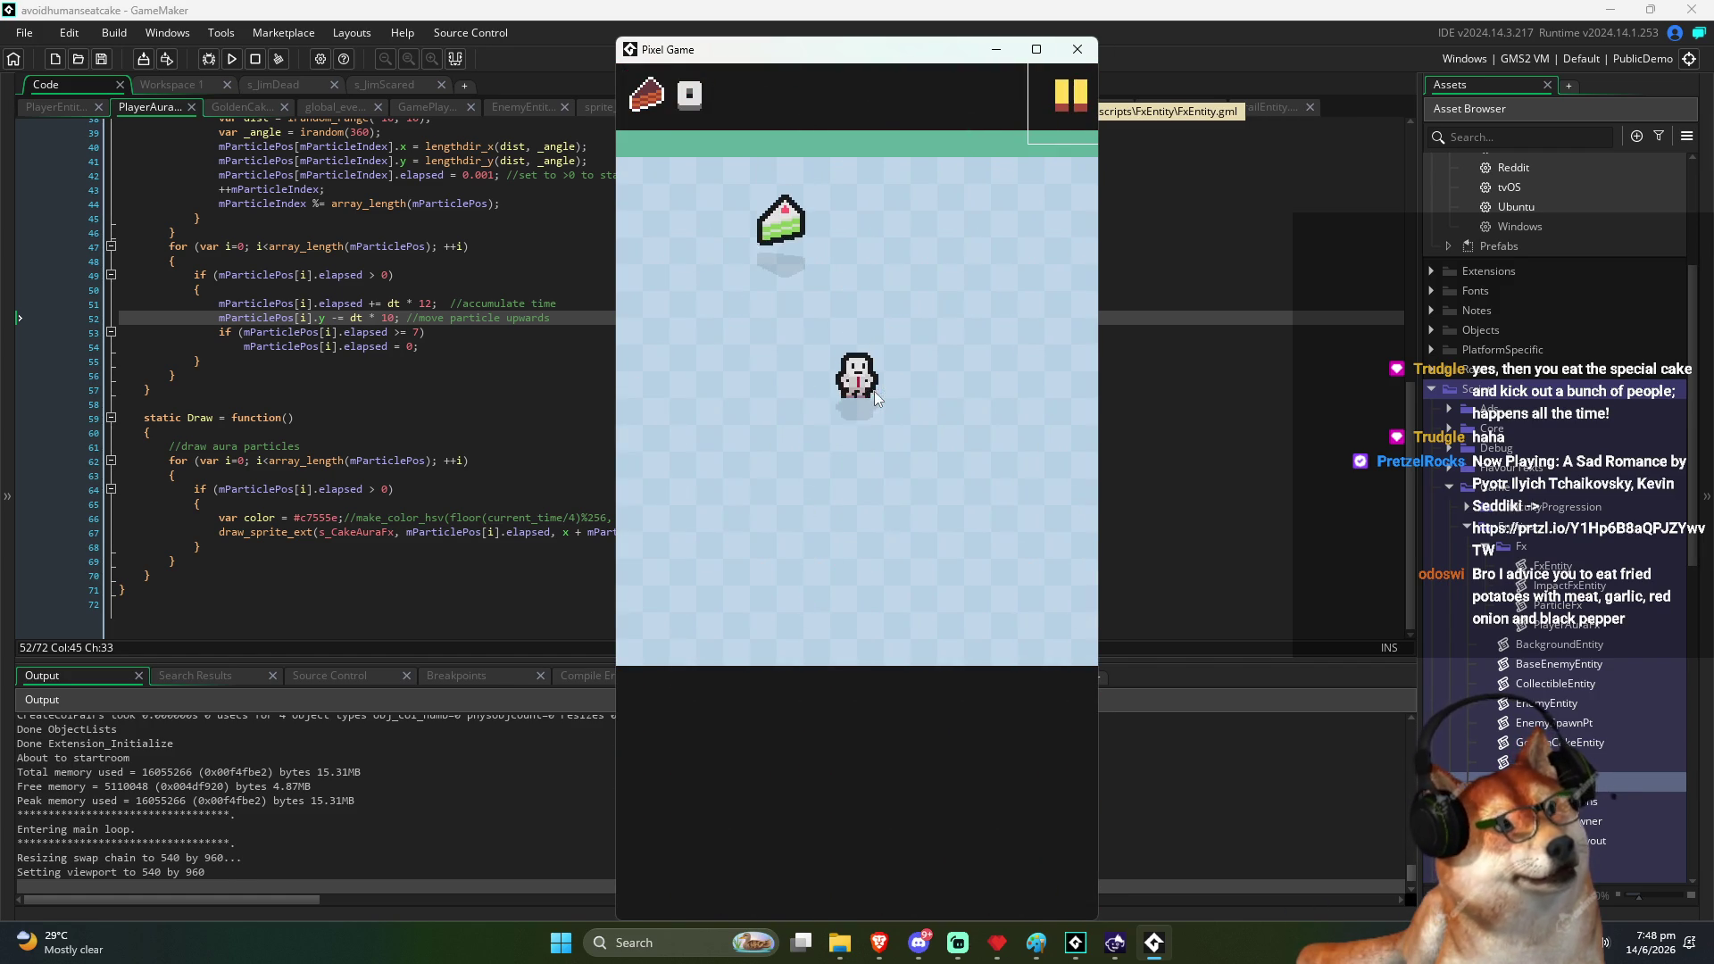
{"action": "left_click", "coordinate": [875, 391]}
{"action": "left_click", "coordinate": [875, 391]}
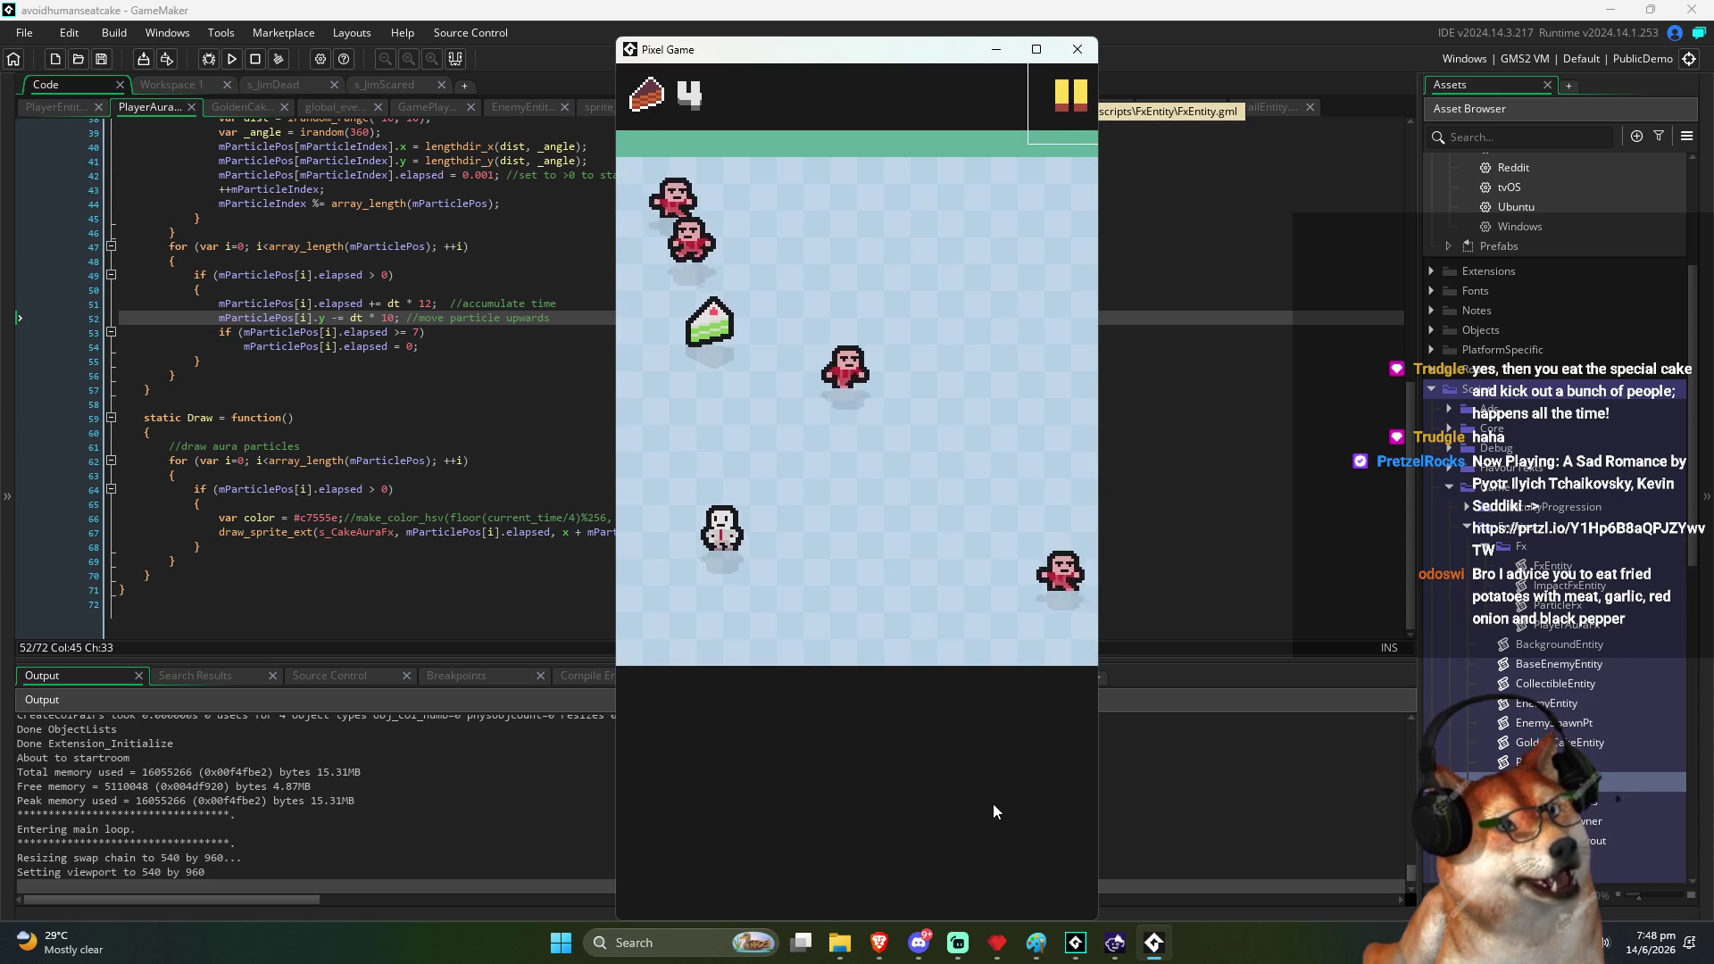
{"action": "left_click", "coordinate": [1077, 50]}
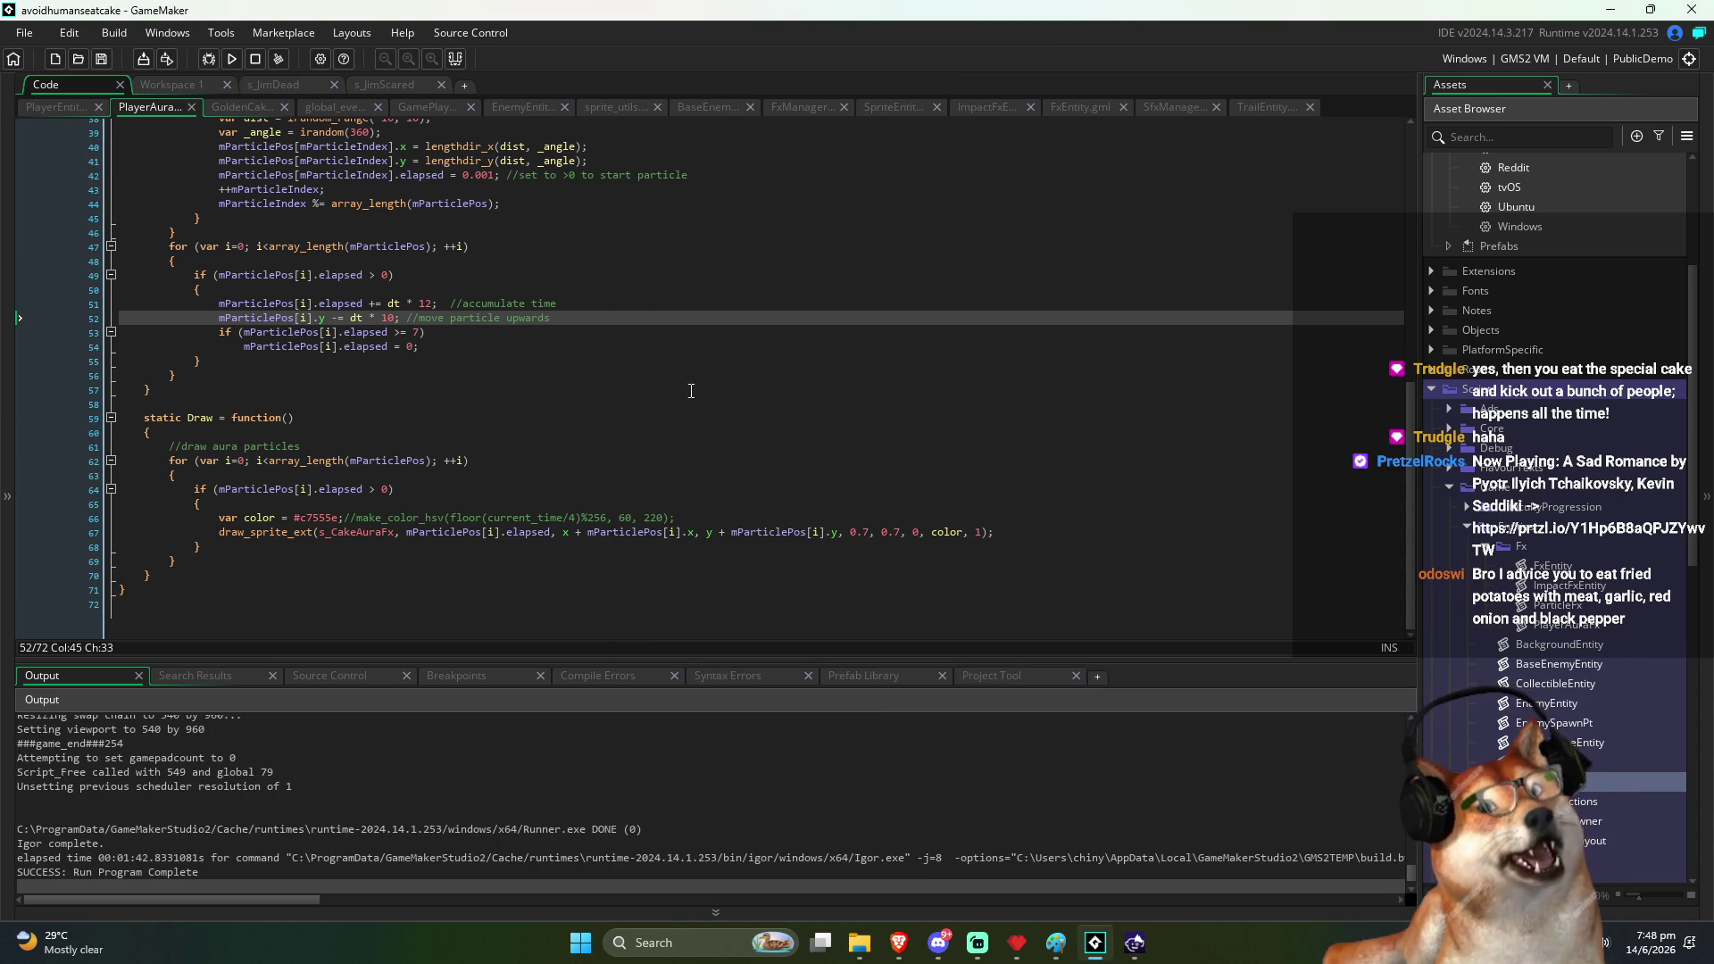
Scroll to the top of PlayerAuraFx and rebuild and run the game
{"action": "left_click", "coordinate": [650, 387]}
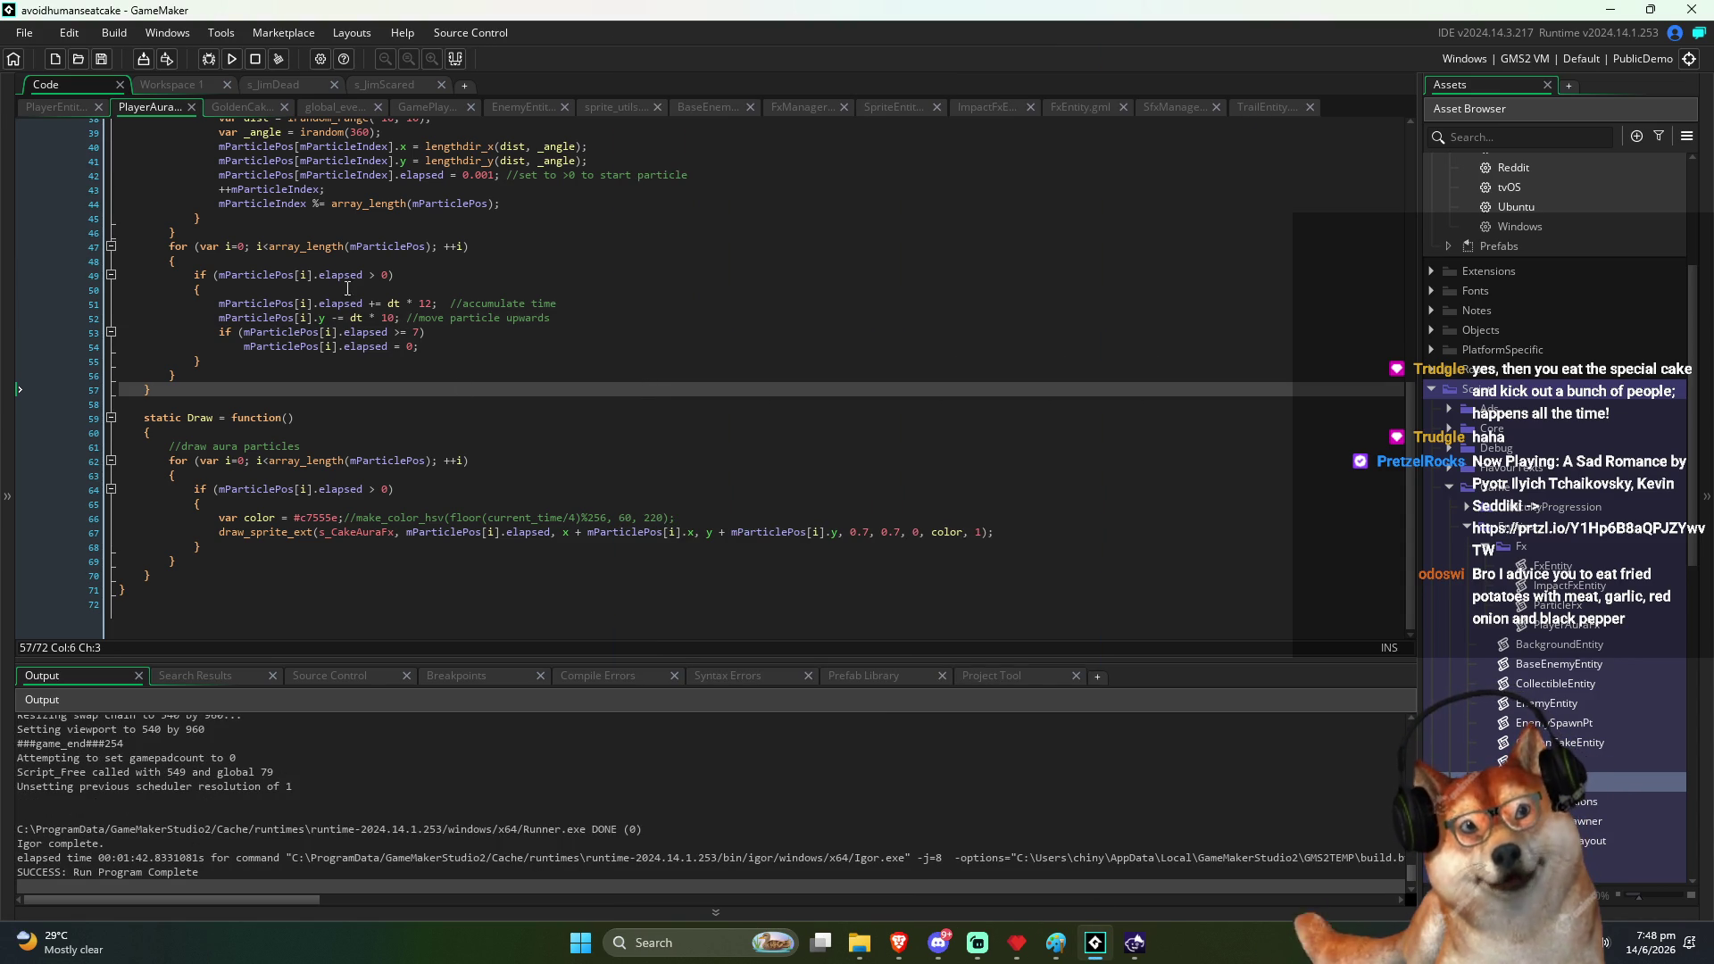
{"action": "scroll", "coordinate": [357, 303], "scroll_direction": "up", "scroll_amount": 12}
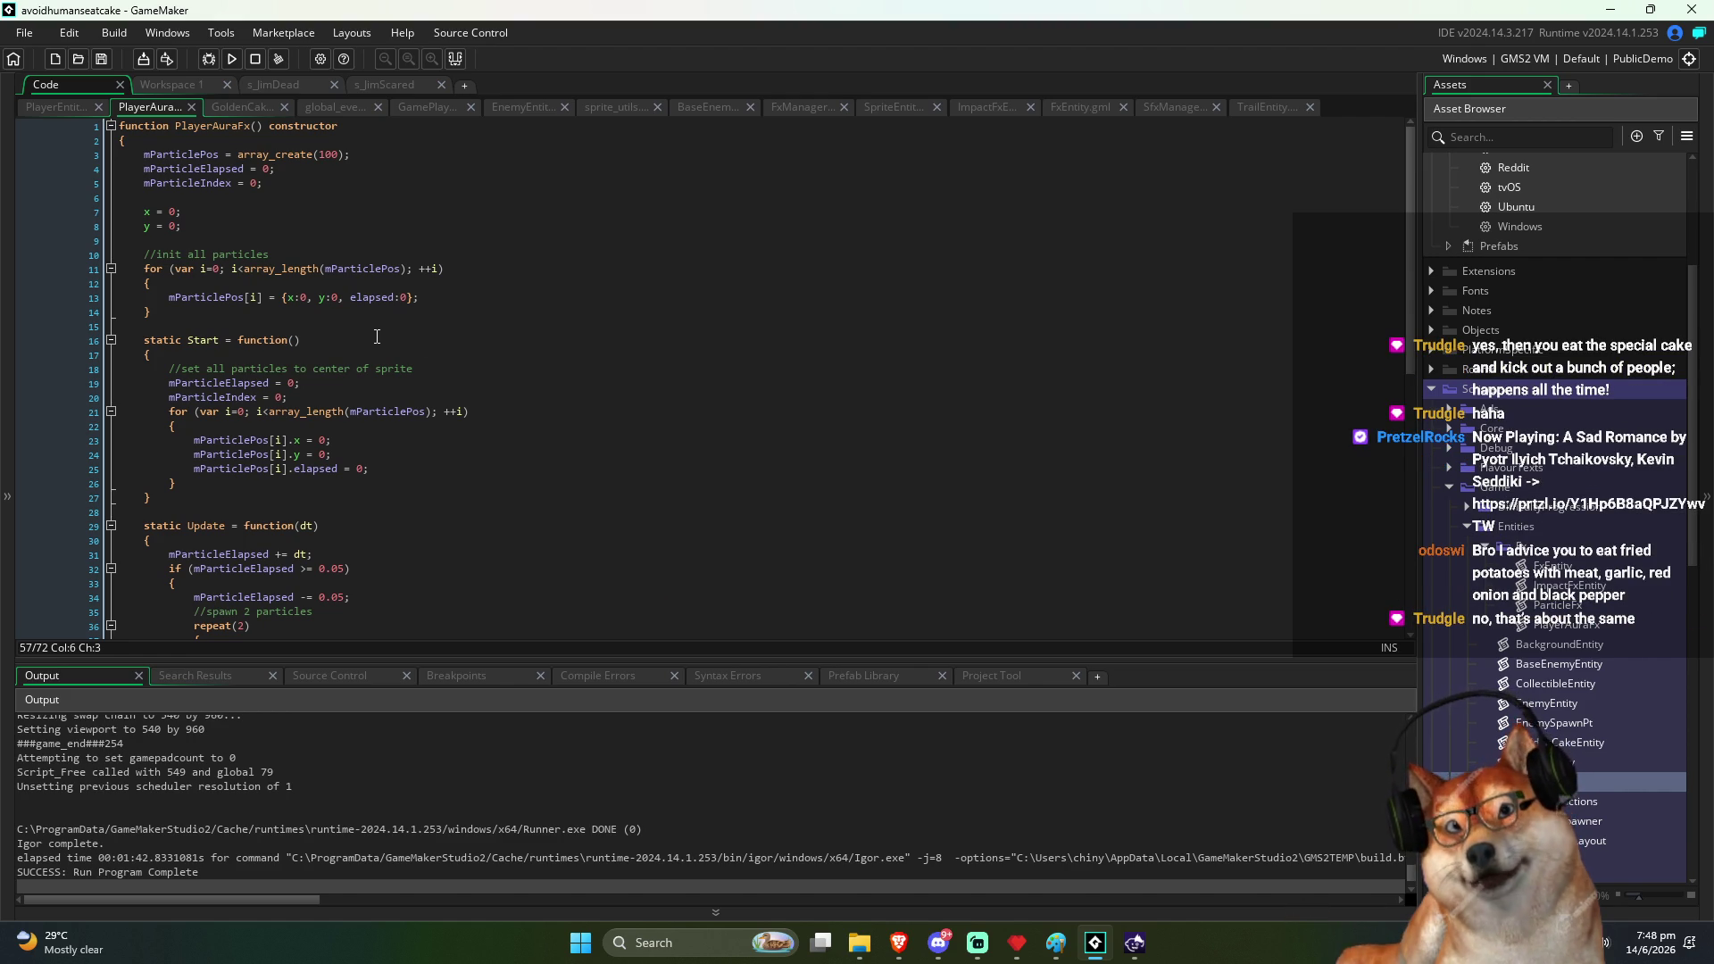
{"action": "left_click", "coordinate": [232, 64]}
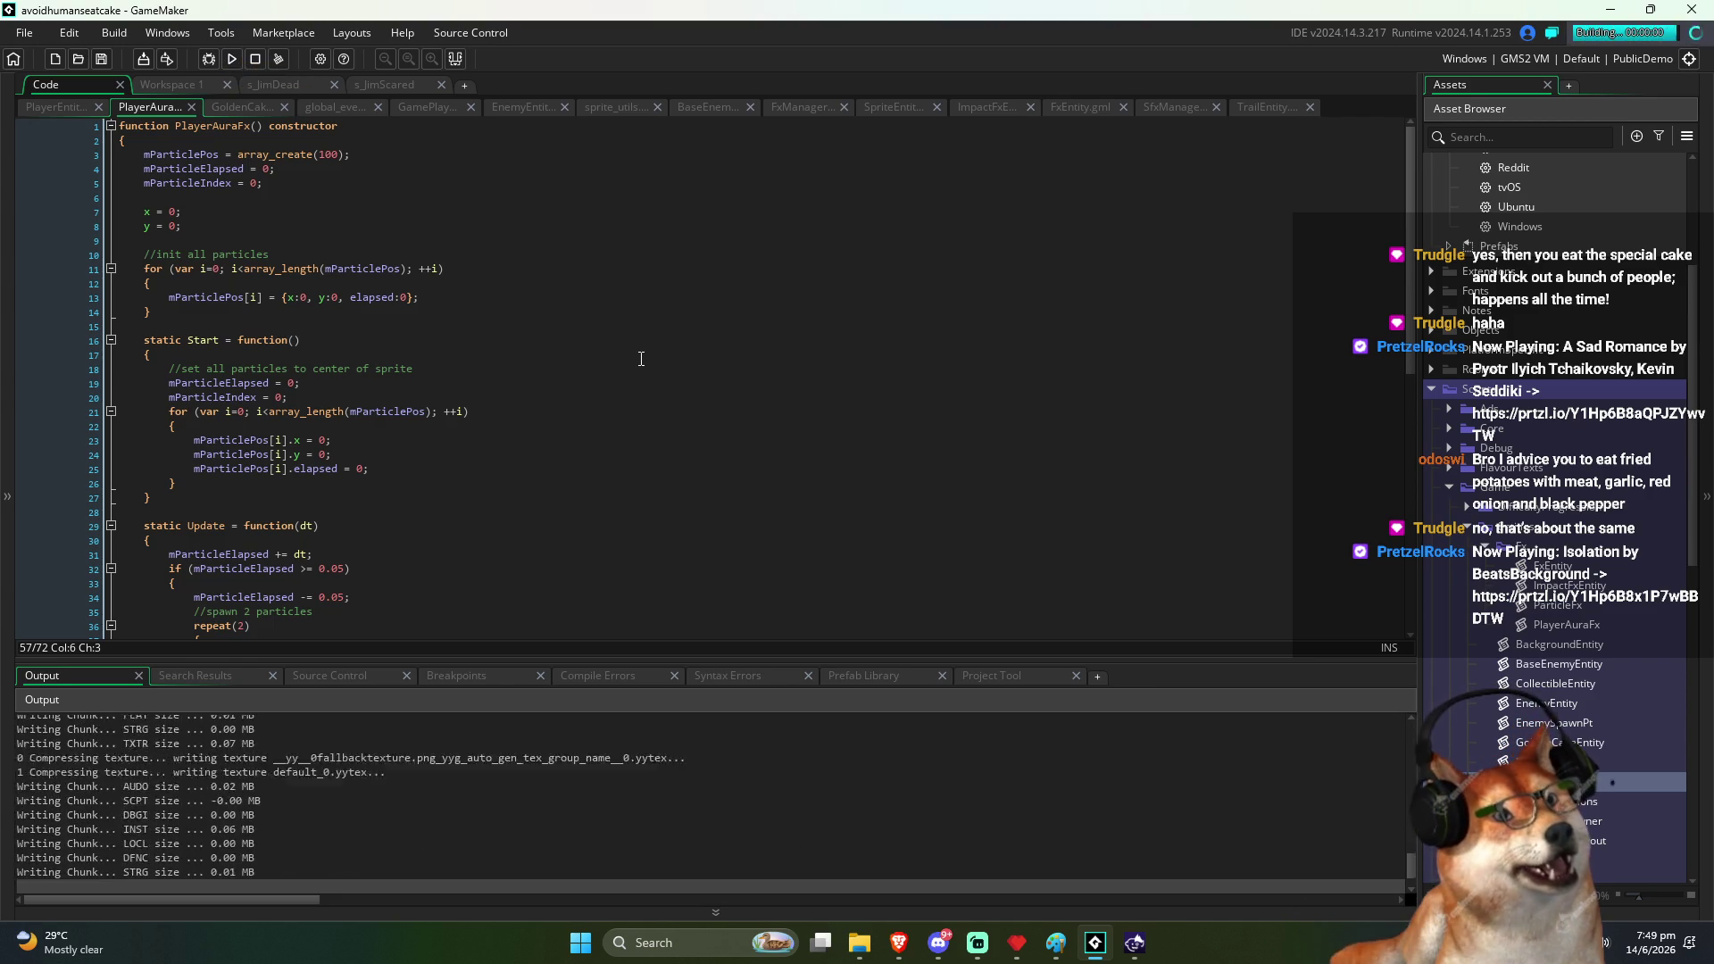
Nudge the game window, restart from the pause menu, play to 13 cakes, then start a new run
{"action": "left_click_drag", "start_coordinate": [742, 56], "coordinate": [718, 33]}
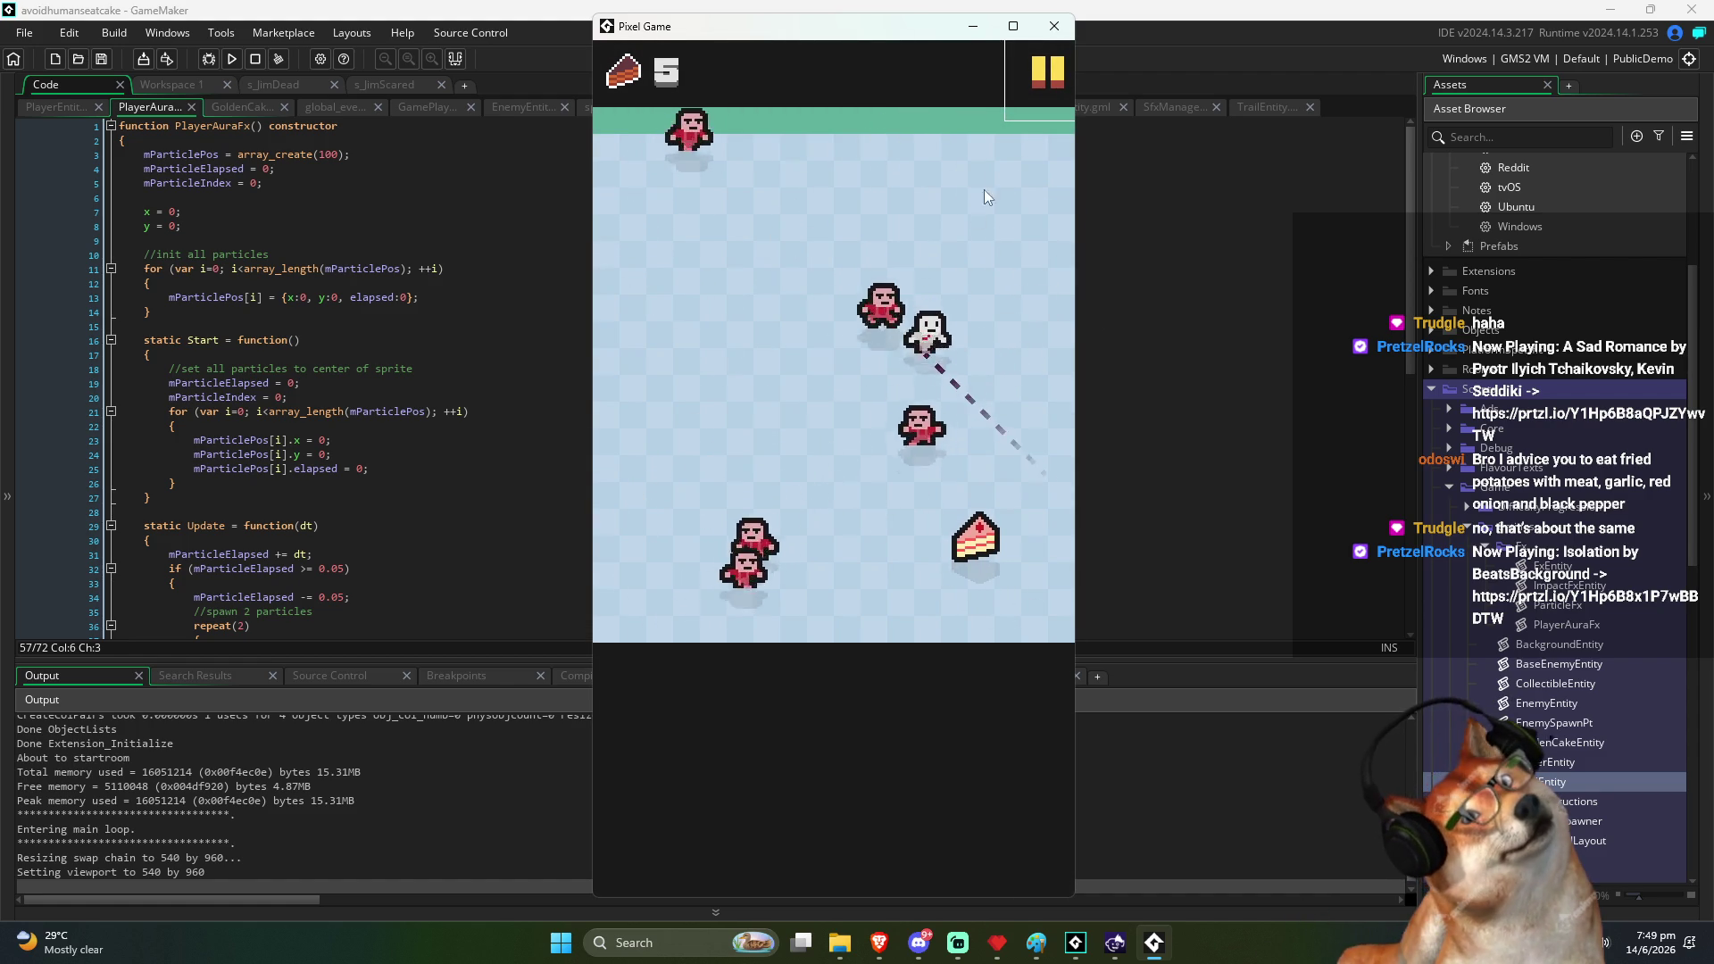
{"action": "left_click", "coordinate": [1036, 67]}
{"action": "left_click", "coordinate": [830, 386]}
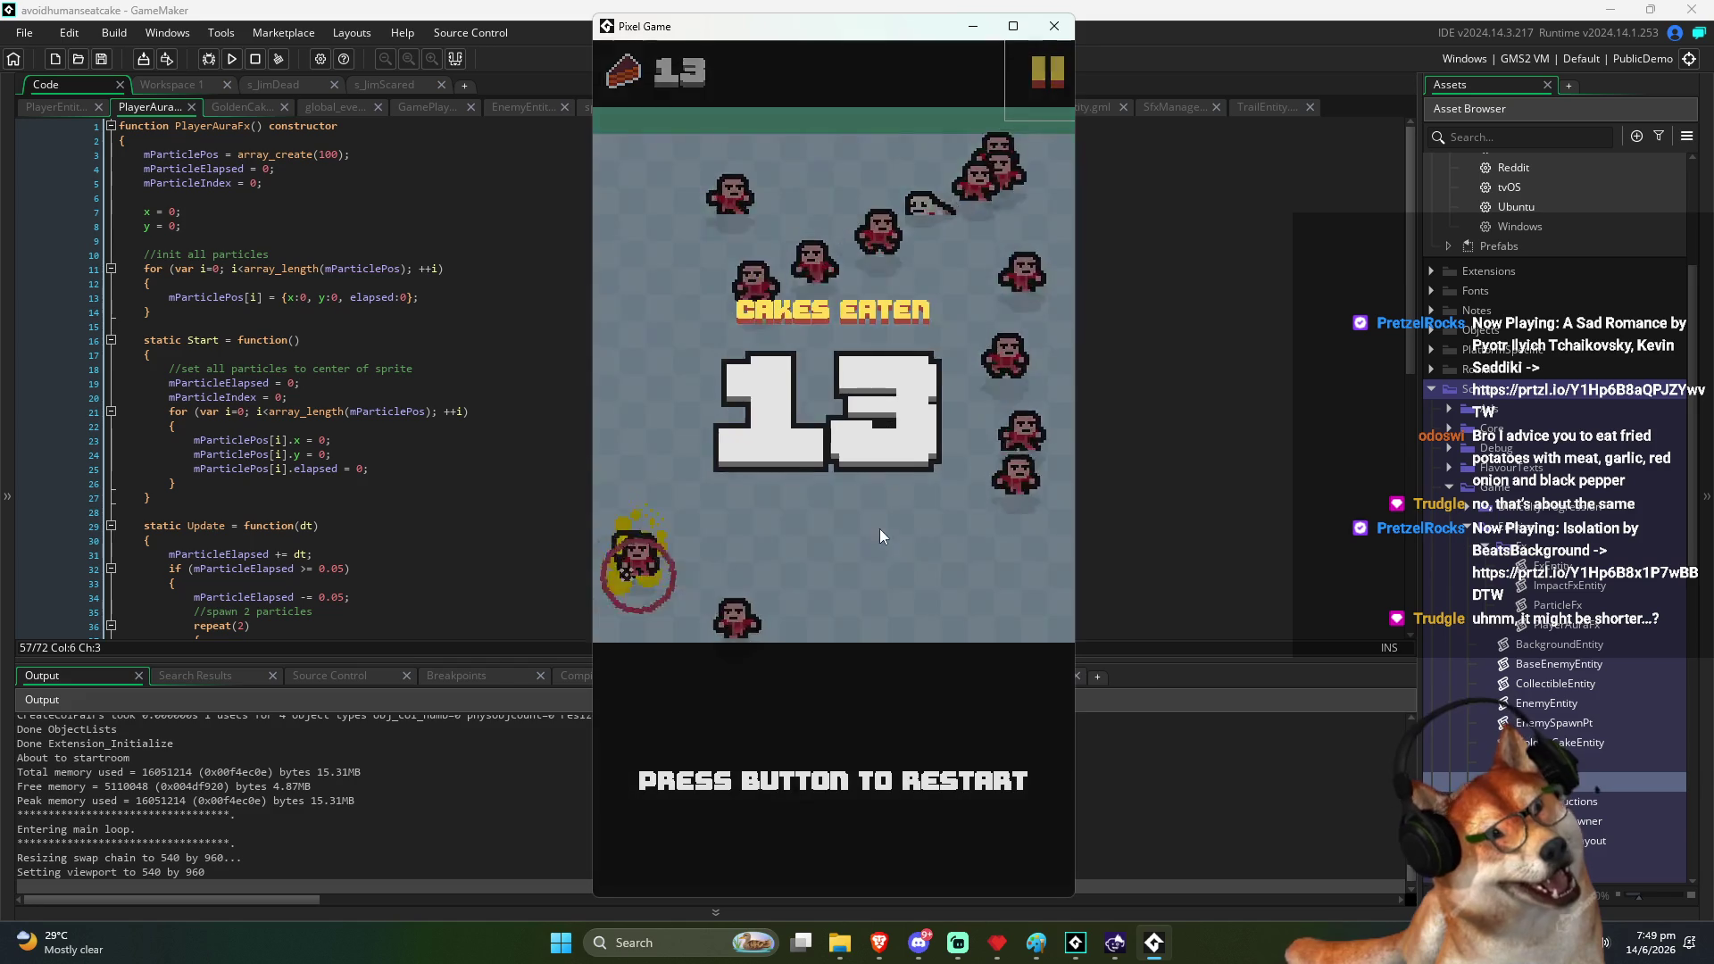
{"action": "left_click", "coordinate": [936, 712]}
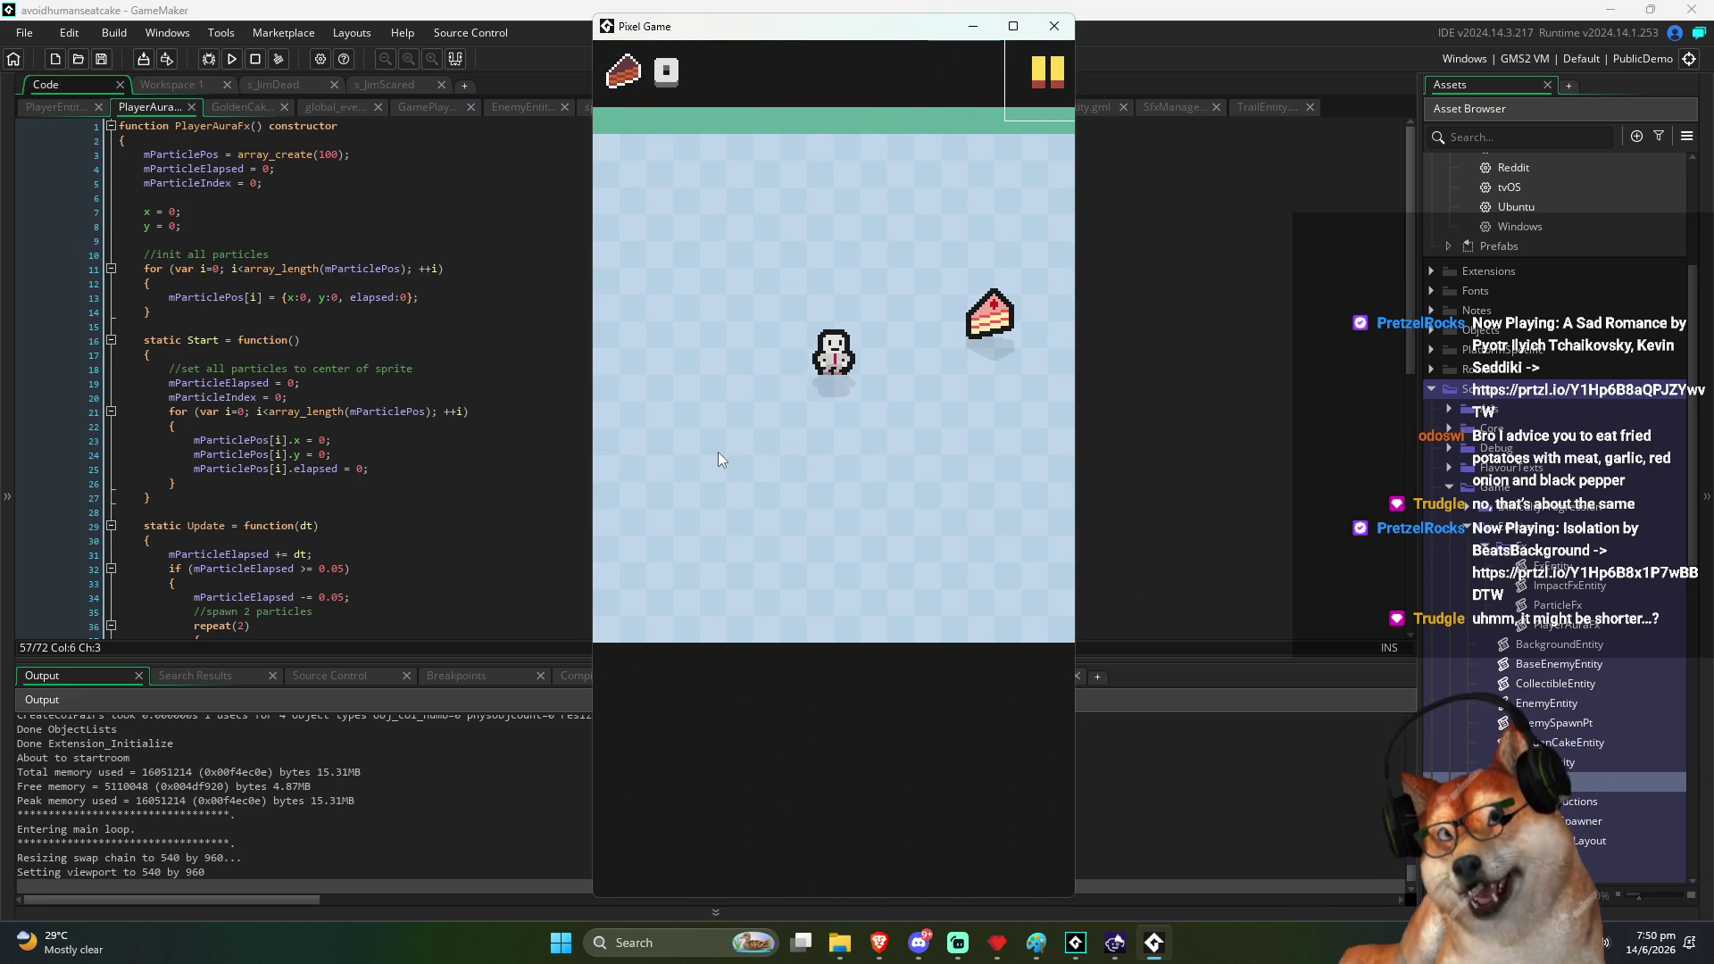
{"action": "left_click_drag", "start_coordinate": [705, 26], "coordinate": [777, 24]}
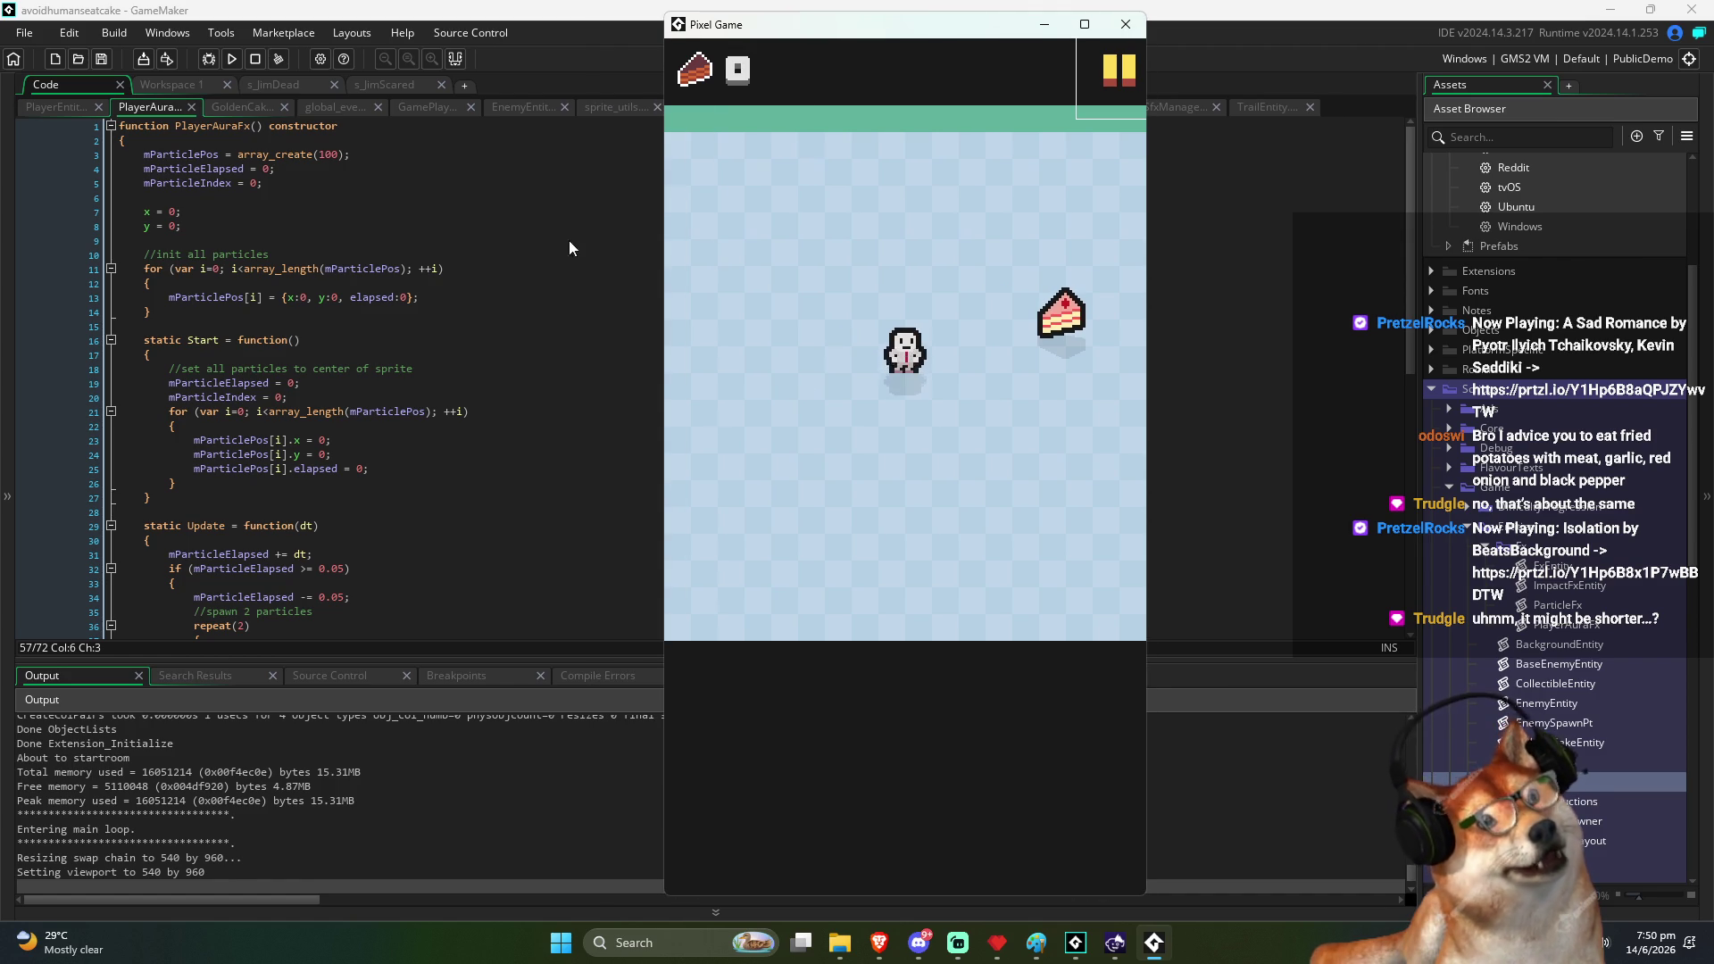
Switch to the PlayerEntity script and find its idle animation setup code
{"action": "left_click", "coordinate": [368, 355]}
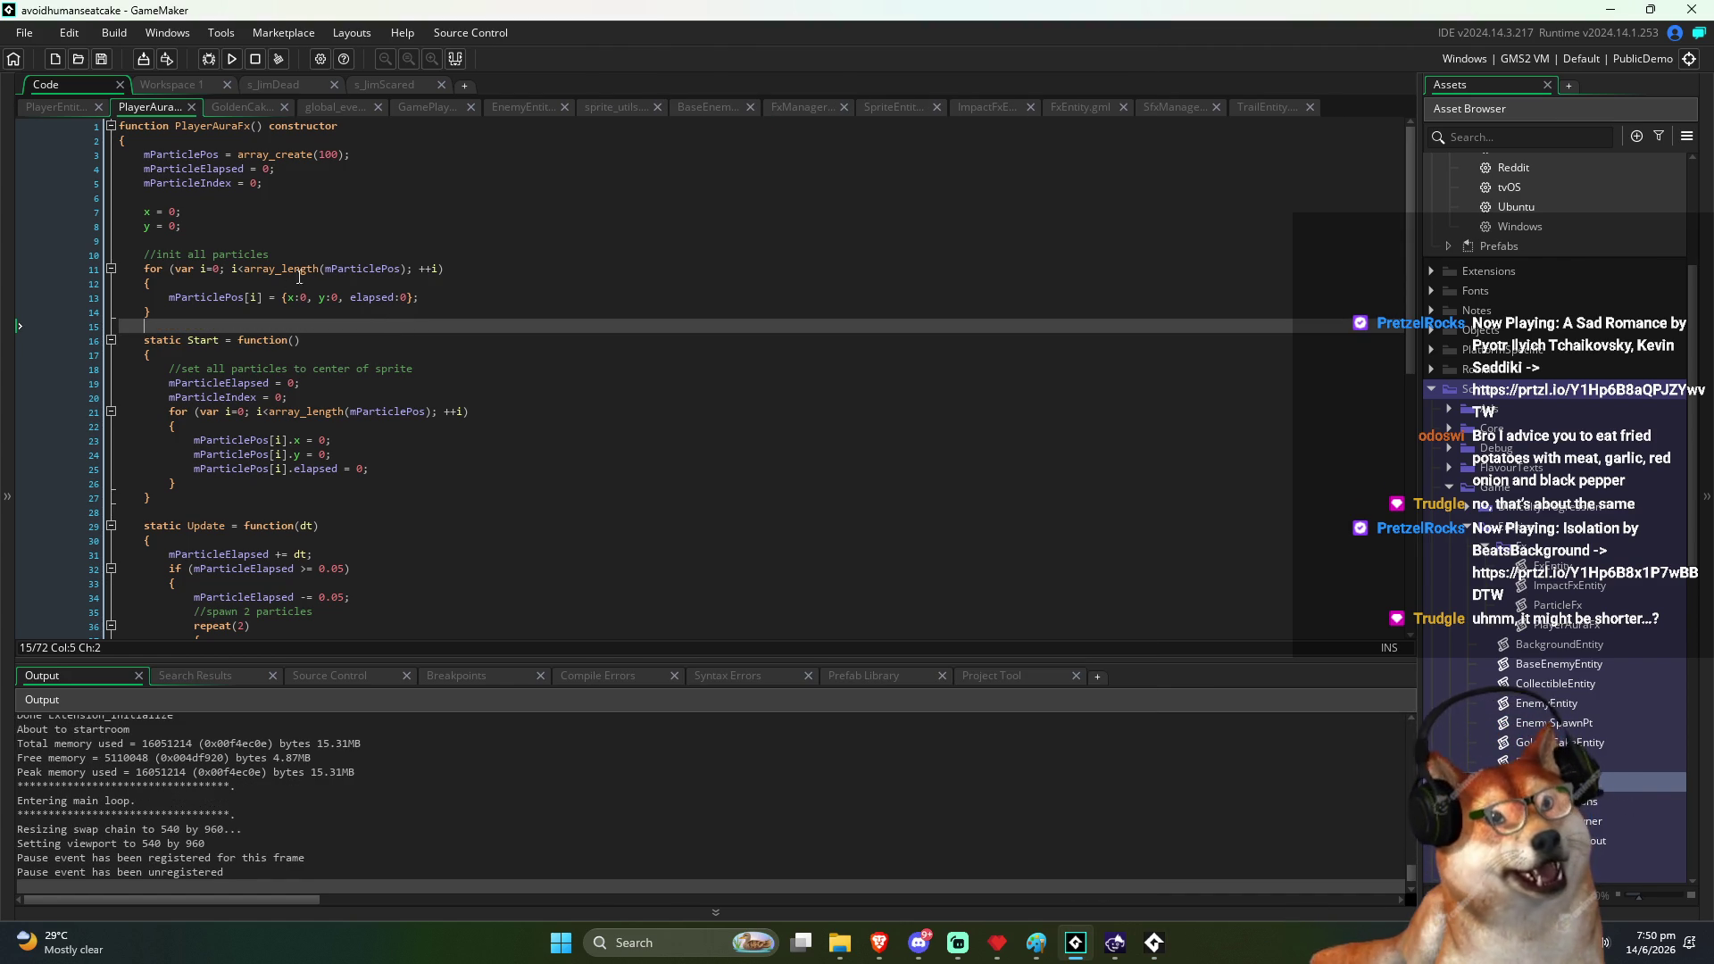
{"action": "left_click", "coordinate": [519, 215]}
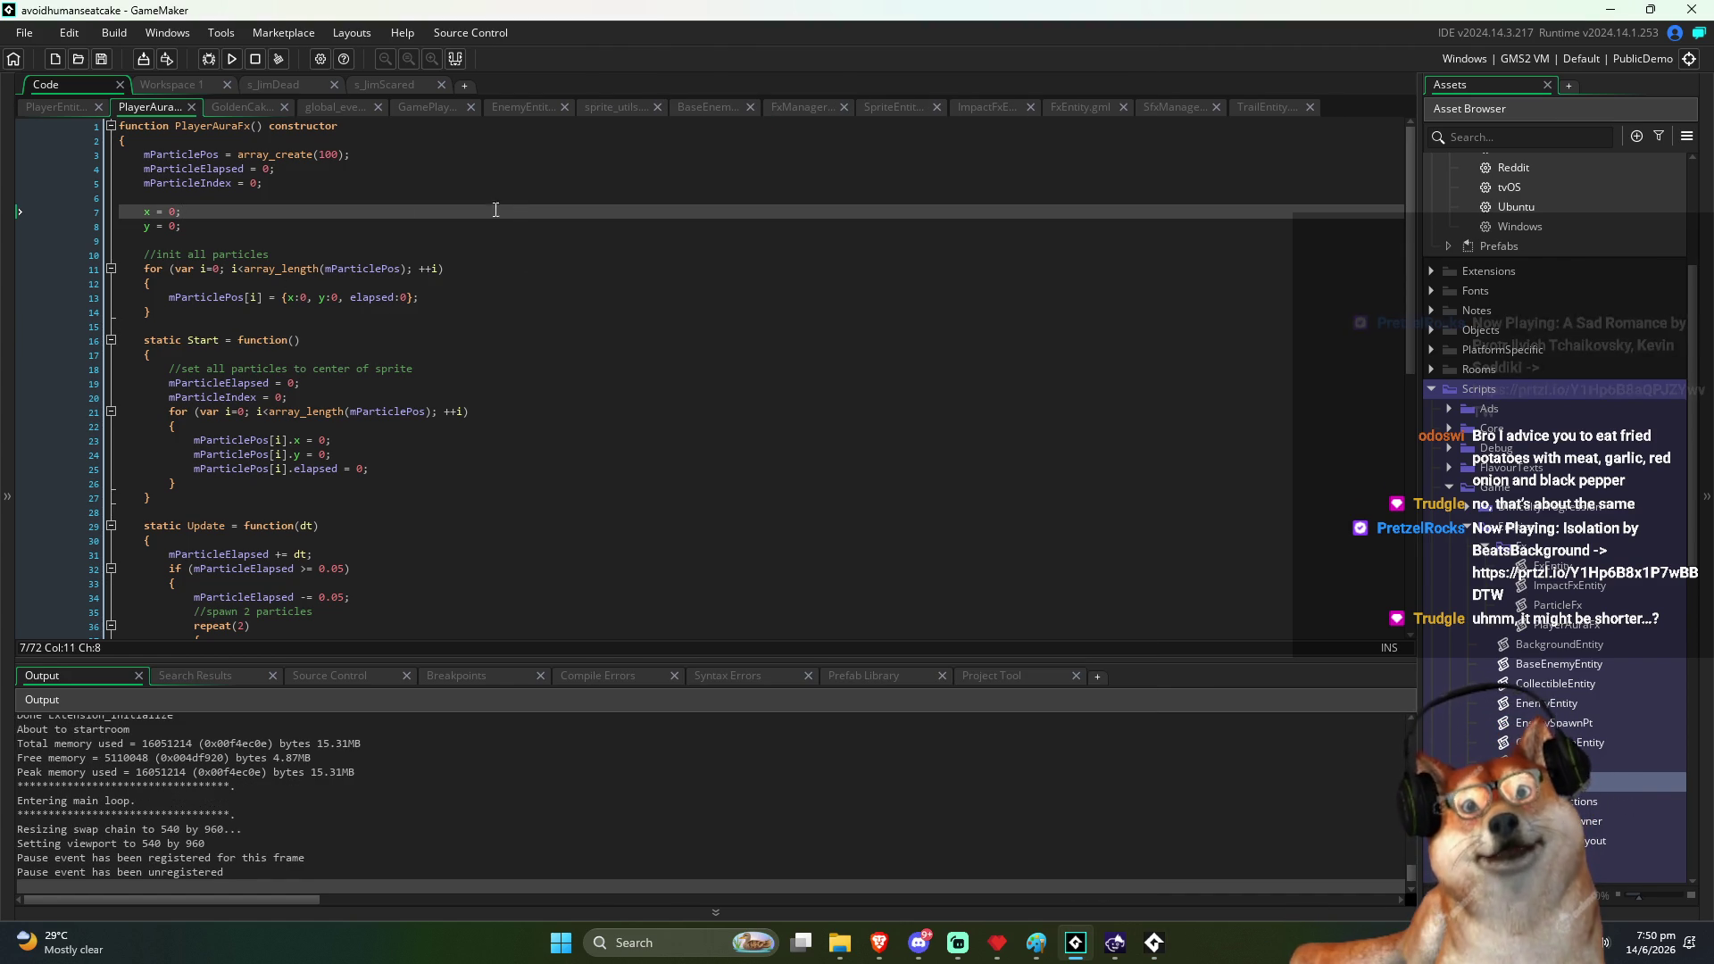
{"action": "left_click", "coordinate": [47, 105]}
{"action": "left_click", "coordinate": [582, 233]}
{"action": "scroll", "coordinate": [582, 233], "scroll_direction": "up", "scroll_amount": 20}
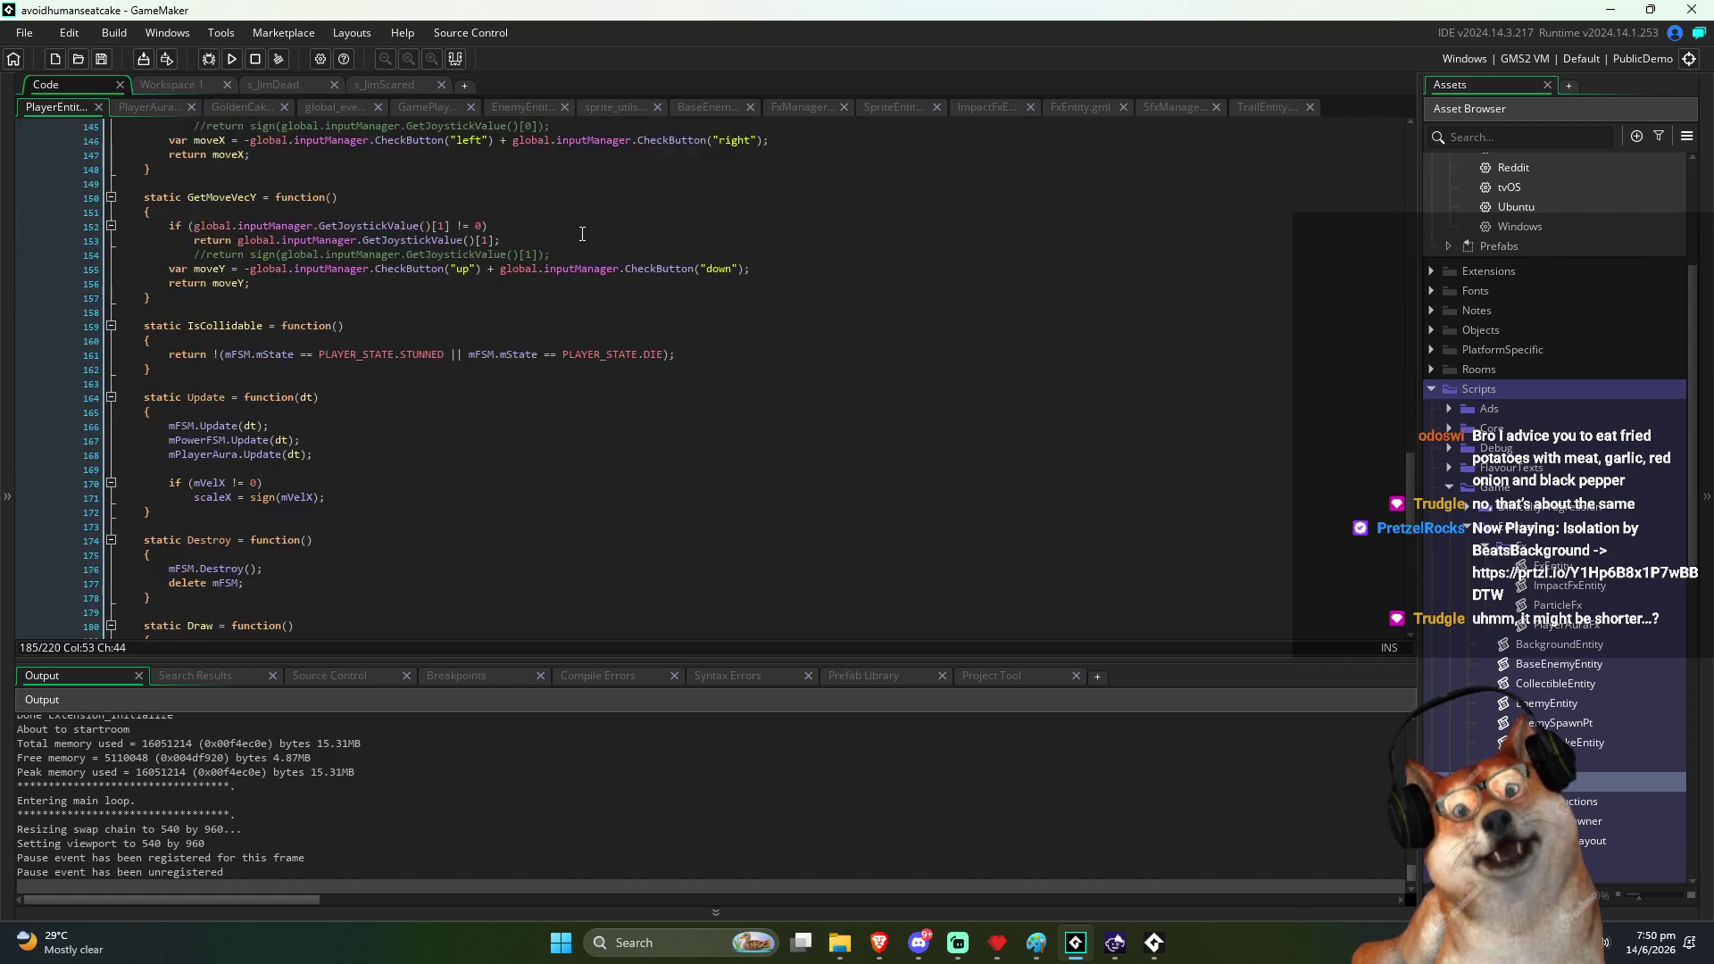
{"action": "scroll", "coordinate": [595, 253], "scroll_direction": "up", "scroll_amount": 14}
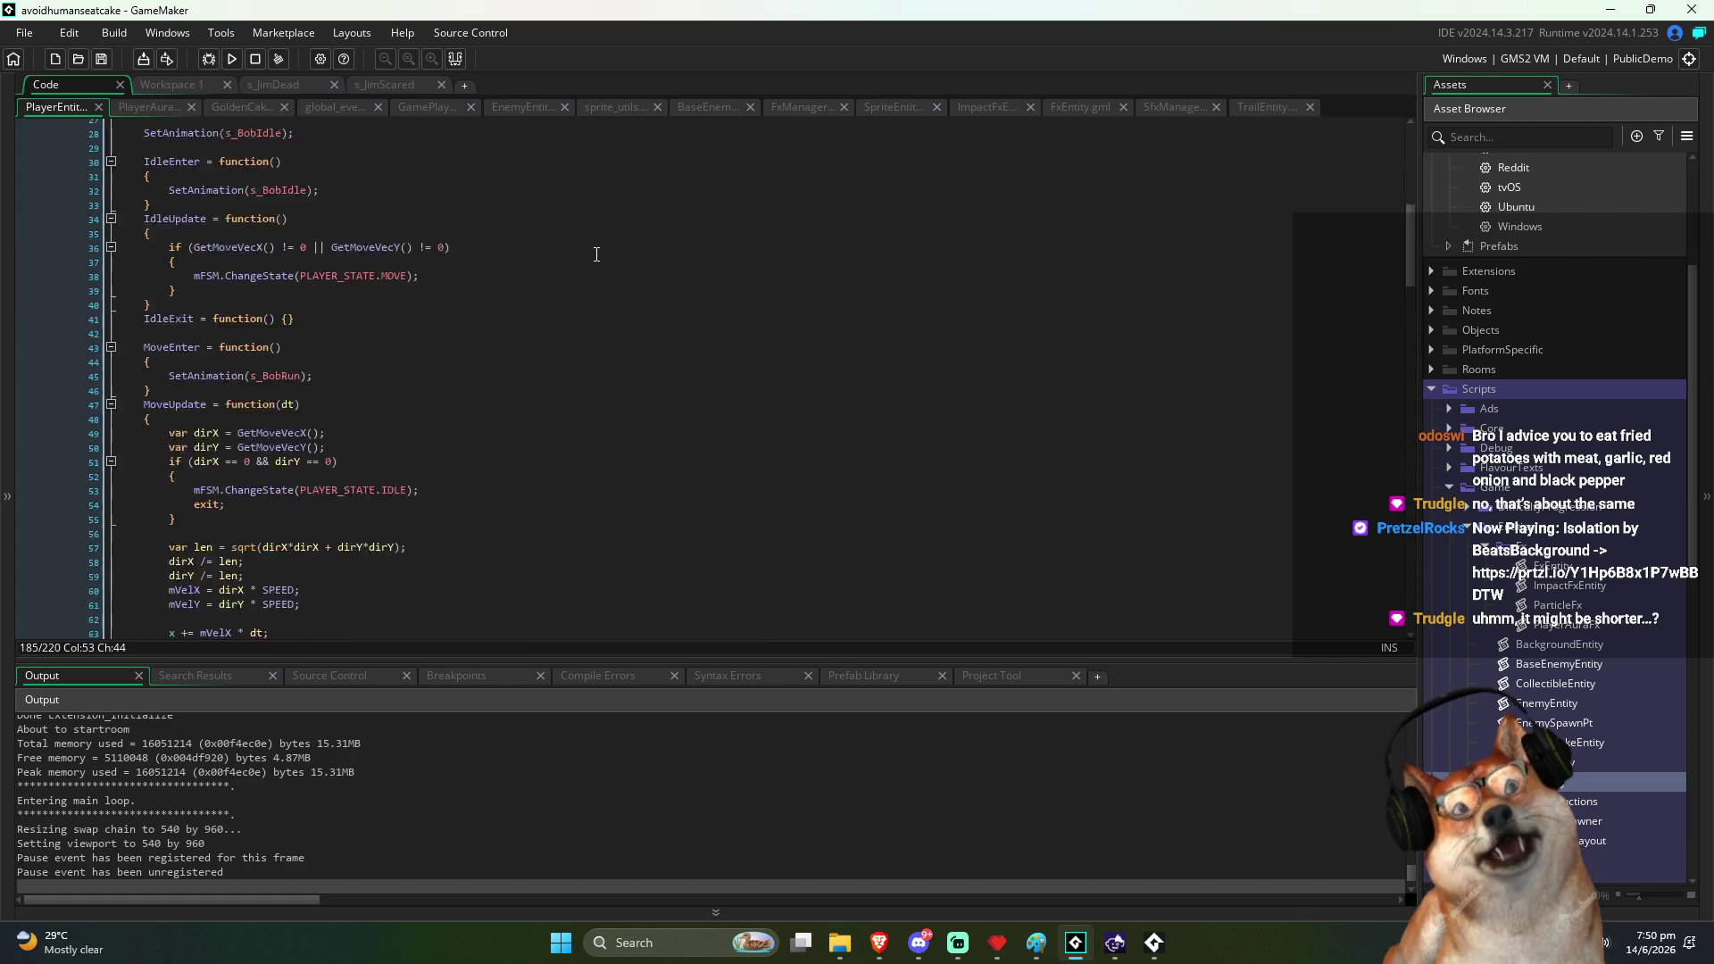
{"action": "left_click", "coordinate": [547, 339]}
{"action": "scroll", "coordinate": [499, 332], "scroll_direction": "down", "scroll_amount": 1}
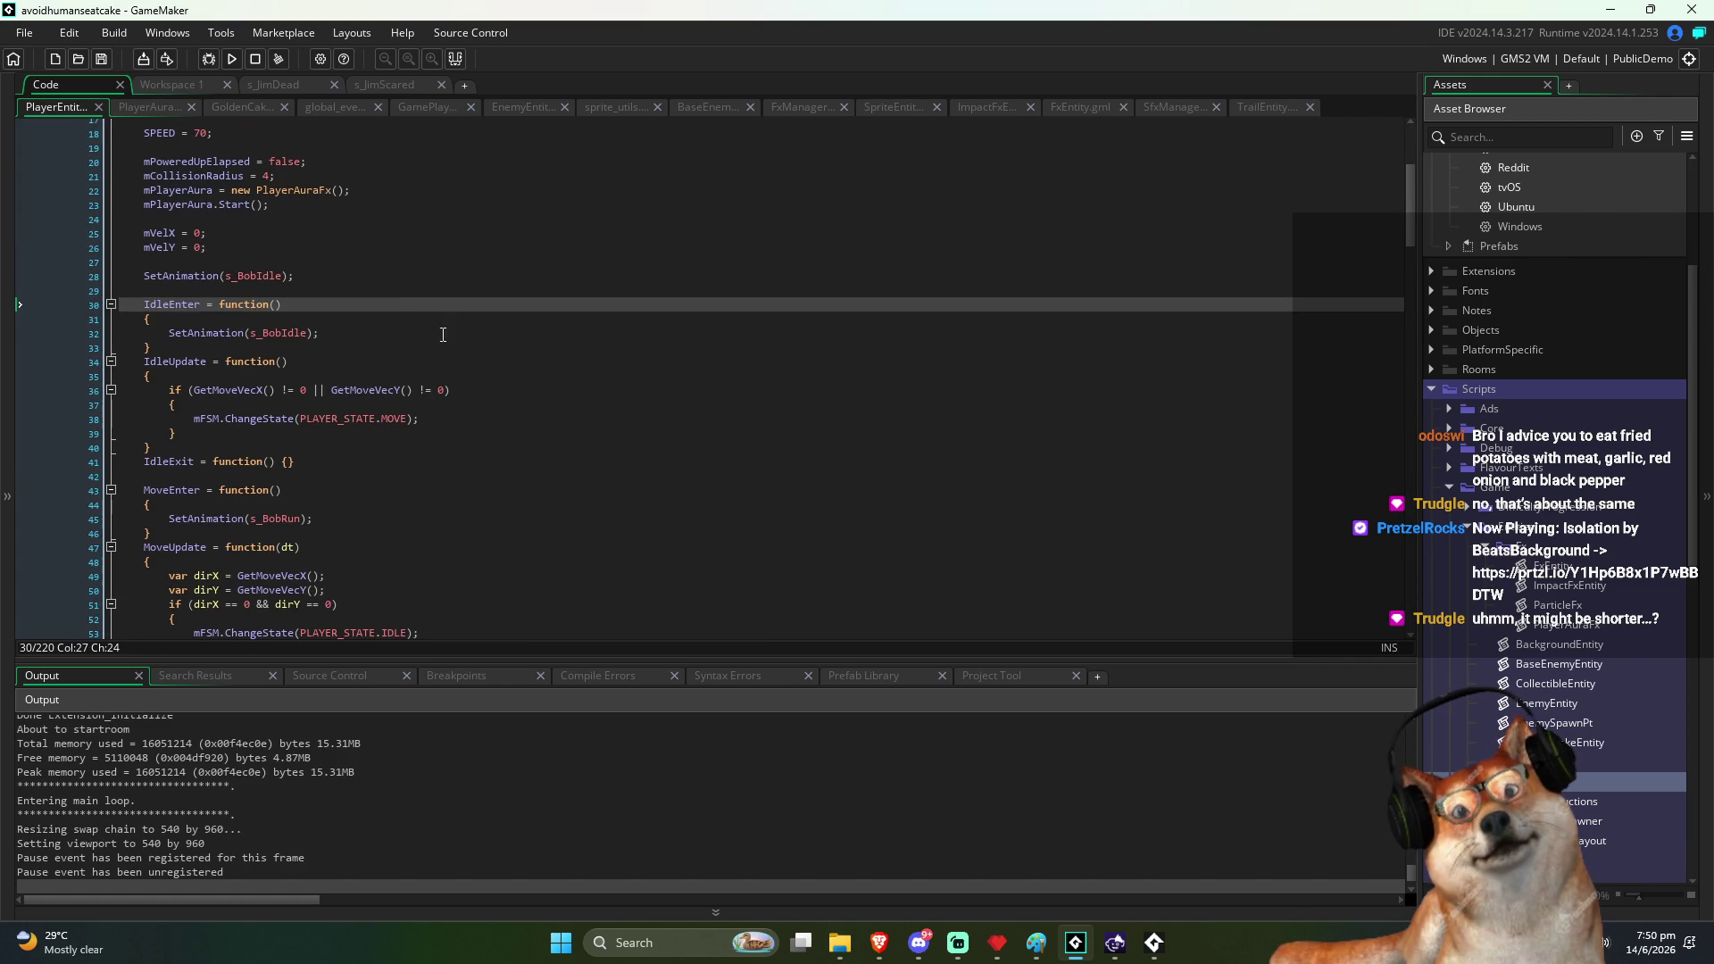
{"action": "left_click", "coordinate": [398, 325]}
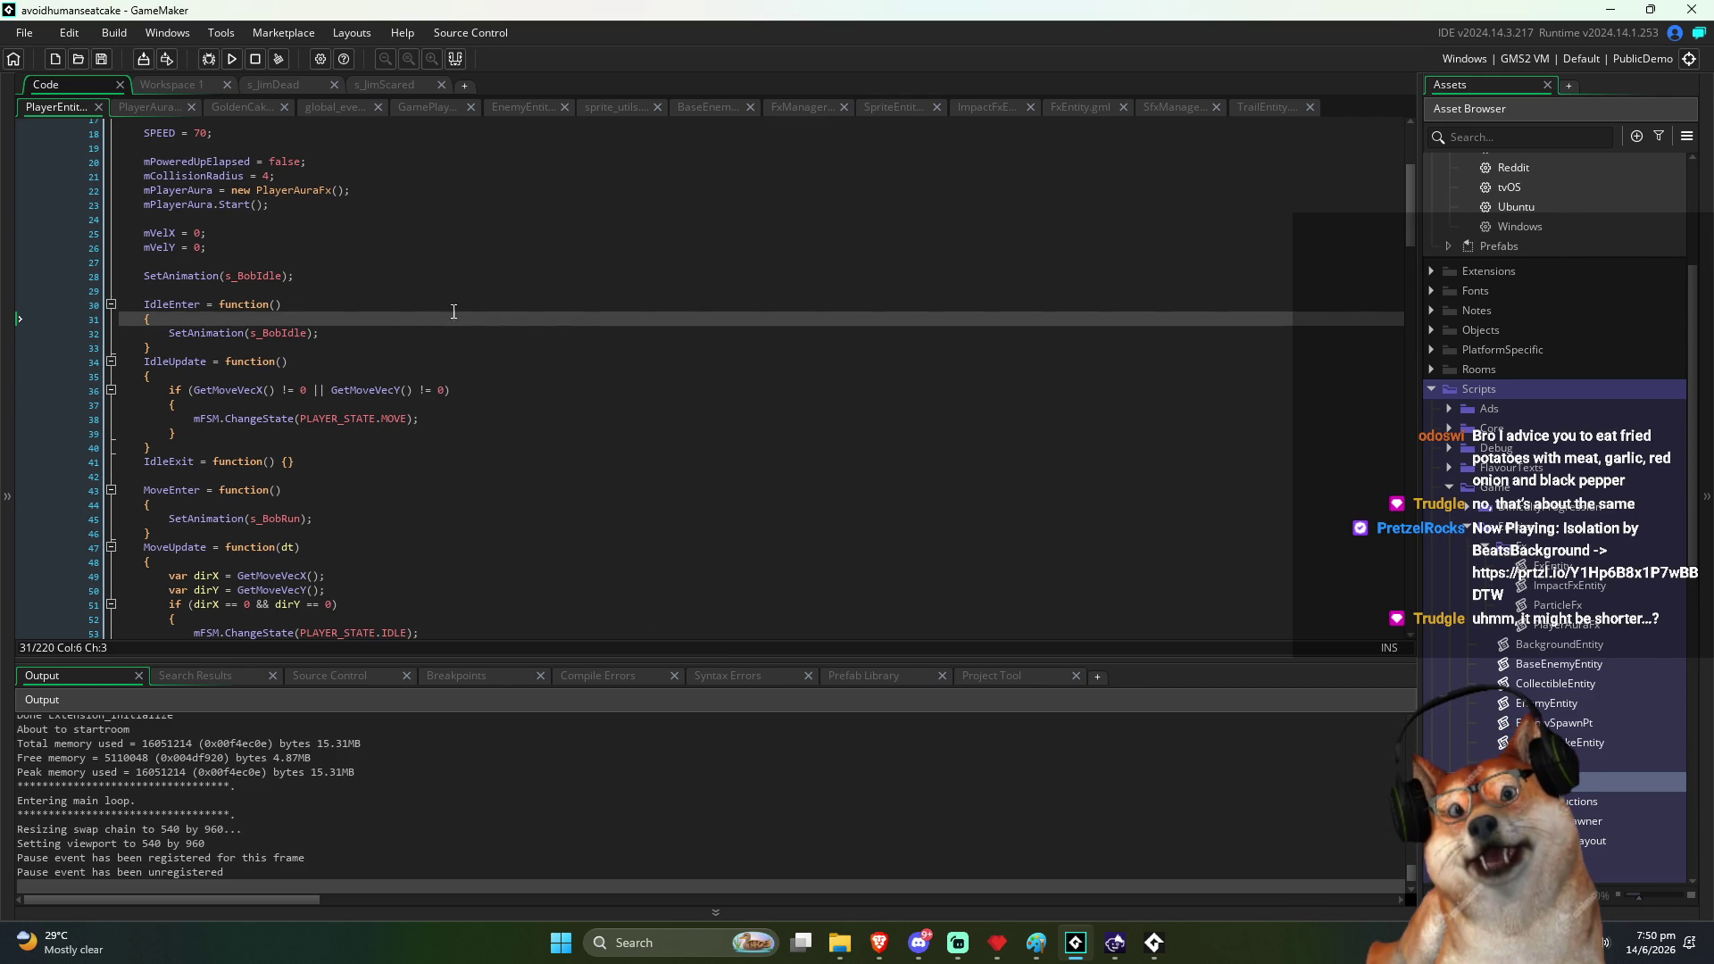
Declare _startTime = 0; and _endTime = 0; after SetAnimation(s_BobIdle)
{"action": "left_click", "coordinate": [414, 278]}
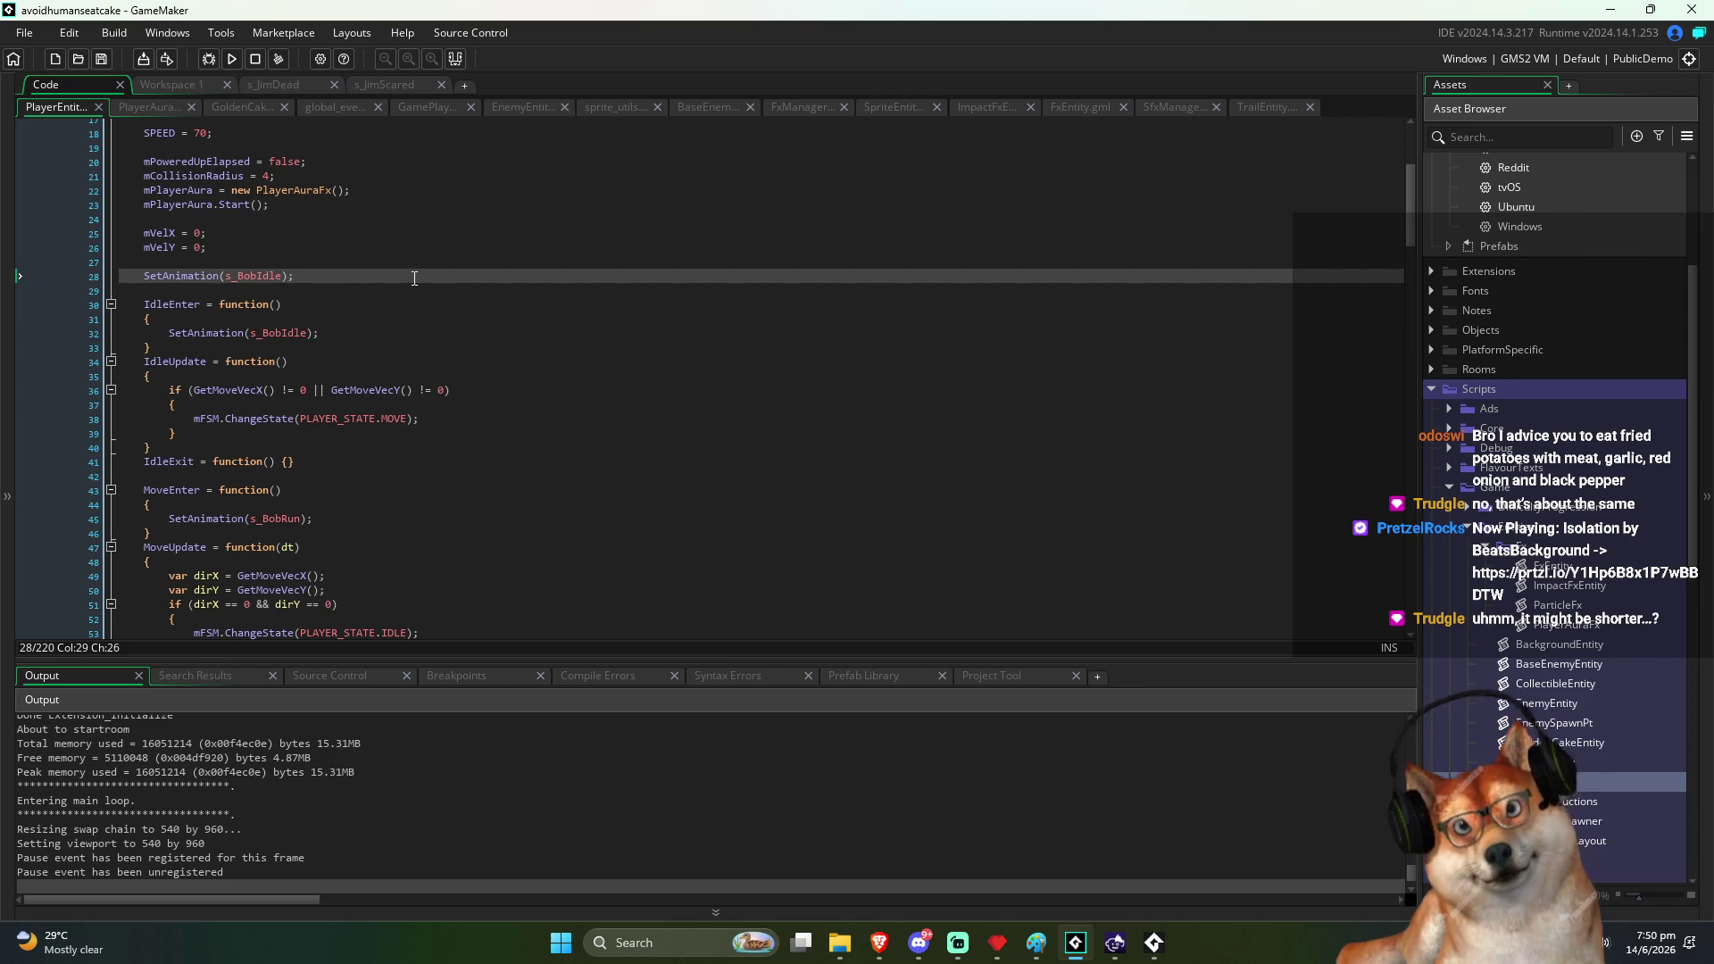
{"action": "key", "text": "Return"}
{"action": "key", "text": "Return"}
{"action": "type", "text": "_startTime = 0;"}
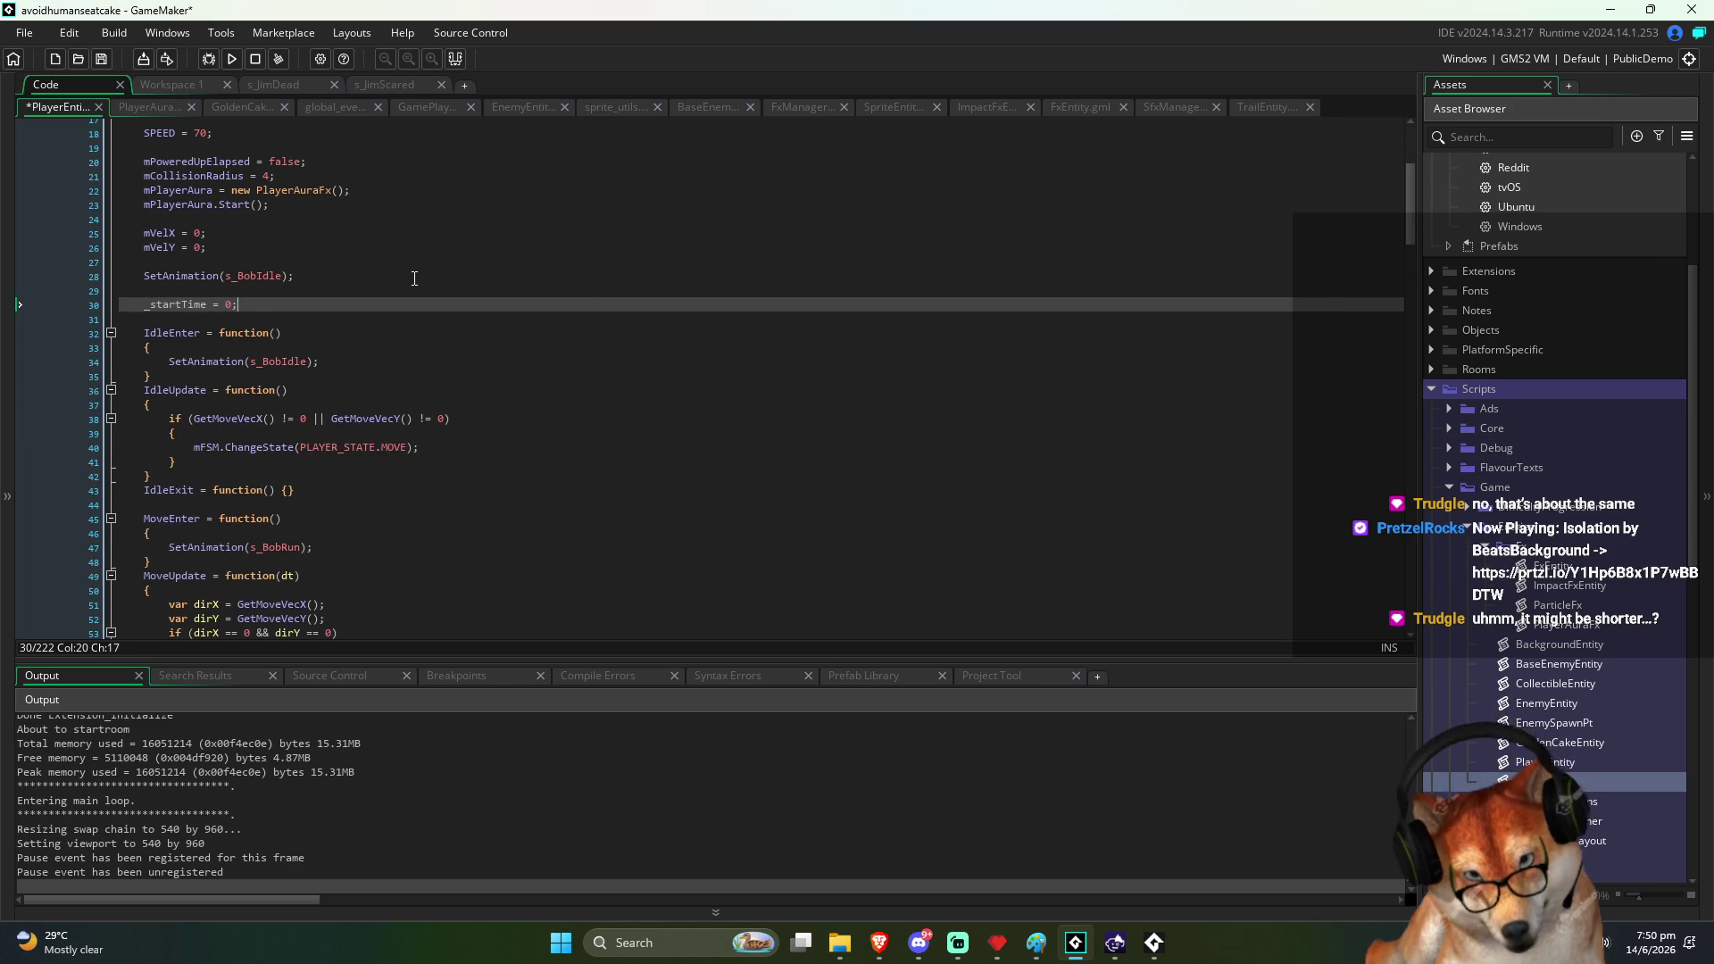
{"action": "key", "text": "Home"}
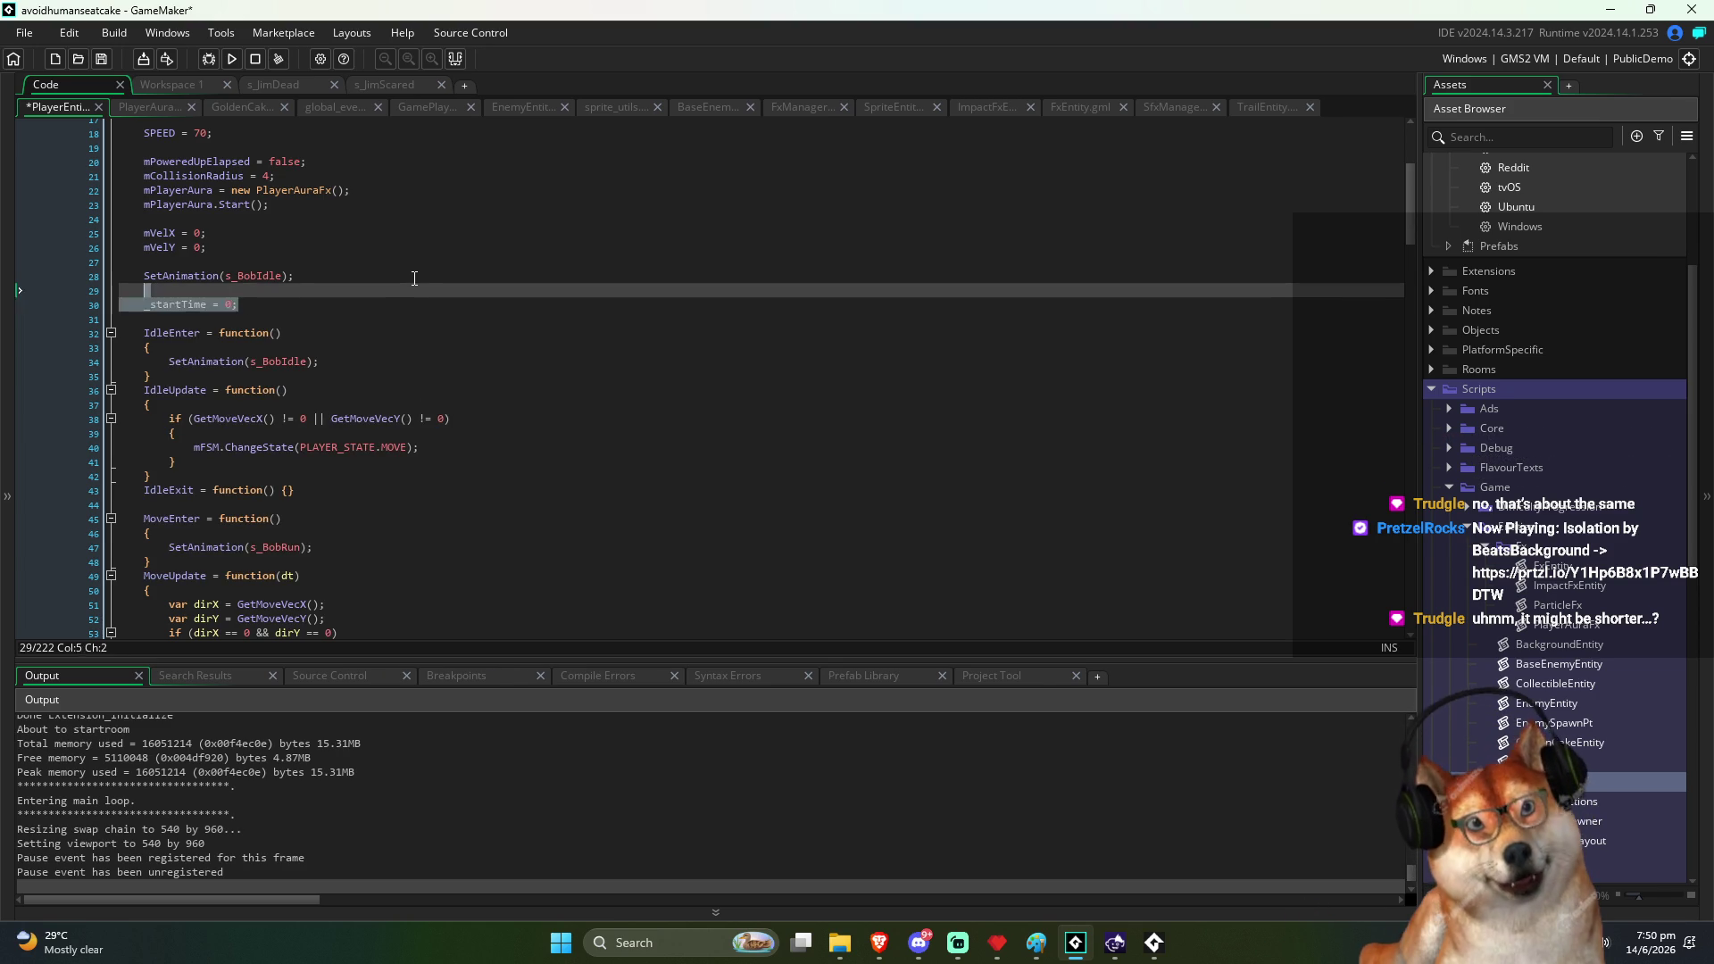
{"action": "key", "text": "ctrl+d"}
{"action": "key", "text": "Right"}
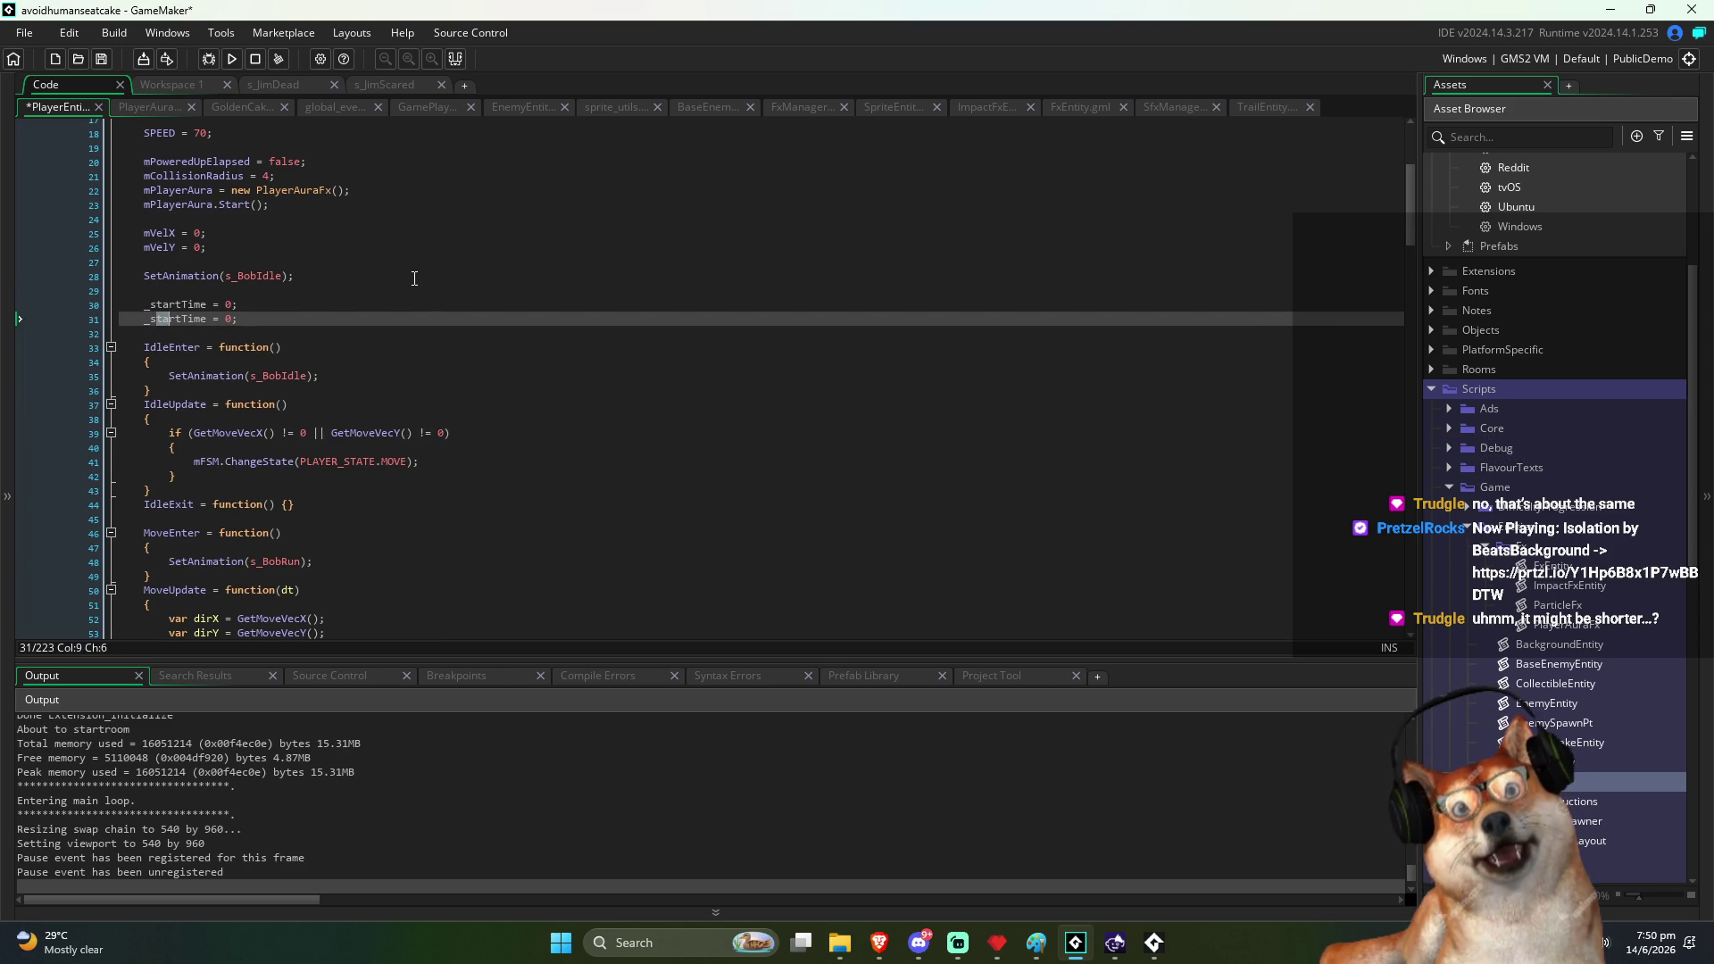
{"action": "type", "text": "end"}
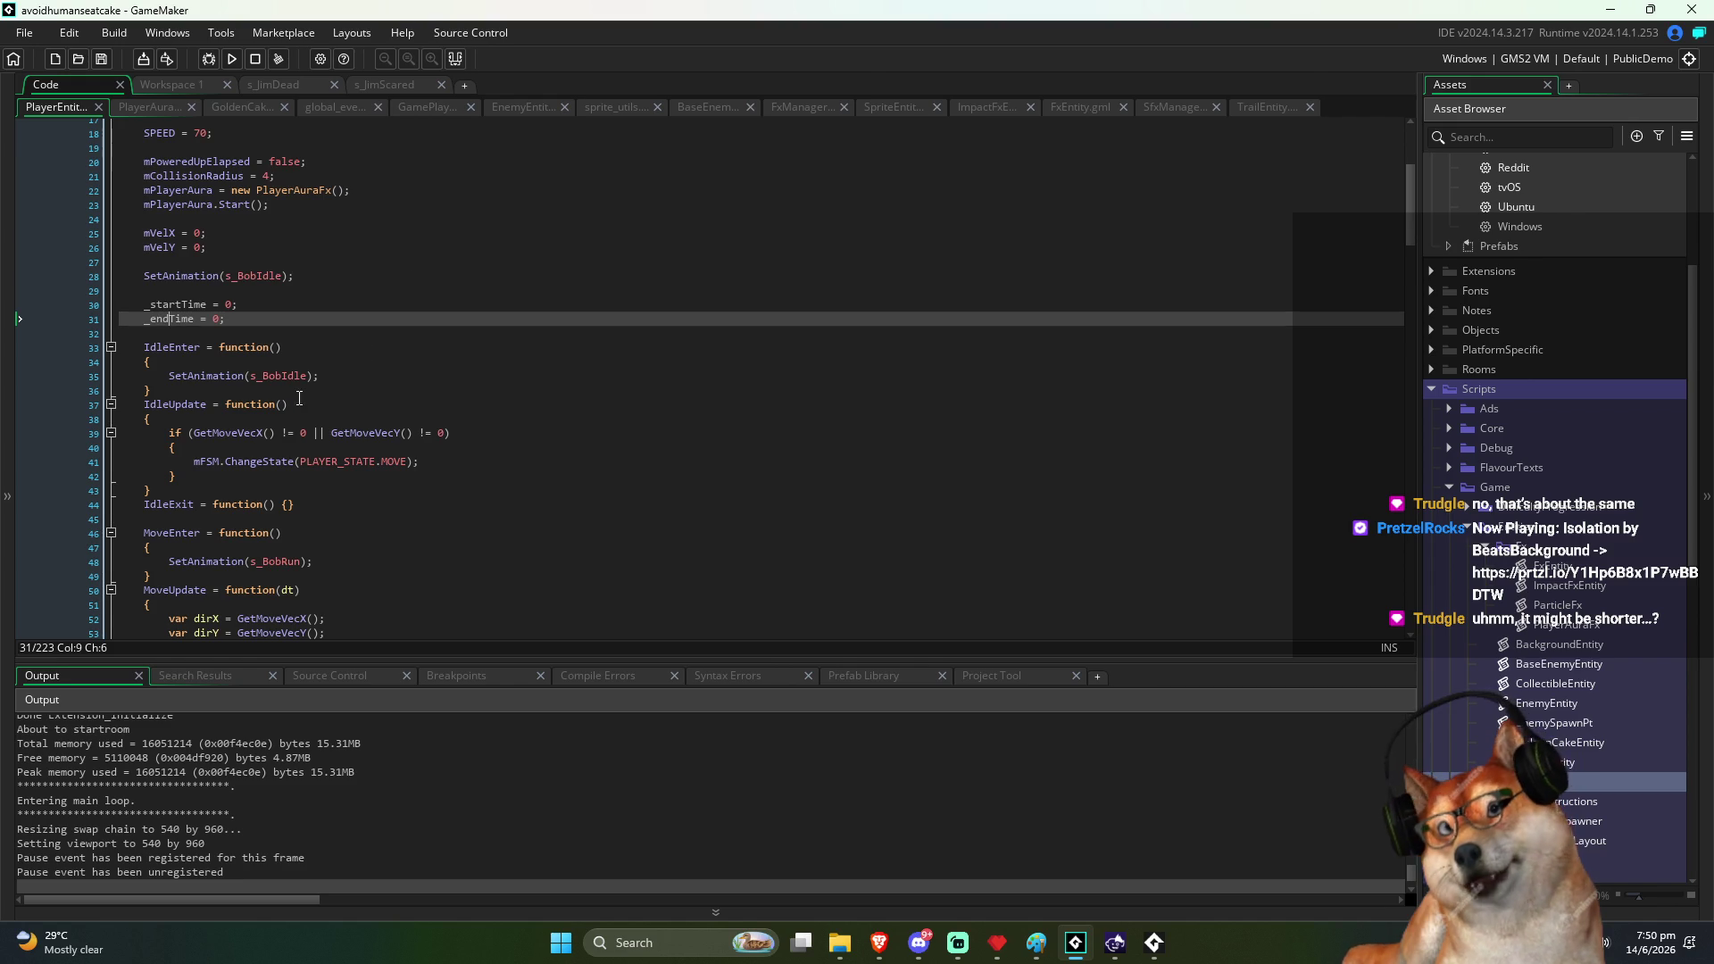
{"action": "mouse_move", "coordinate": [883, 948]}
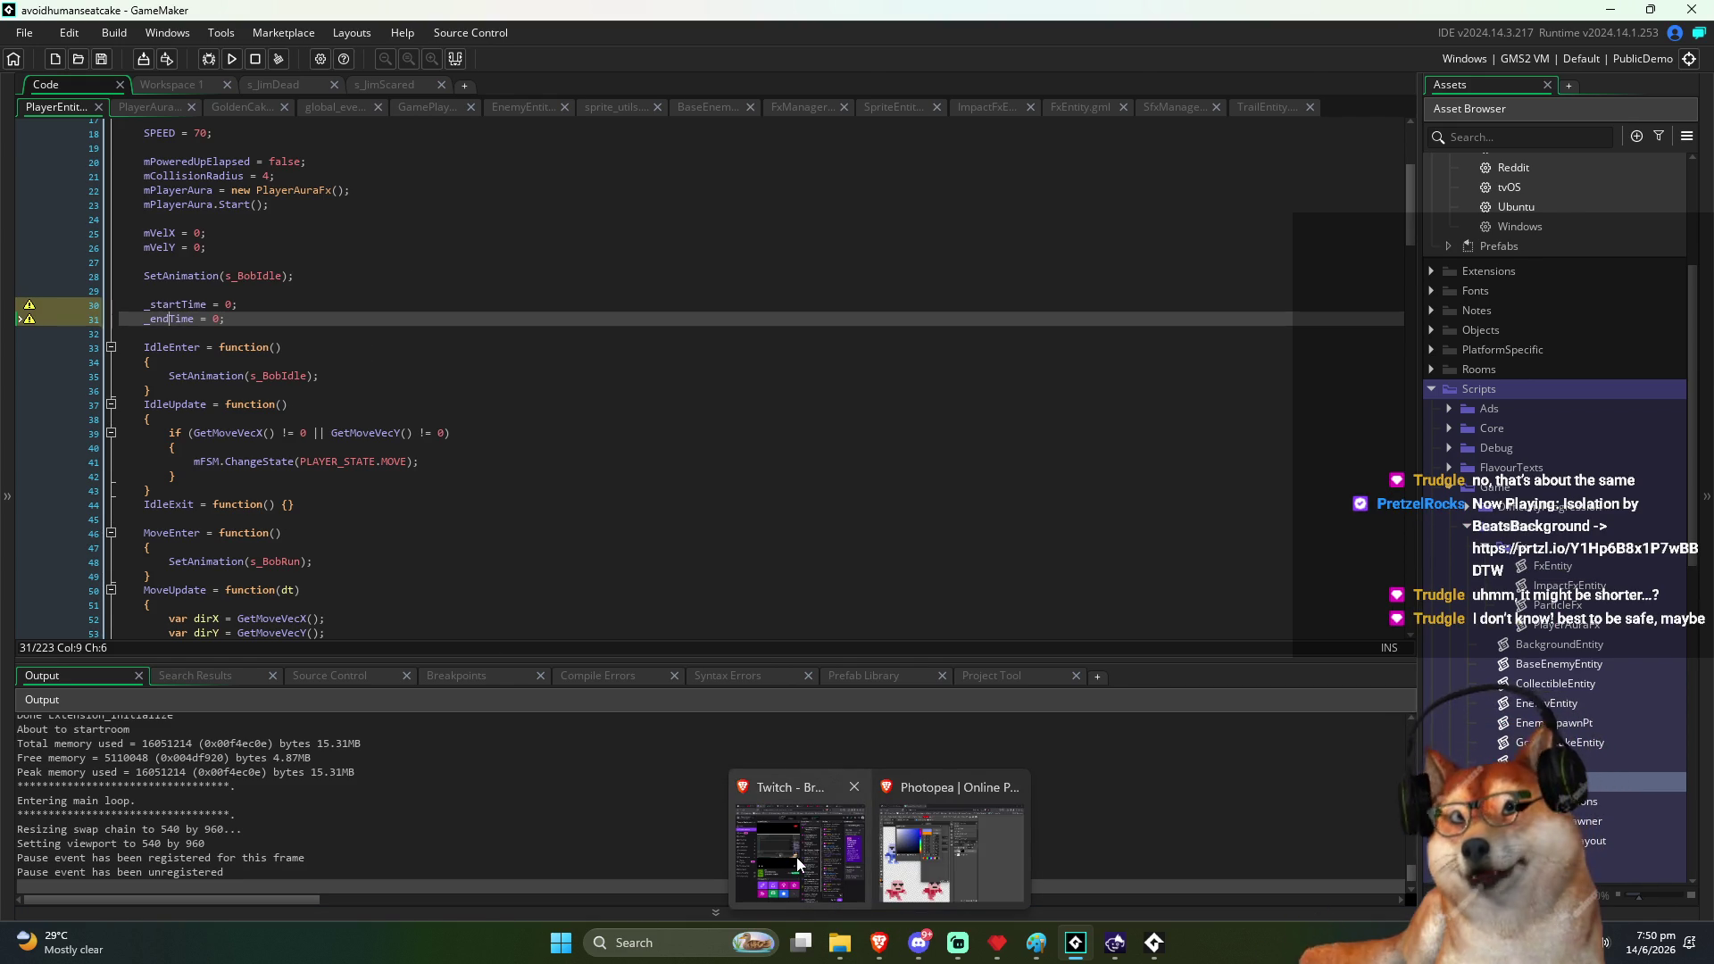
{"action": "left_click", "coordinate": [796, 857]}
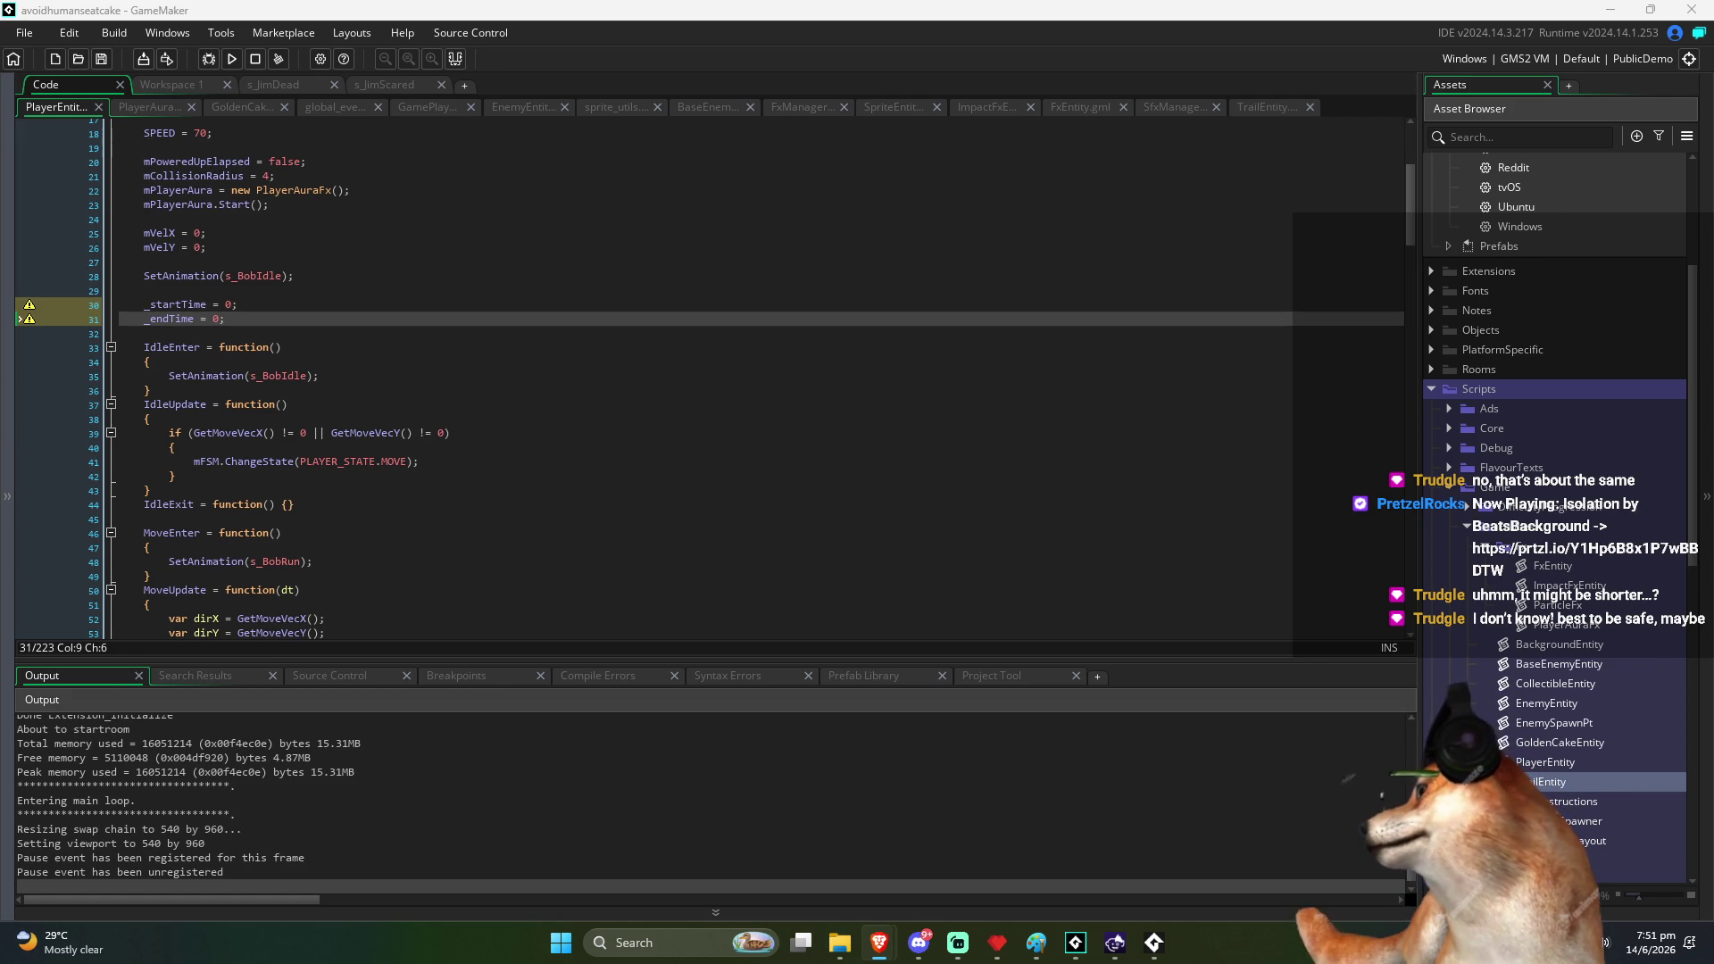
Go back to the Date And Time page of the GameMaker Manual and scroll its function list
{"action": "key", "text": "alt+Tab"}
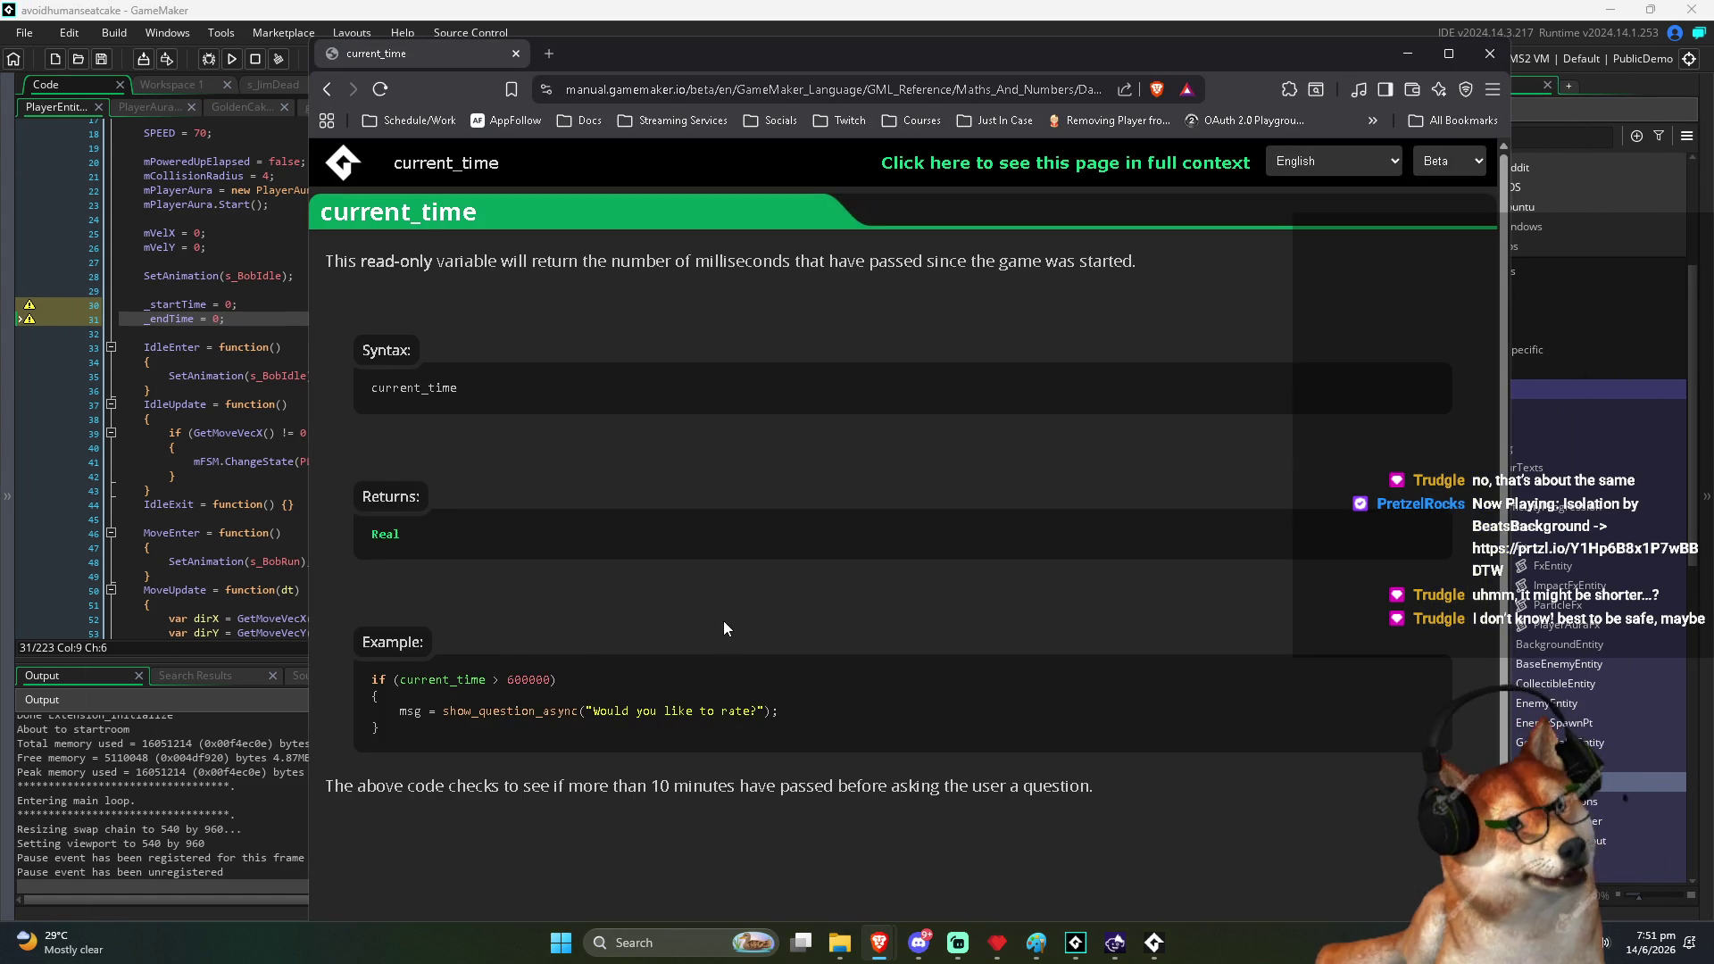
{"action": "scroll", "coordinate": [725, 620], "scroll_direction": "down", "scroll_amount": 1}
{"action": "left_click", "coordinate": [1084, 165]}
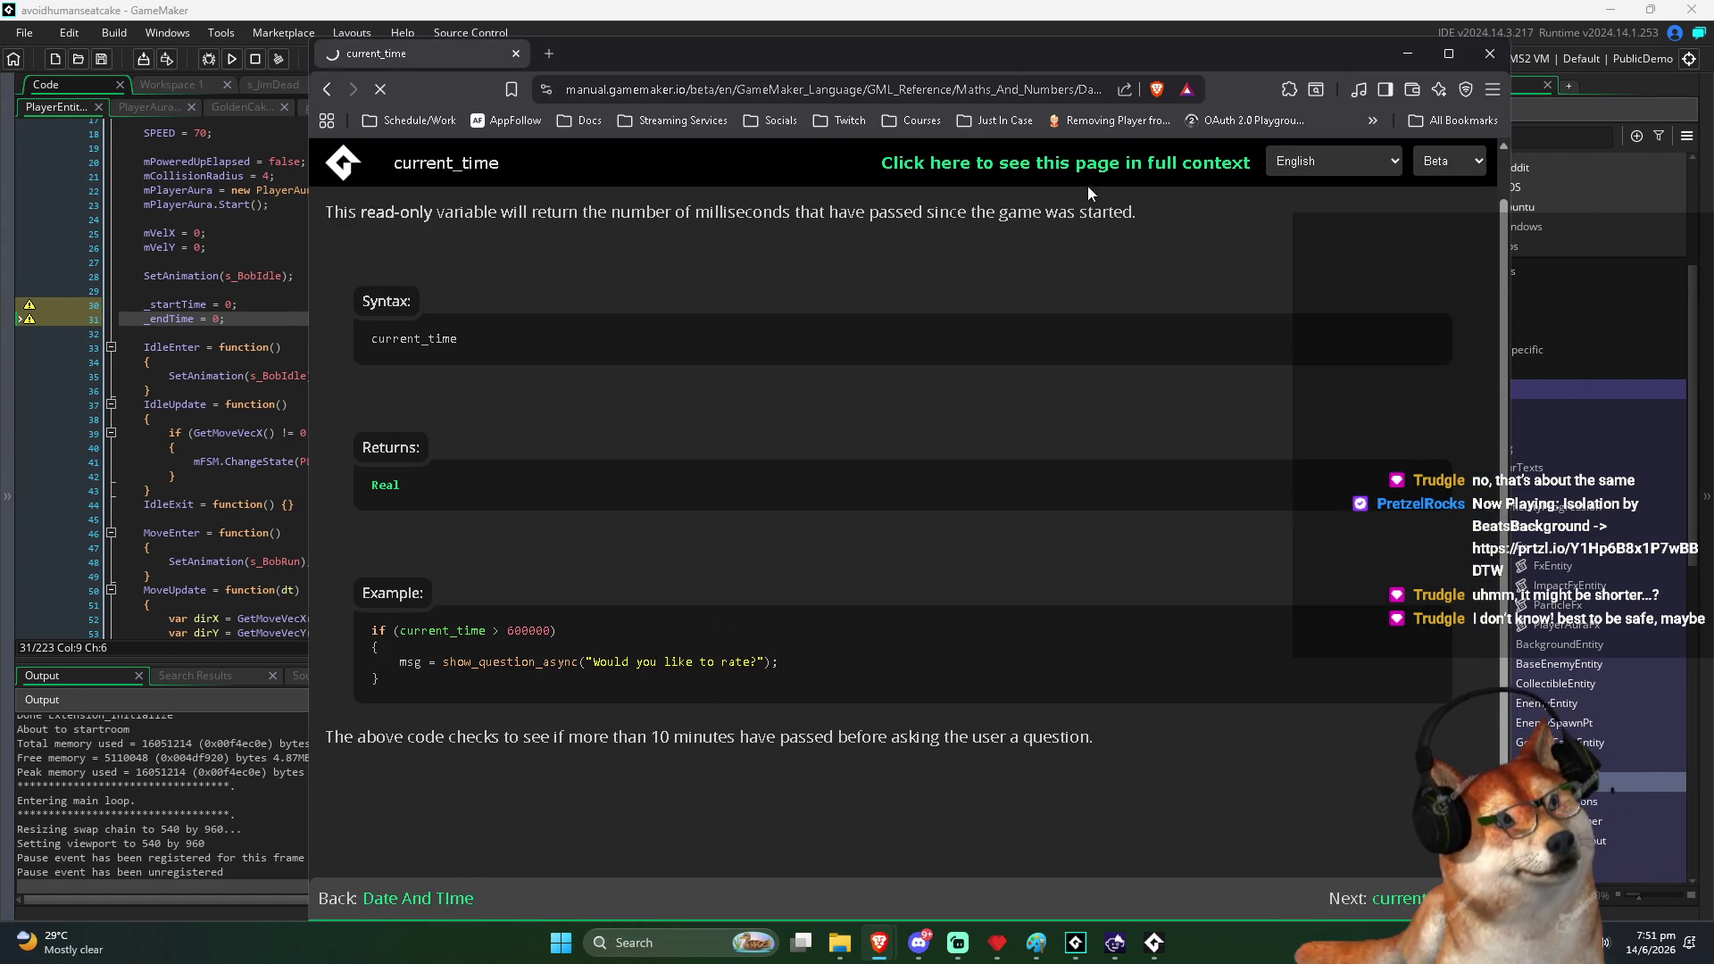
{"action": "left_click_drag", "start_coordinate": [1288, 55], "coordinate": [1288, 32]}
{"action": "scroll", "coordinate": [474, 303], "scroll_direction": "down", "scroll_amount": 2}
{"action": "scroll", "coordinate": [474, 302], "scroll_direction": "down", "scroll_amount": 4}
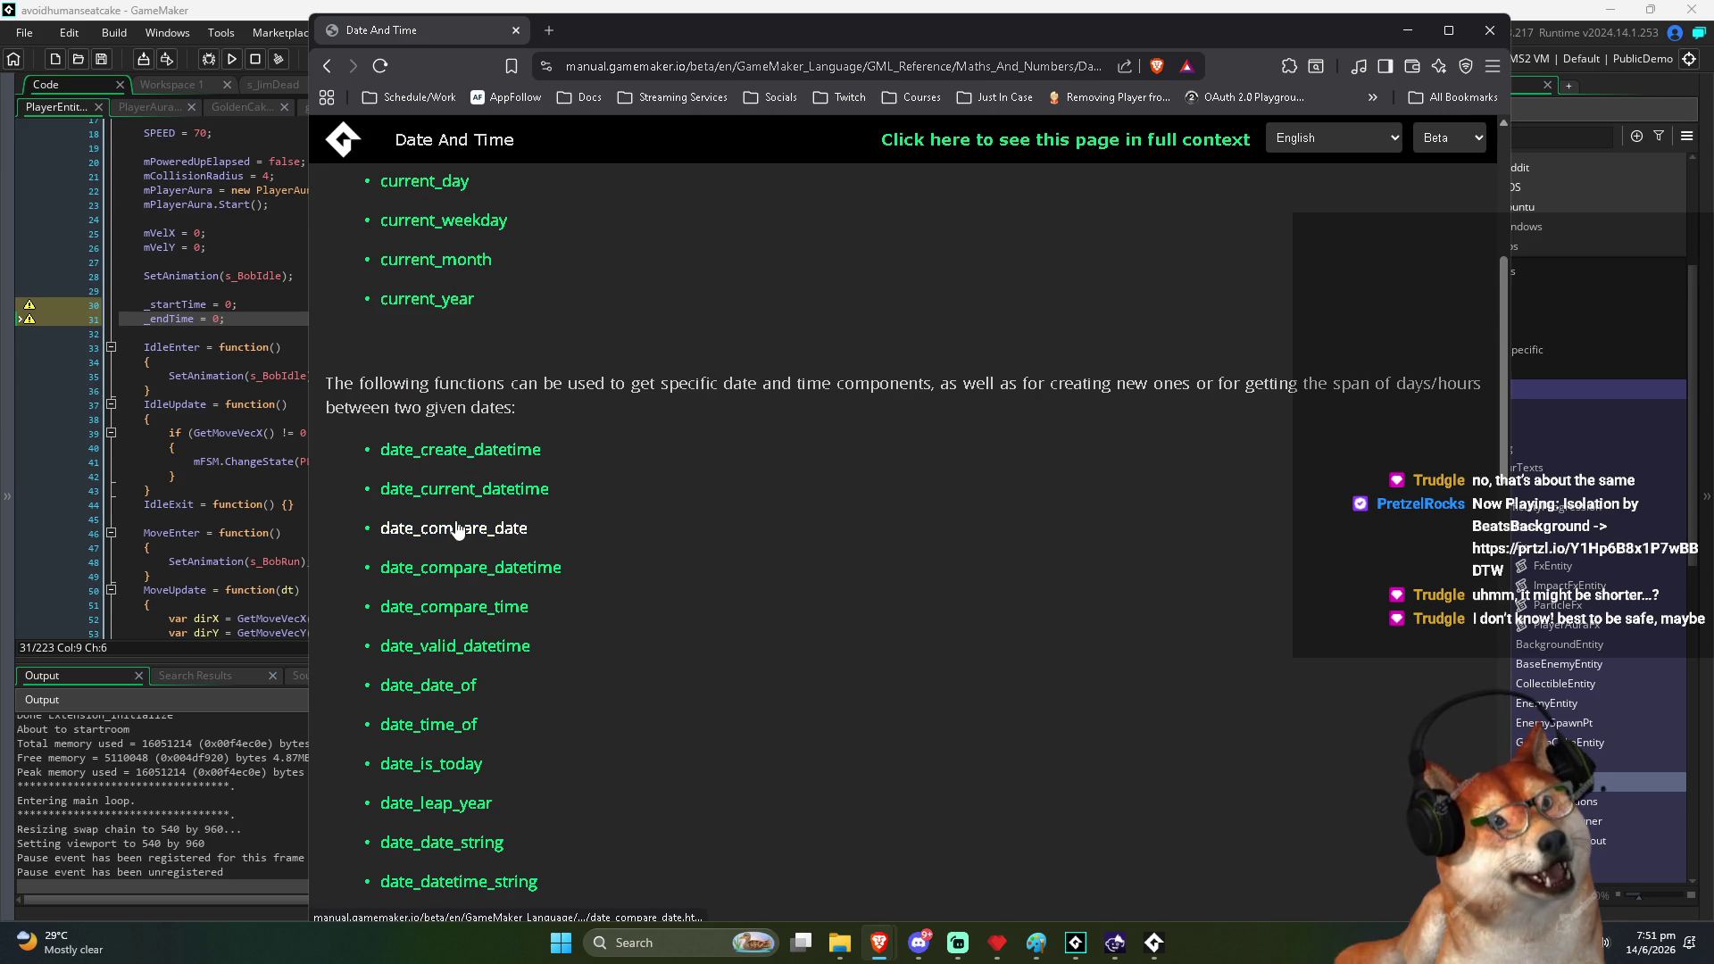
Open date_compare_time in a background tab, read its description, then close it
{"action": "middle_click", "coordinate": [437, 614]}
{"action": "scroll", "coordinate": [643, 589], "scroll_direction": "down", "scroll_amount": 2}
{"action": "scroll", "coordinate": [434, 765], "scroll_direction": "down", "scroll_amount": 2}
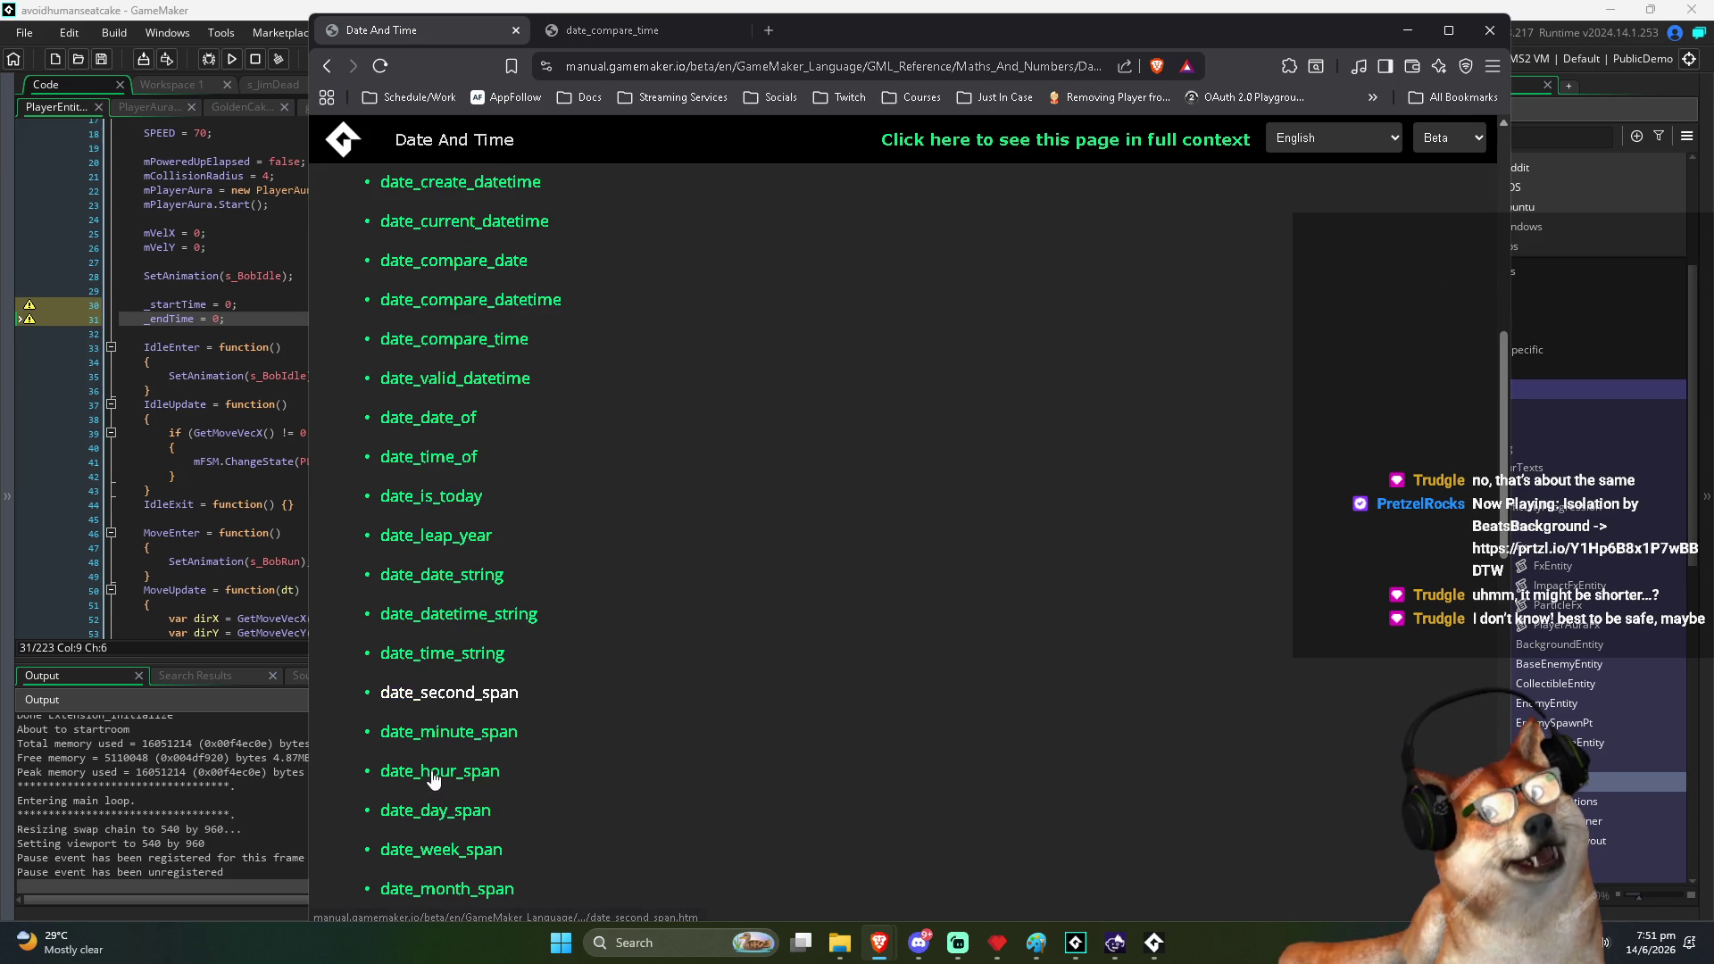
{"action": "scroll", "coordinate": [460, 776], "scroll_direction": "down", "scroll_amount": 7}
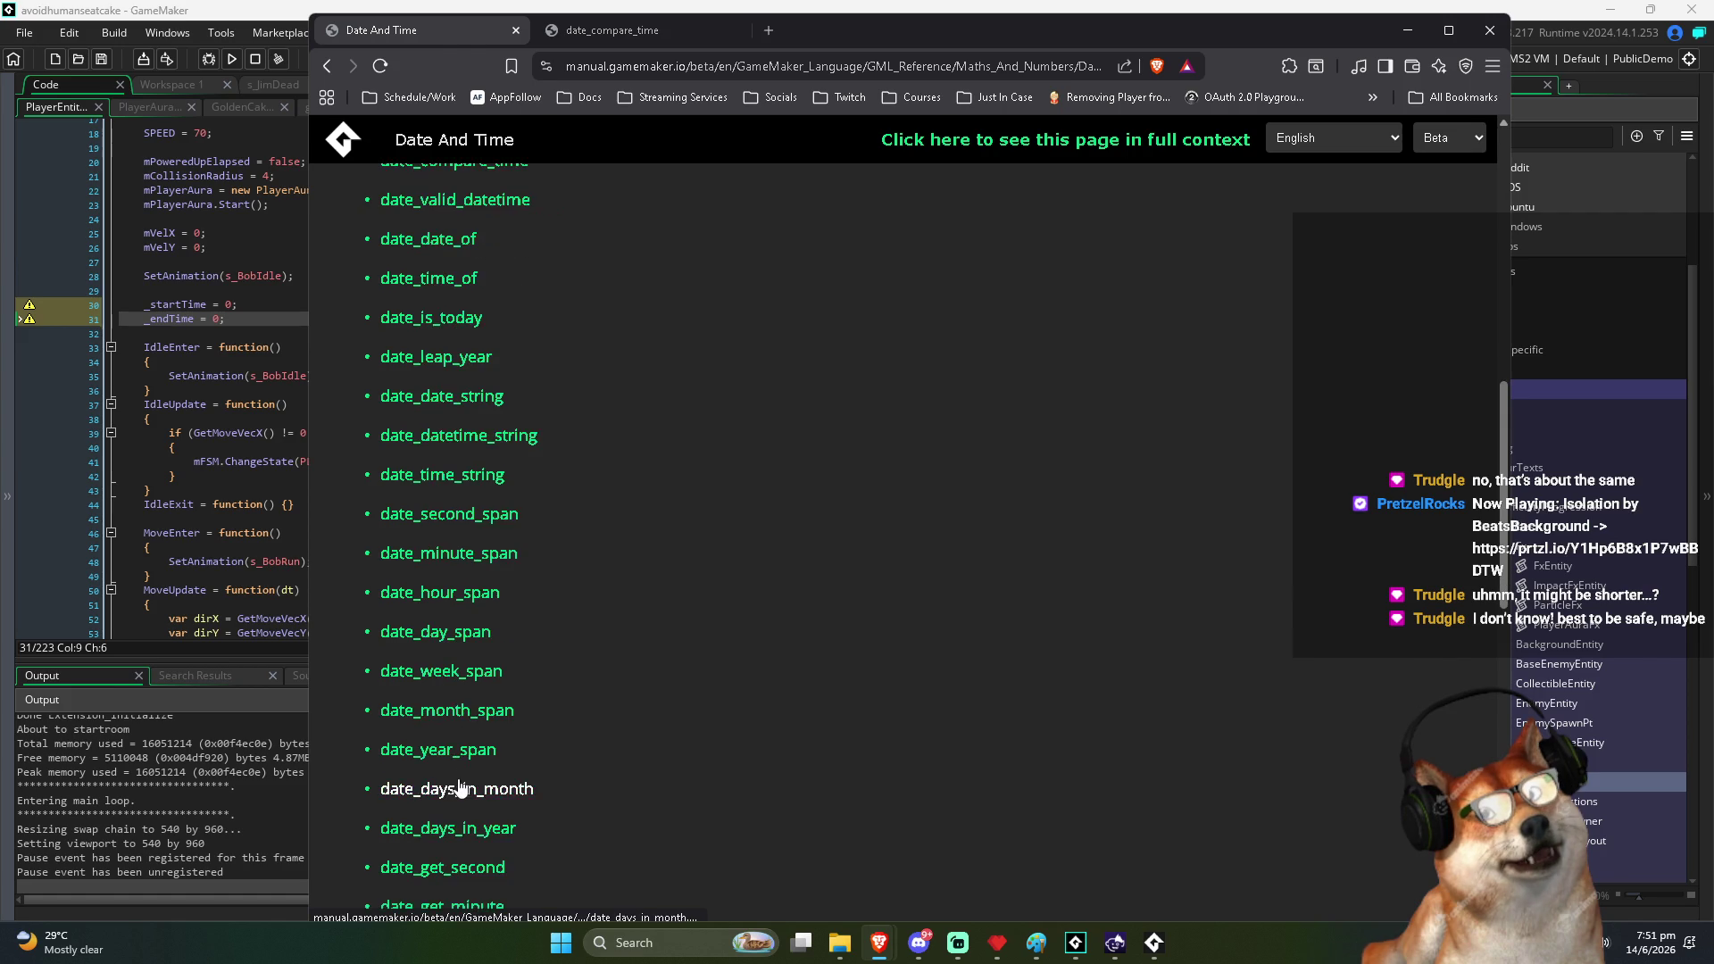
{"action": "scroll", "coordinate": [457, 803], "scroll_direction": "down", "scroll_amount": 4}
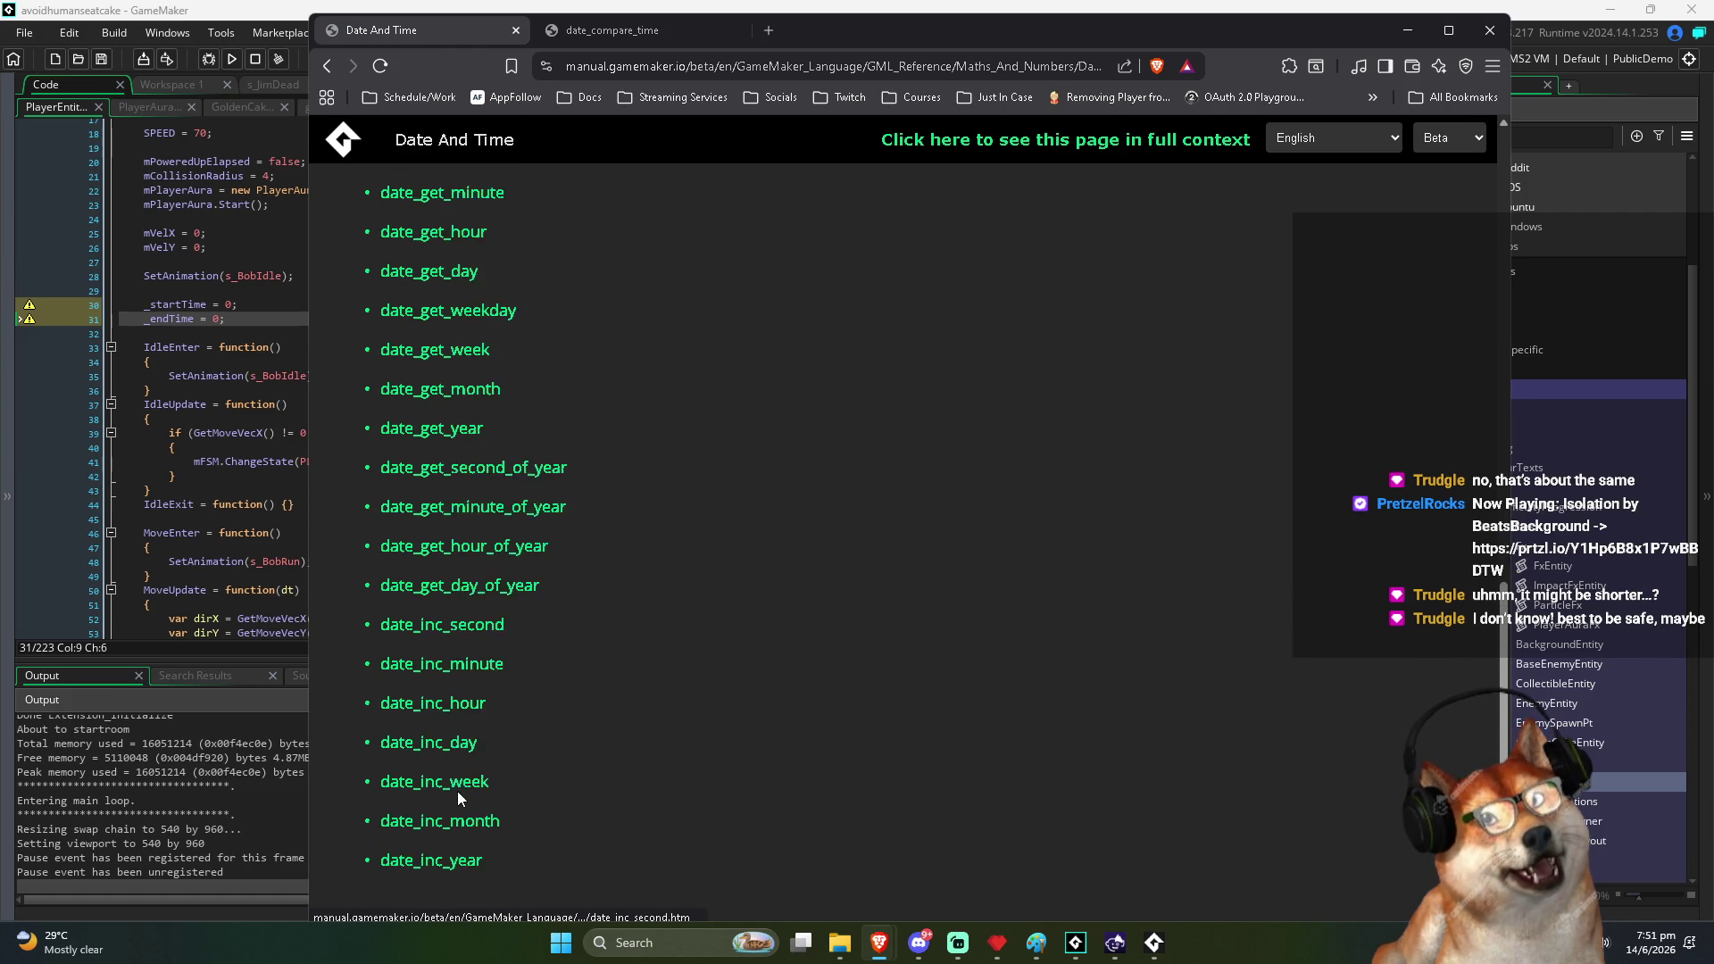
{"action": "scroll", "coordinate": [466, 775], "scroll_direction": "down", "scroll_amount": 1}
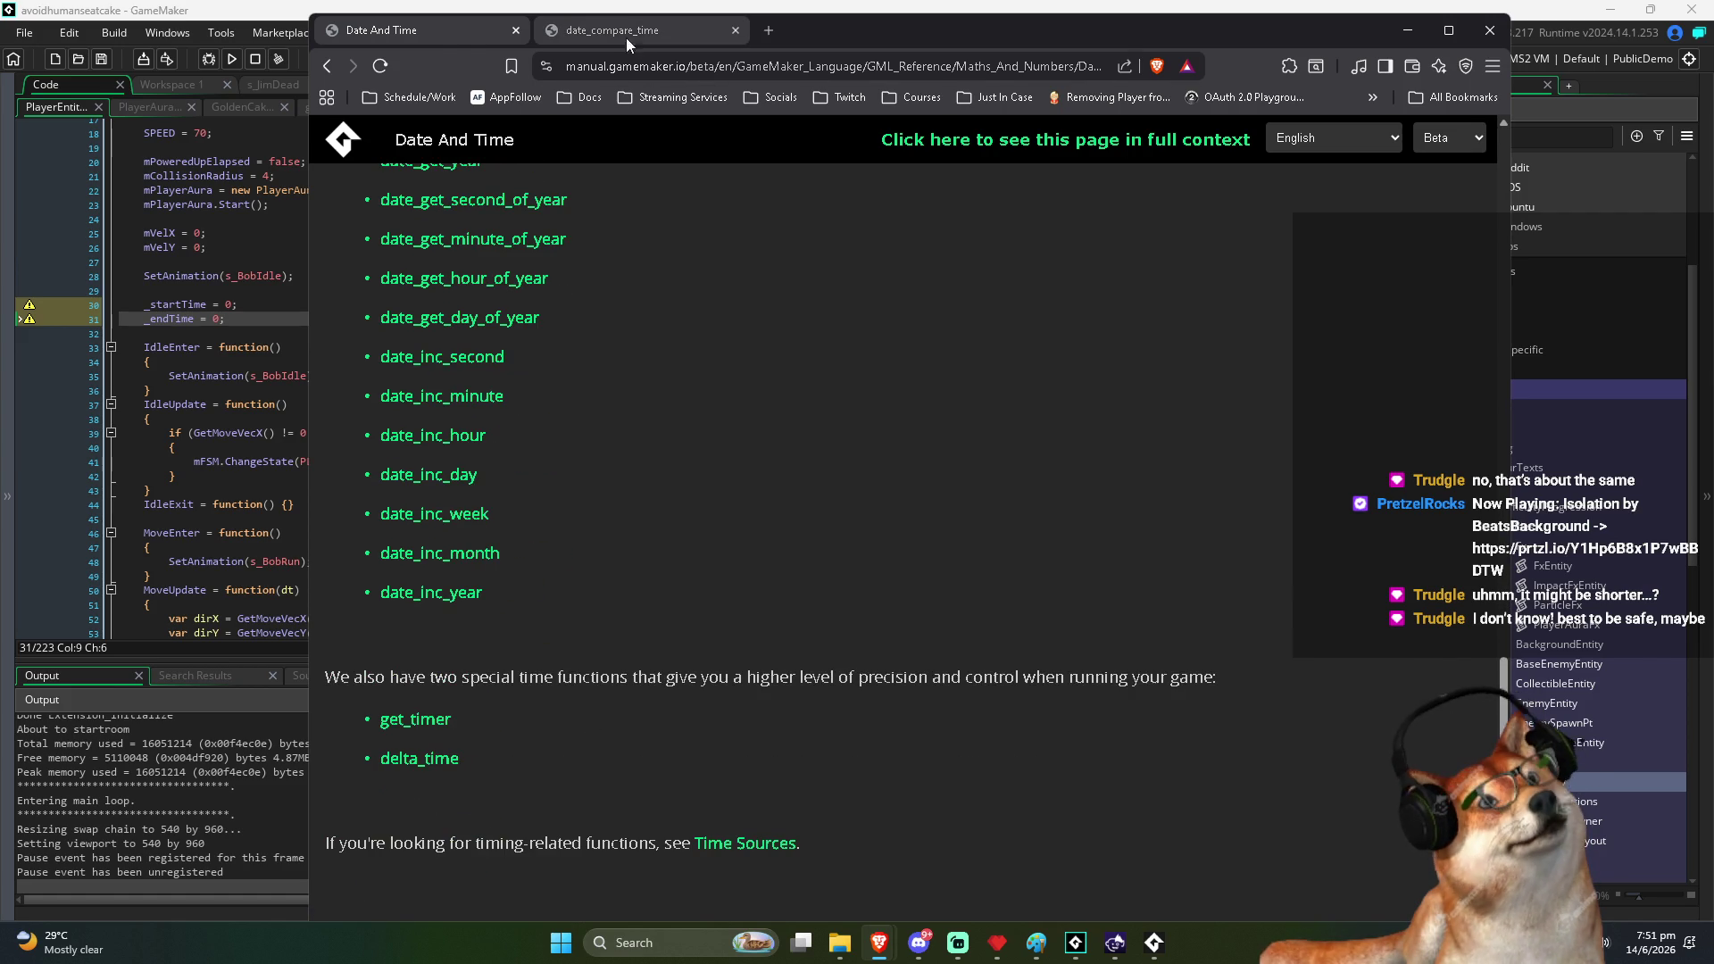
{"action": "left_click", "coordinate": [628, 32]}
{"action": "mouse_move", "coordinate": [327, 231]}
{"action": "left_mouse_down"}
{"action": "mouse_move", "coordinate": [546, 237]}
{"action": "mouse_move", "coordinate": [527, 258]}
{"action": "left_mouse_up"}
{"action": "scroll", "coordinate": [527, 258], "scroll_direction": "down", "scroll_amount": 2}
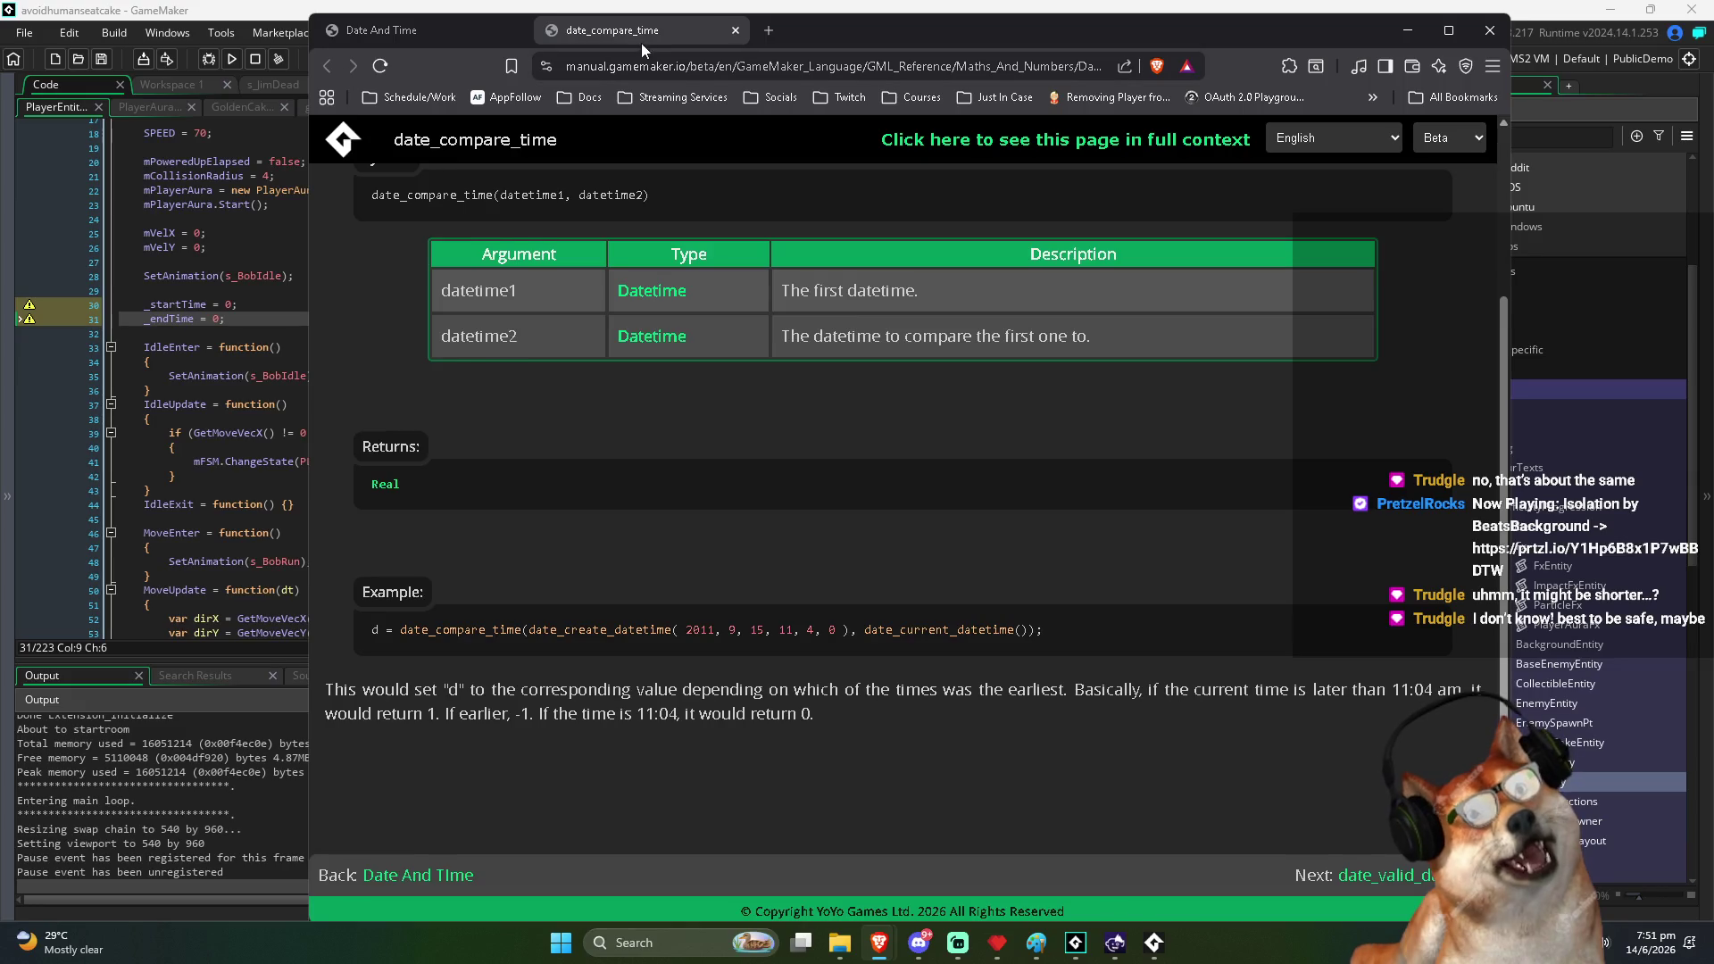
{"action": "middle_click", "coordinate": [641, 40]}
Open the date_second_span reference page and read its description
{"action": "scroll", "coordinate": [517, 566], "scroll_direction": "up", "scroll_amount": 3}
{"action": "scroll", "coordinate": [519, 569], "scroll_direction": "up", "scroll_amount": 5}
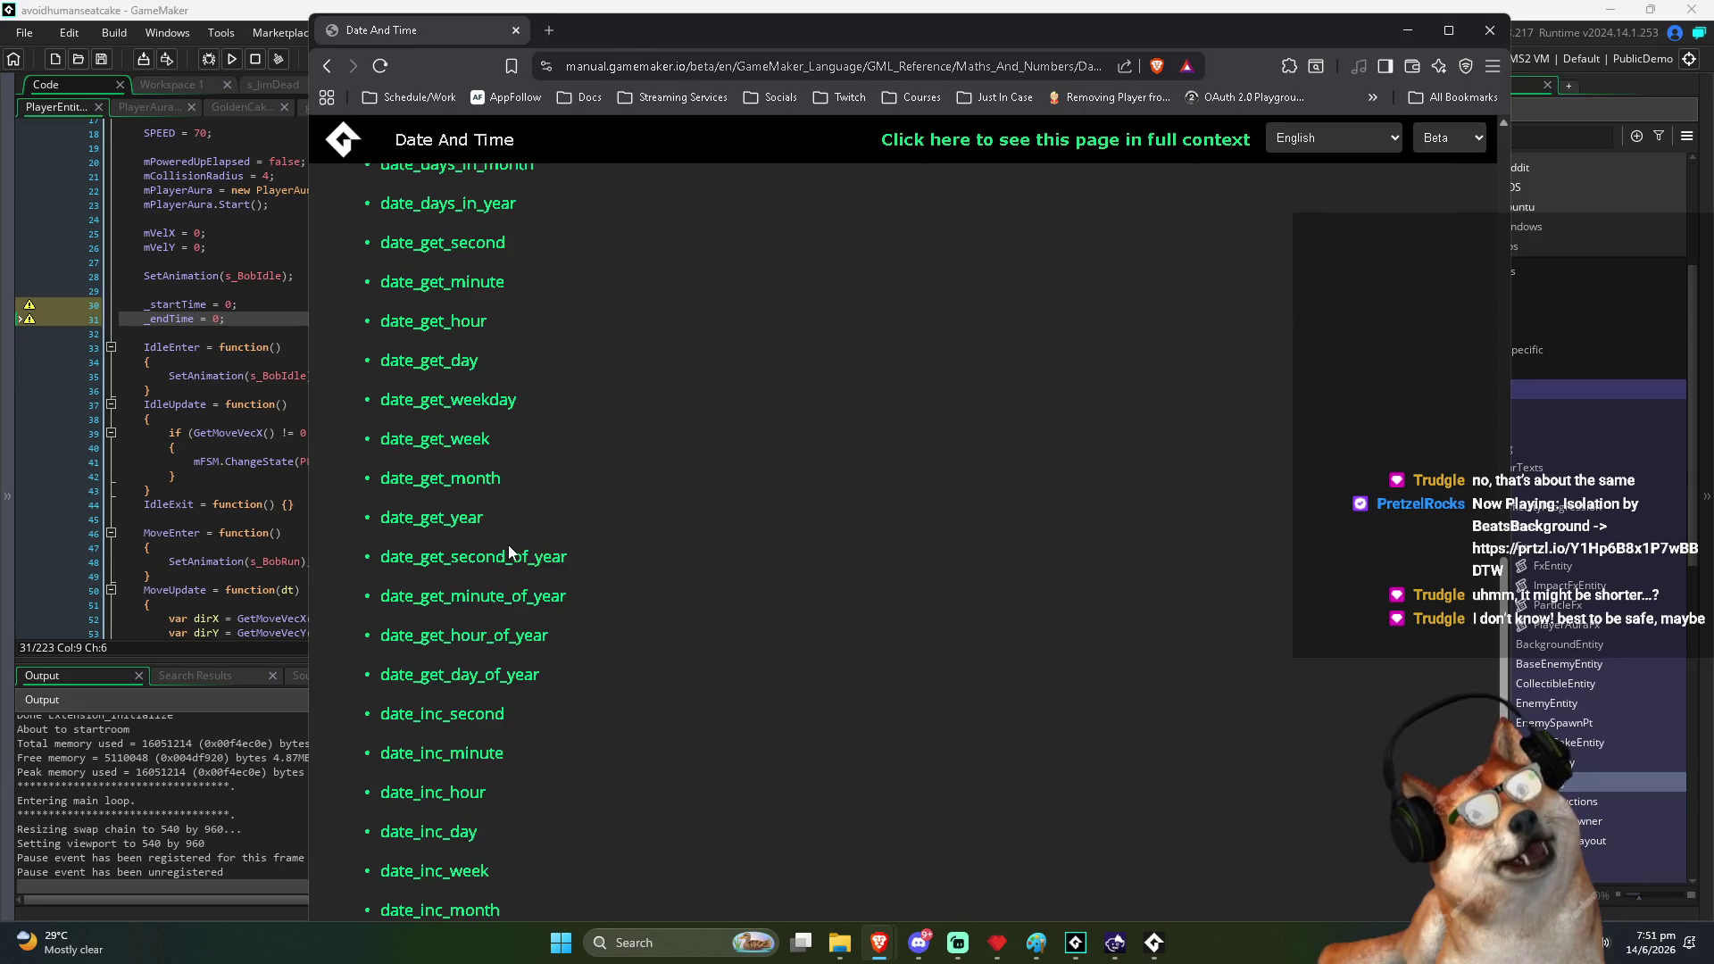
{"action": "scroll", "coordinate": [466, 298], "scroll_direction": "up", "scroll_amount": 1}
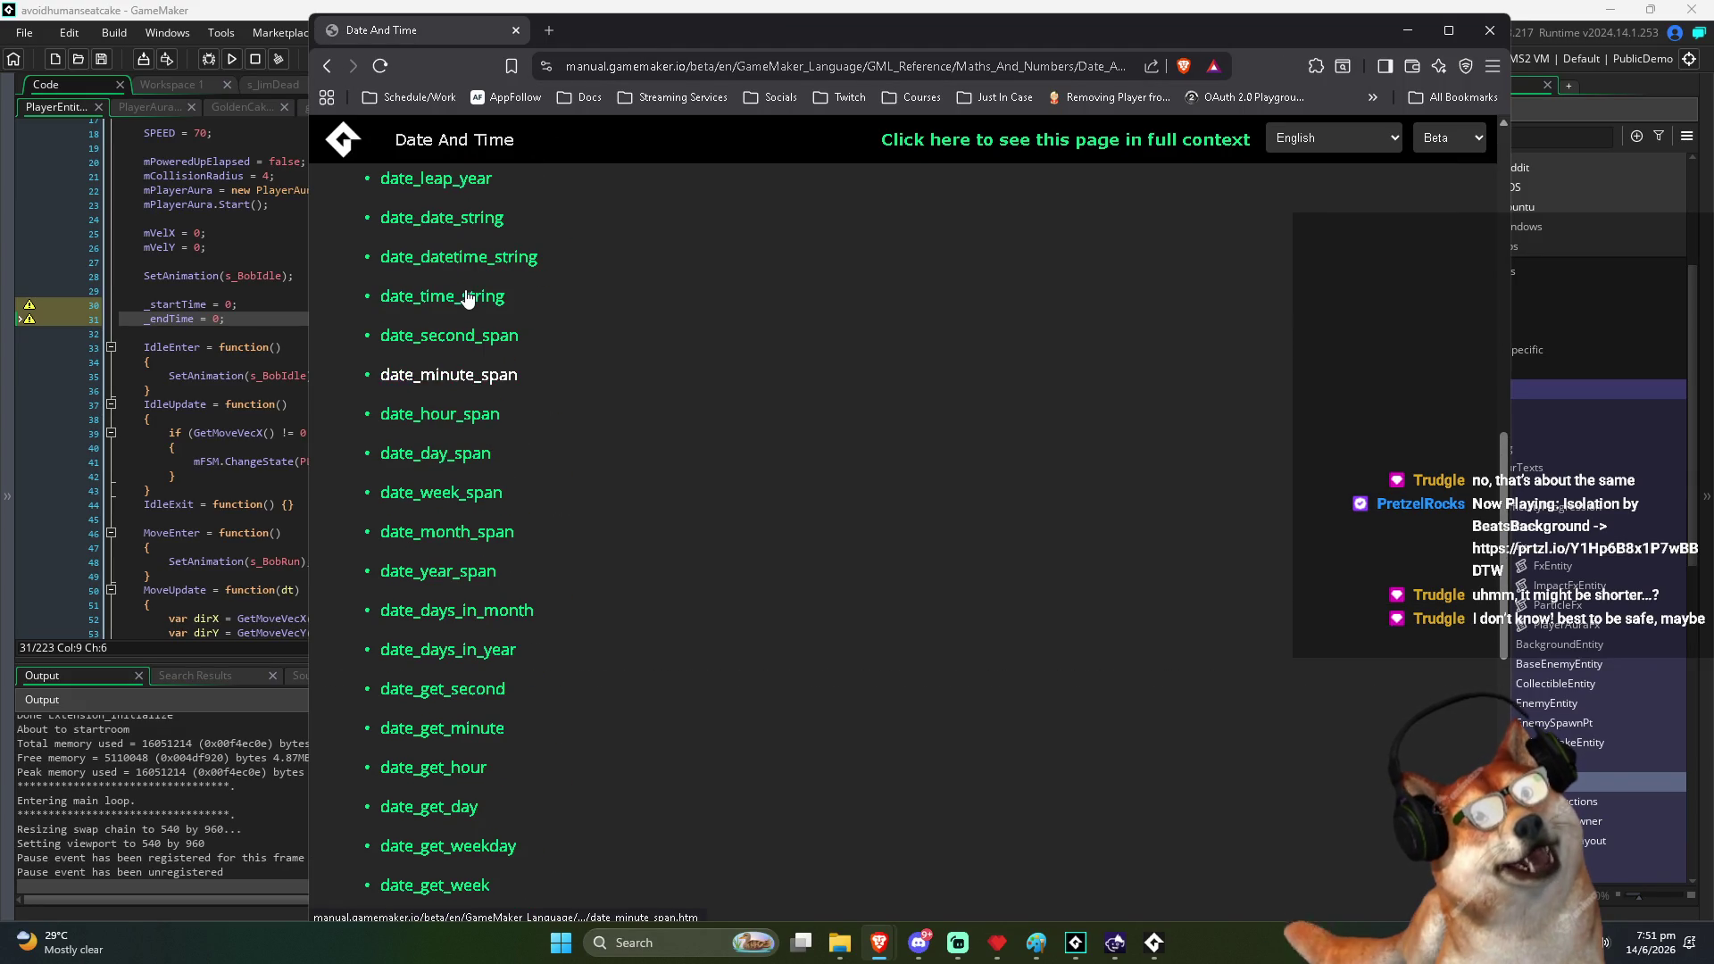
{"action": "left_click", "coordinate": [496, 336]}
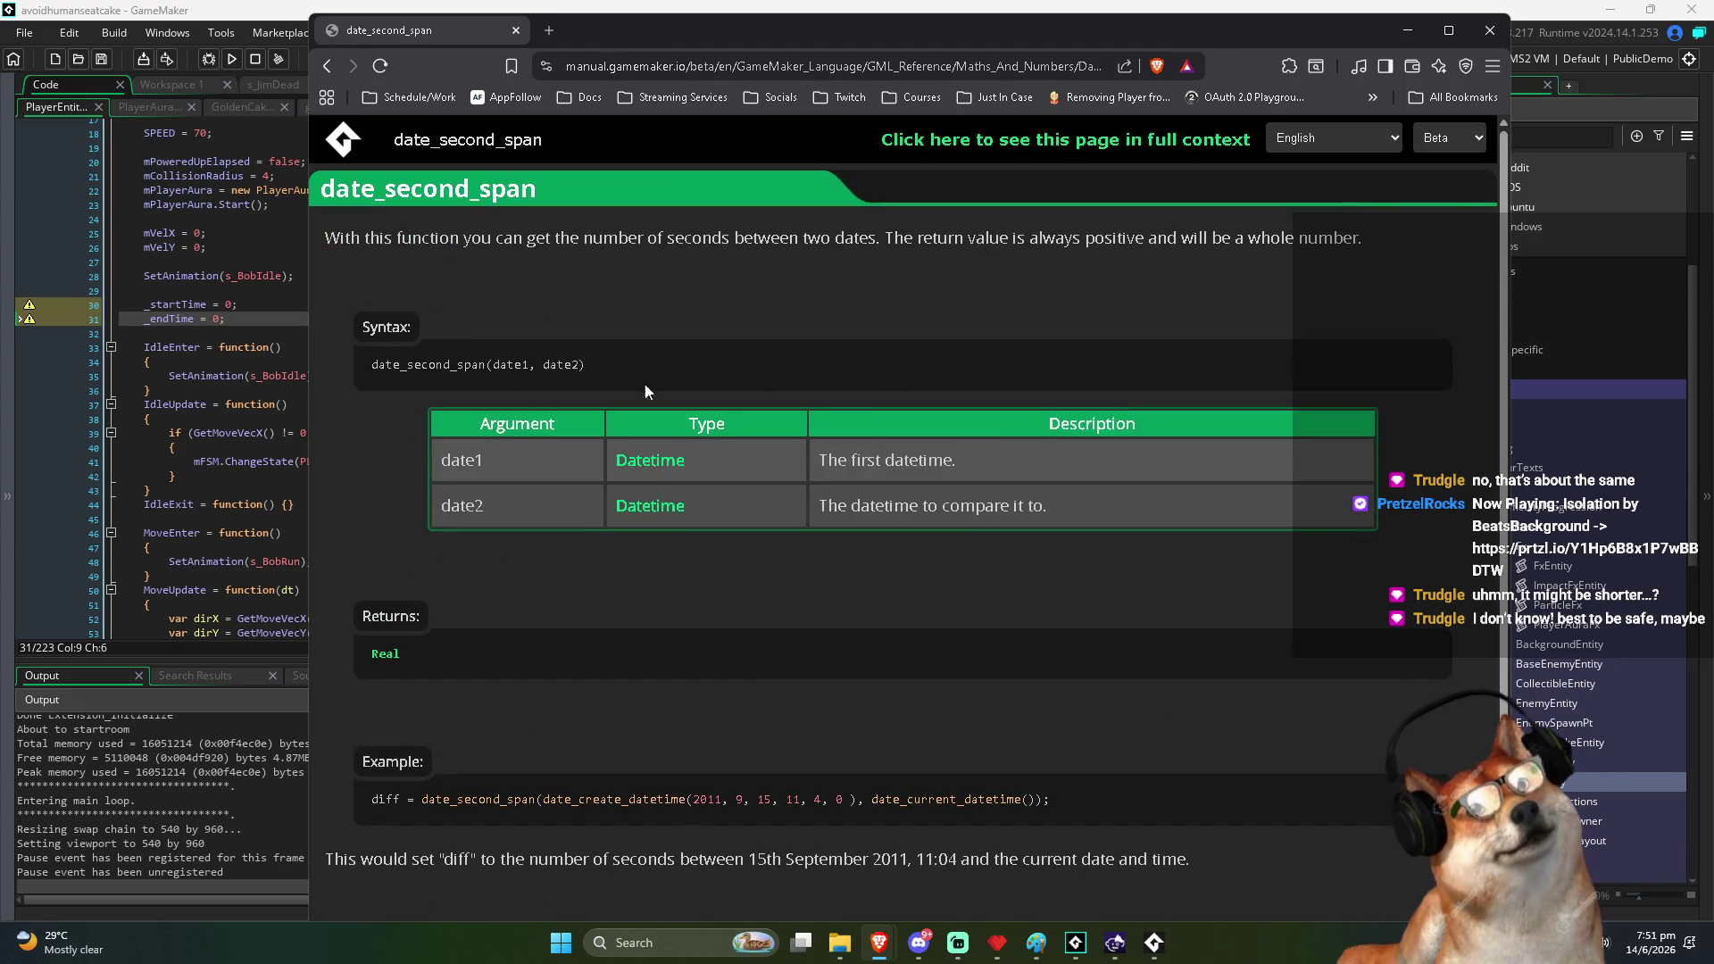
{"action": "left_click_drag", "start_coordinate": [373, 243], "coordinate": [960, 243]}
{"action": "left_click", "coordinate": [960, 244]}
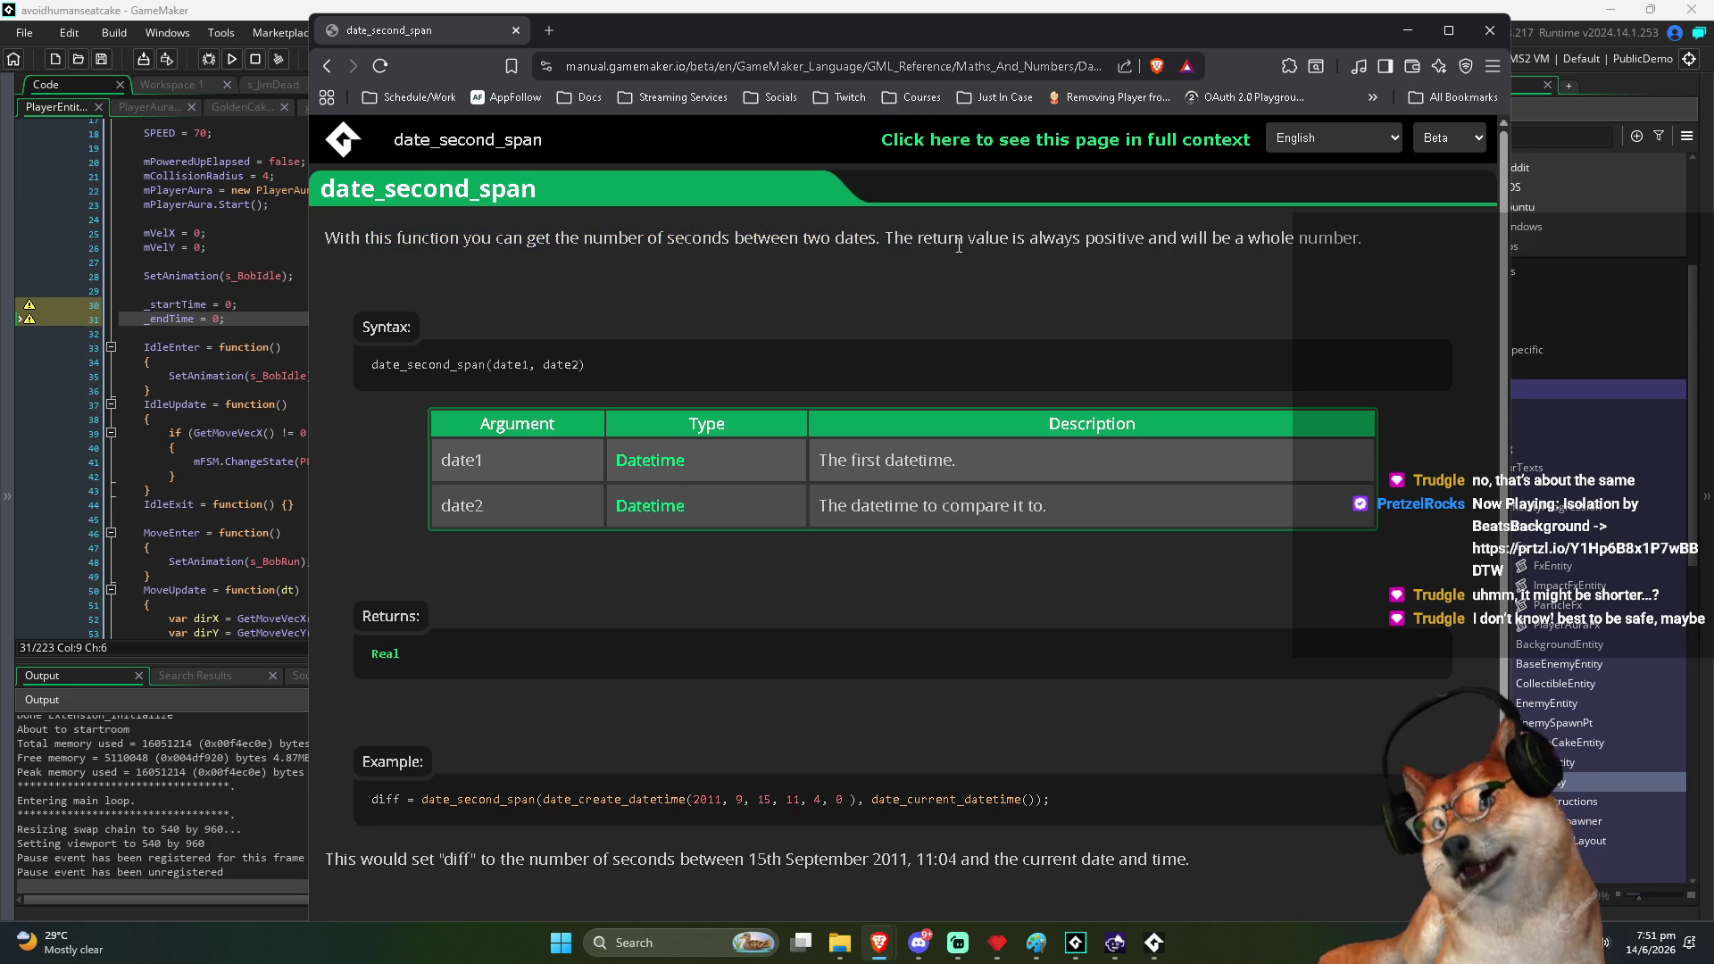
{"action": "scroll", "coordinate": [846, 309], "scroll_direction": "down", "scroll_amount": 1}
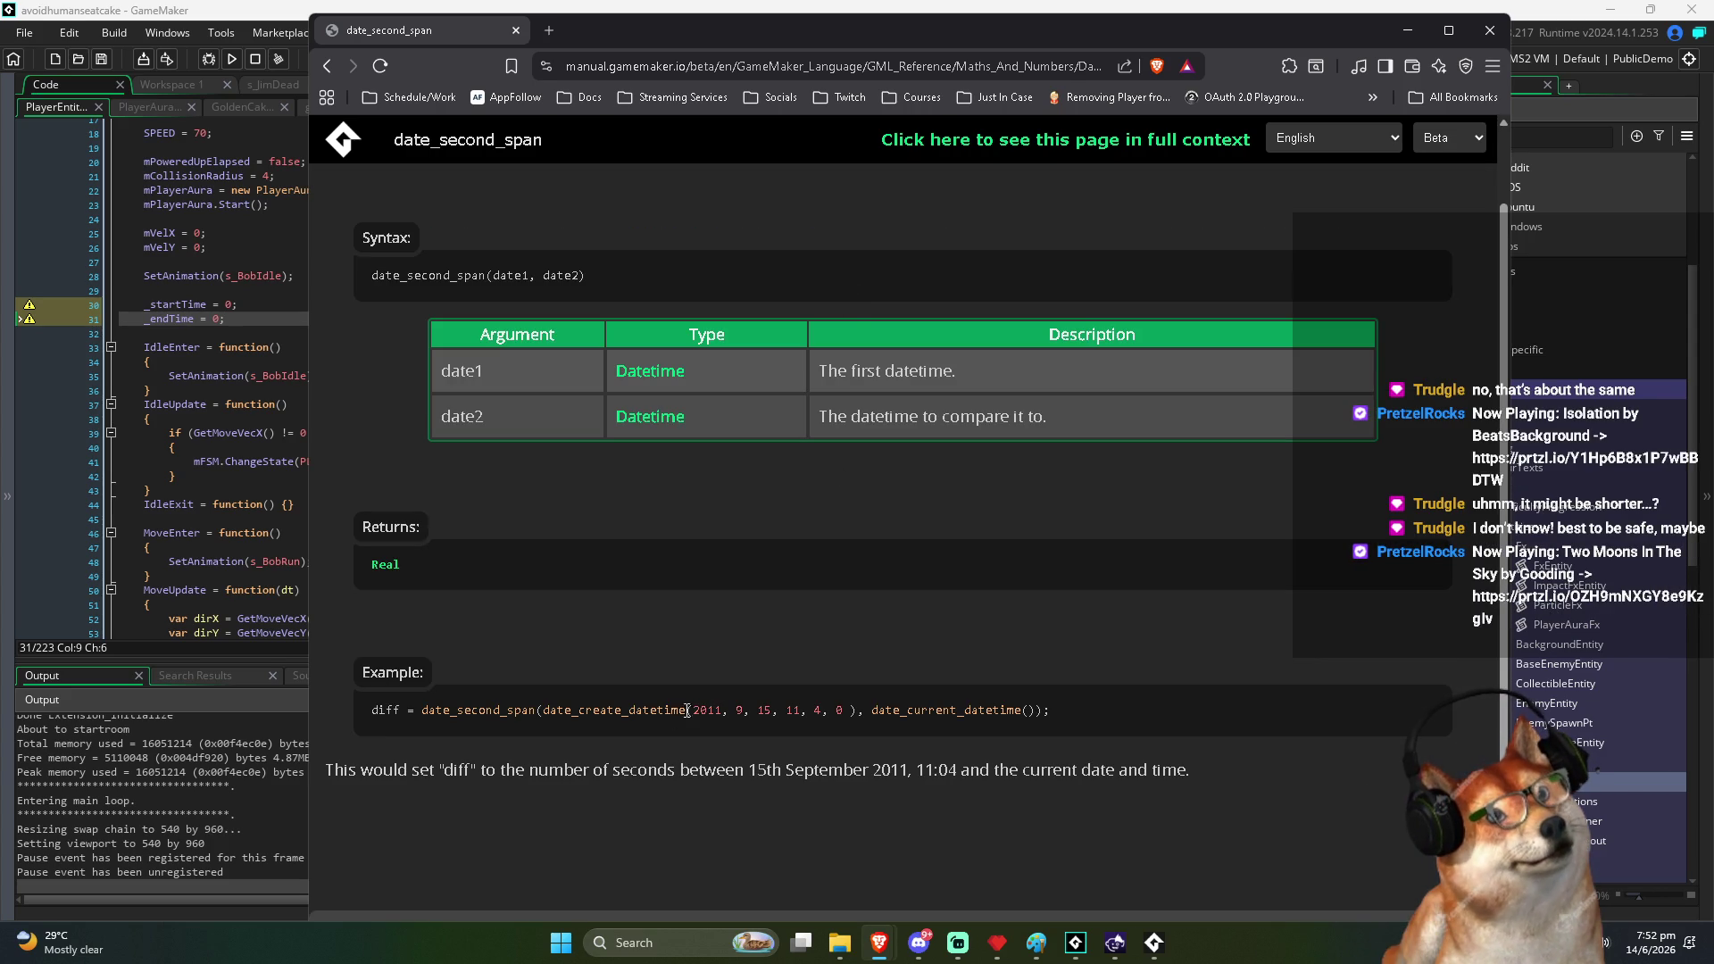
Open the Date And Time index in a second tab, select date_current_datetime in the example, and return to GameMaker
{"action": "middle_click", "coordinate": [327, 67]}
{"action": "left_click", "coordinate": [596, 31]}
{"action": "scroll", "coordinate": [553, 598], "scroll_direction": "up", "scroll_amount": 3}
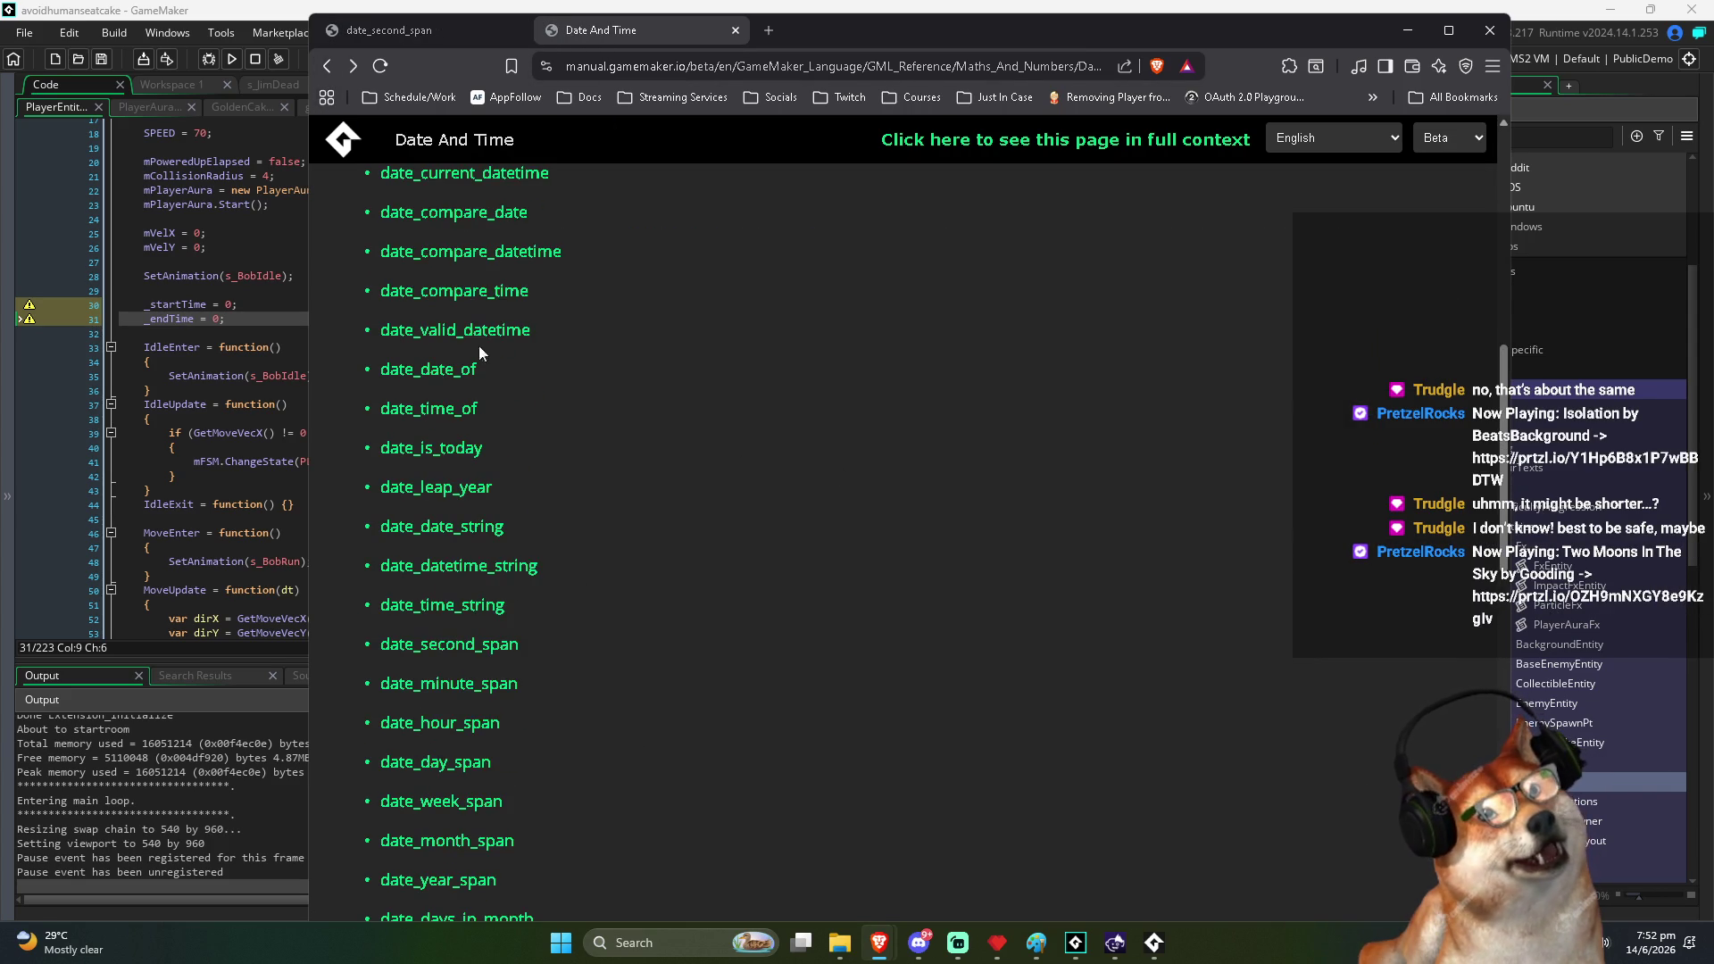
{"action": "left_click", "coordinate": [437, 28]}
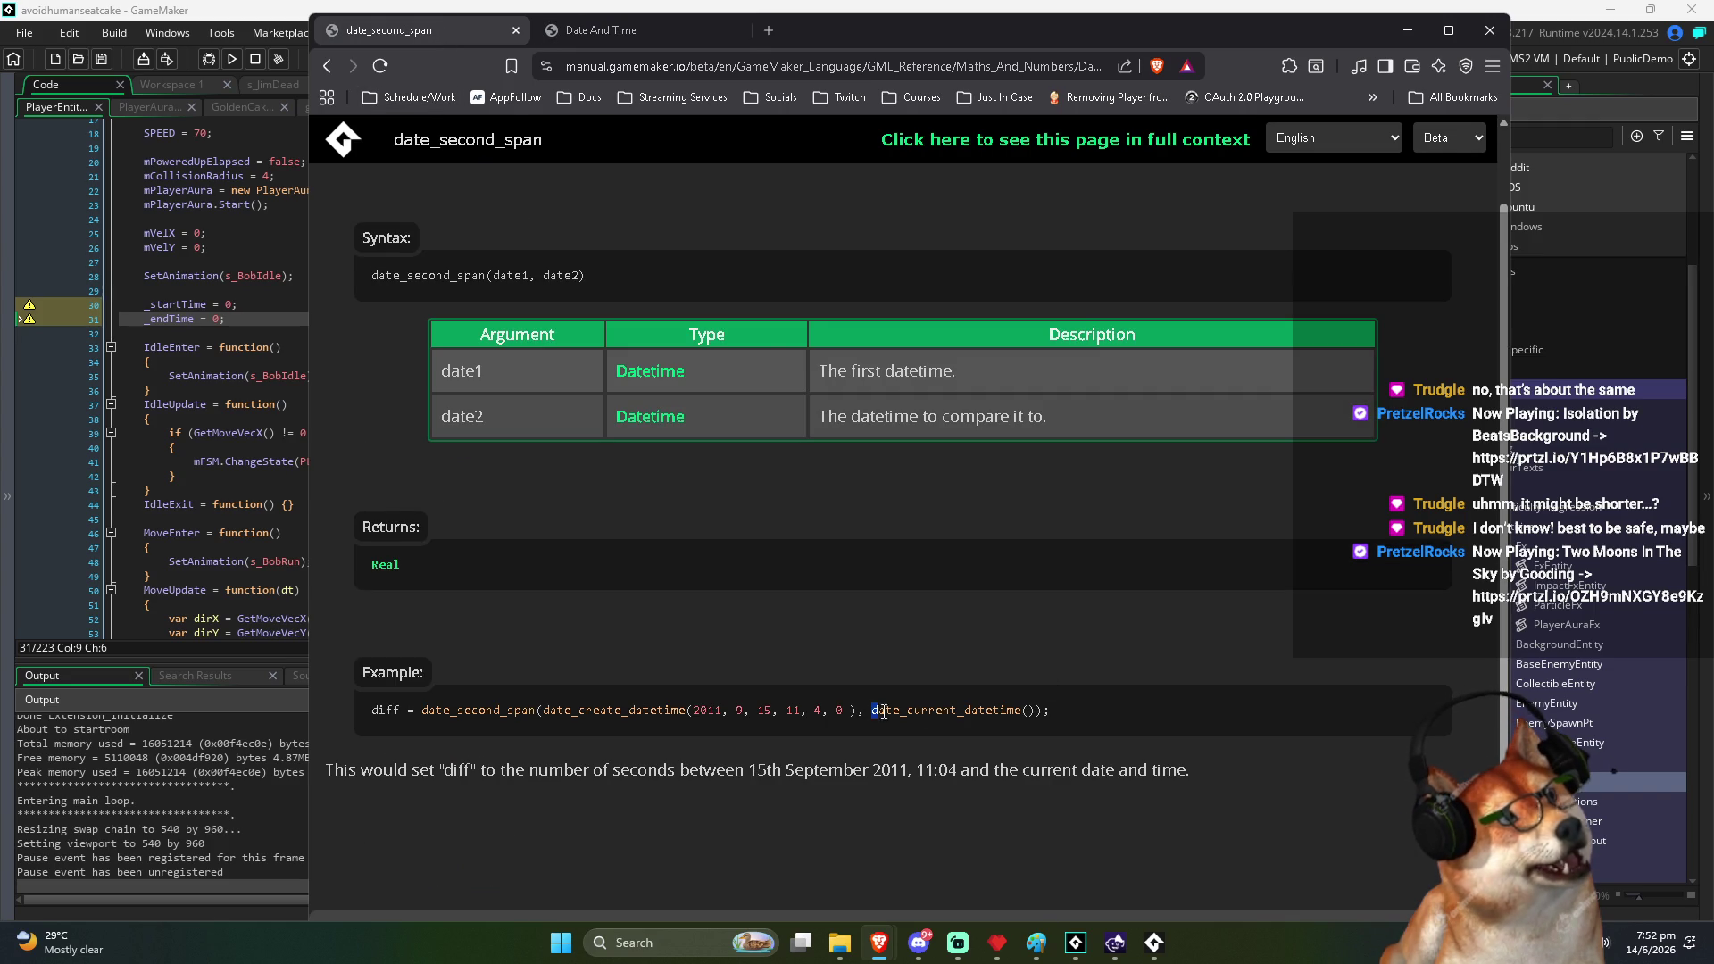
{"action": "left_click_drag", "start_coordinate": [873, 712], "coordinate": [1024, 725]}
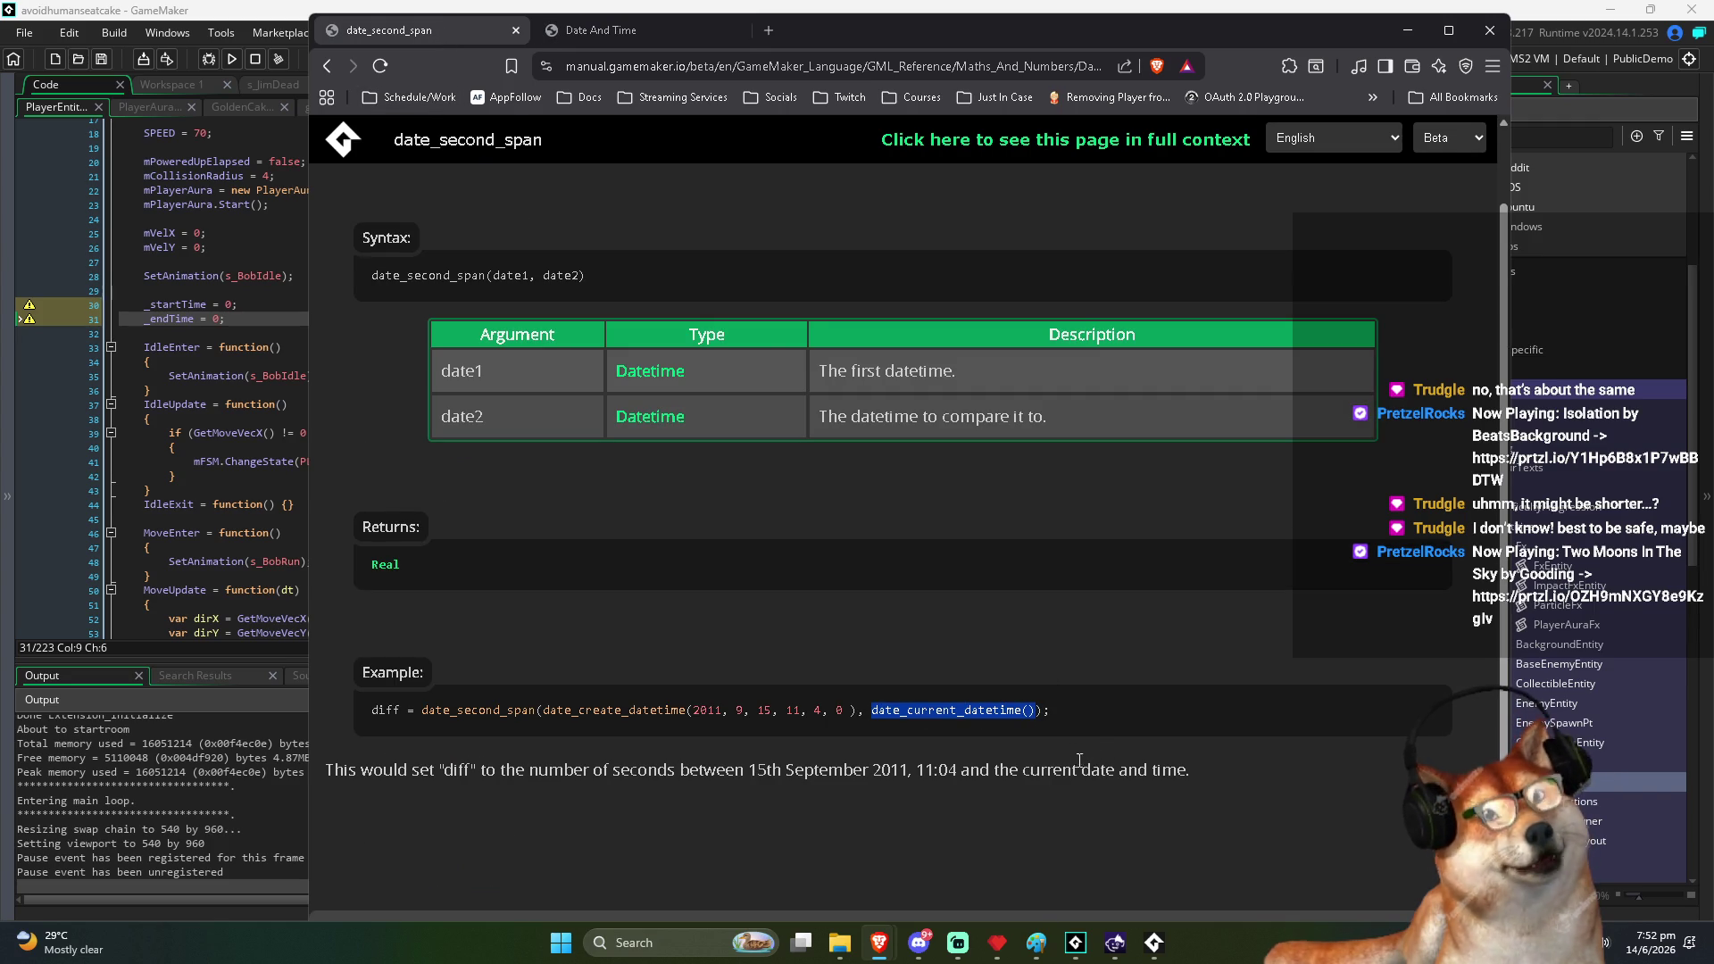
{"action": "key", "text": "alt+Tab"}
{"action": "left_click", "coordinate": [363, 334]}
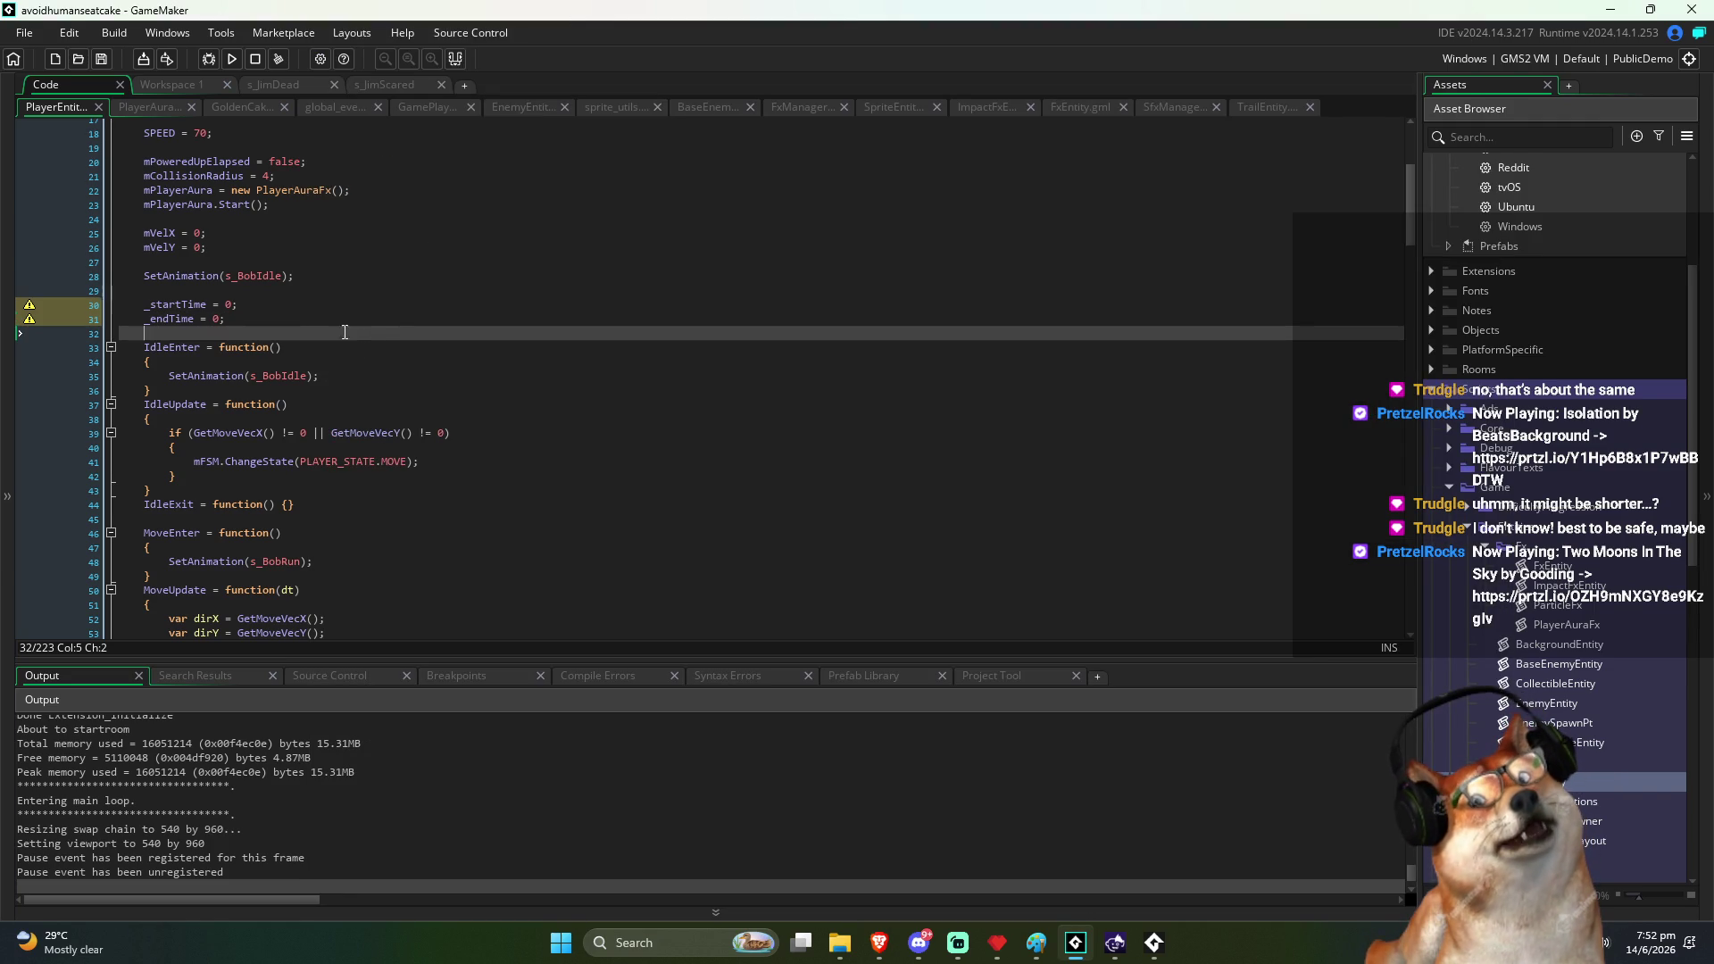
In PoweredUpEnter, add _startTime = date_current_datetime(); after mPoweredUpElapsed = 0; and save
{"action": "left_click", "coordinate": [339, 375]}
{"action": "scroll", "coordinate": [268, 375], "scroll_direction": "down", "scroll_amount": 15}
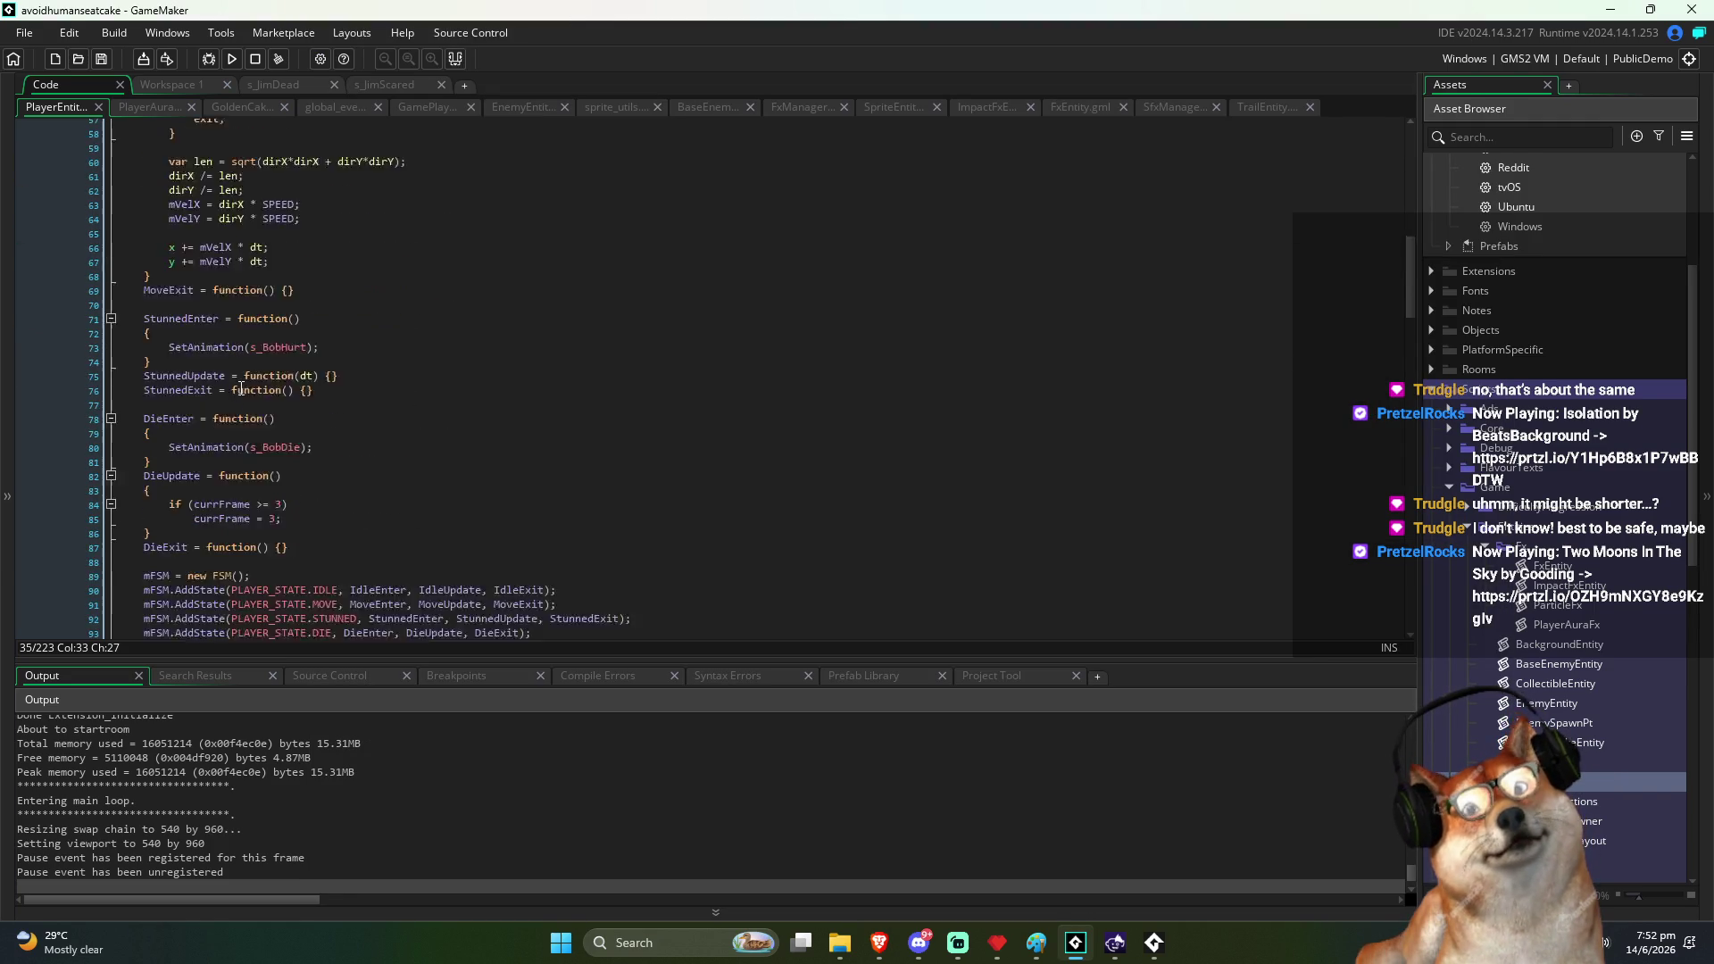
{"action": "left_click", "coordinate": [375, 262]}
{"action": "scroll", "coordinate": [300, 433], "scroll_direction": "down", "scroll_amount": 2}
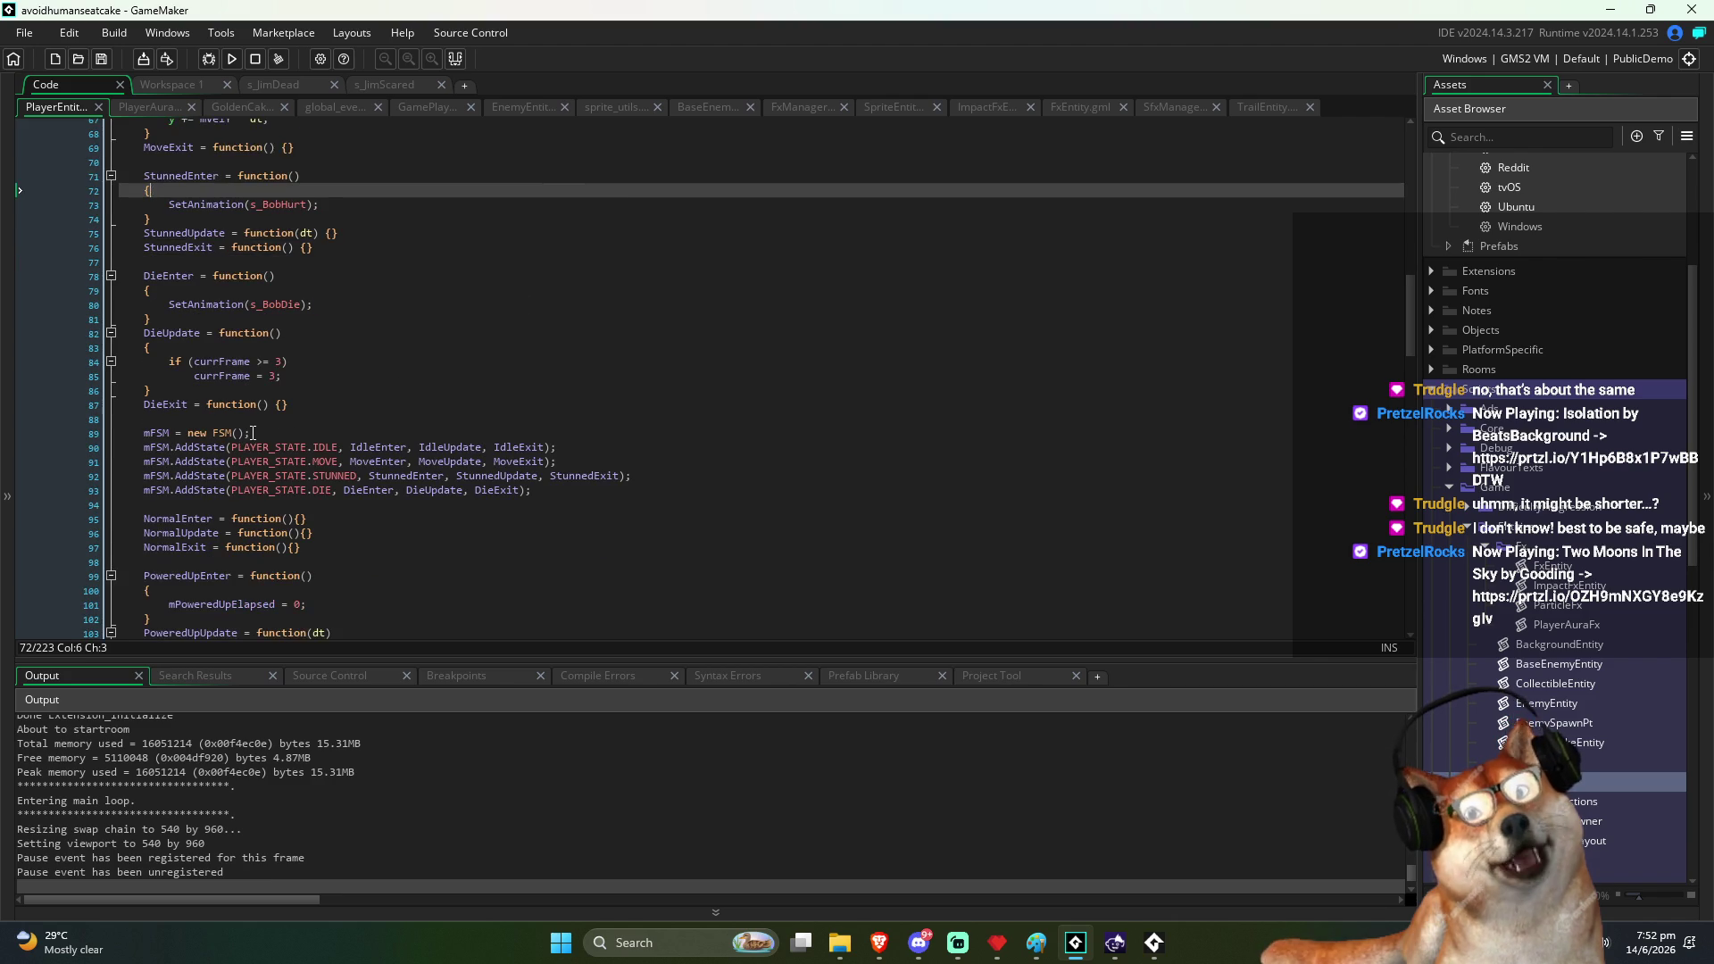
{"action": "scroll", "coordinate": [252, 433], "scroll_direction": "down", "scroll_amount": 5}
{"action": "left_click", "coordinate": [348, 391]}
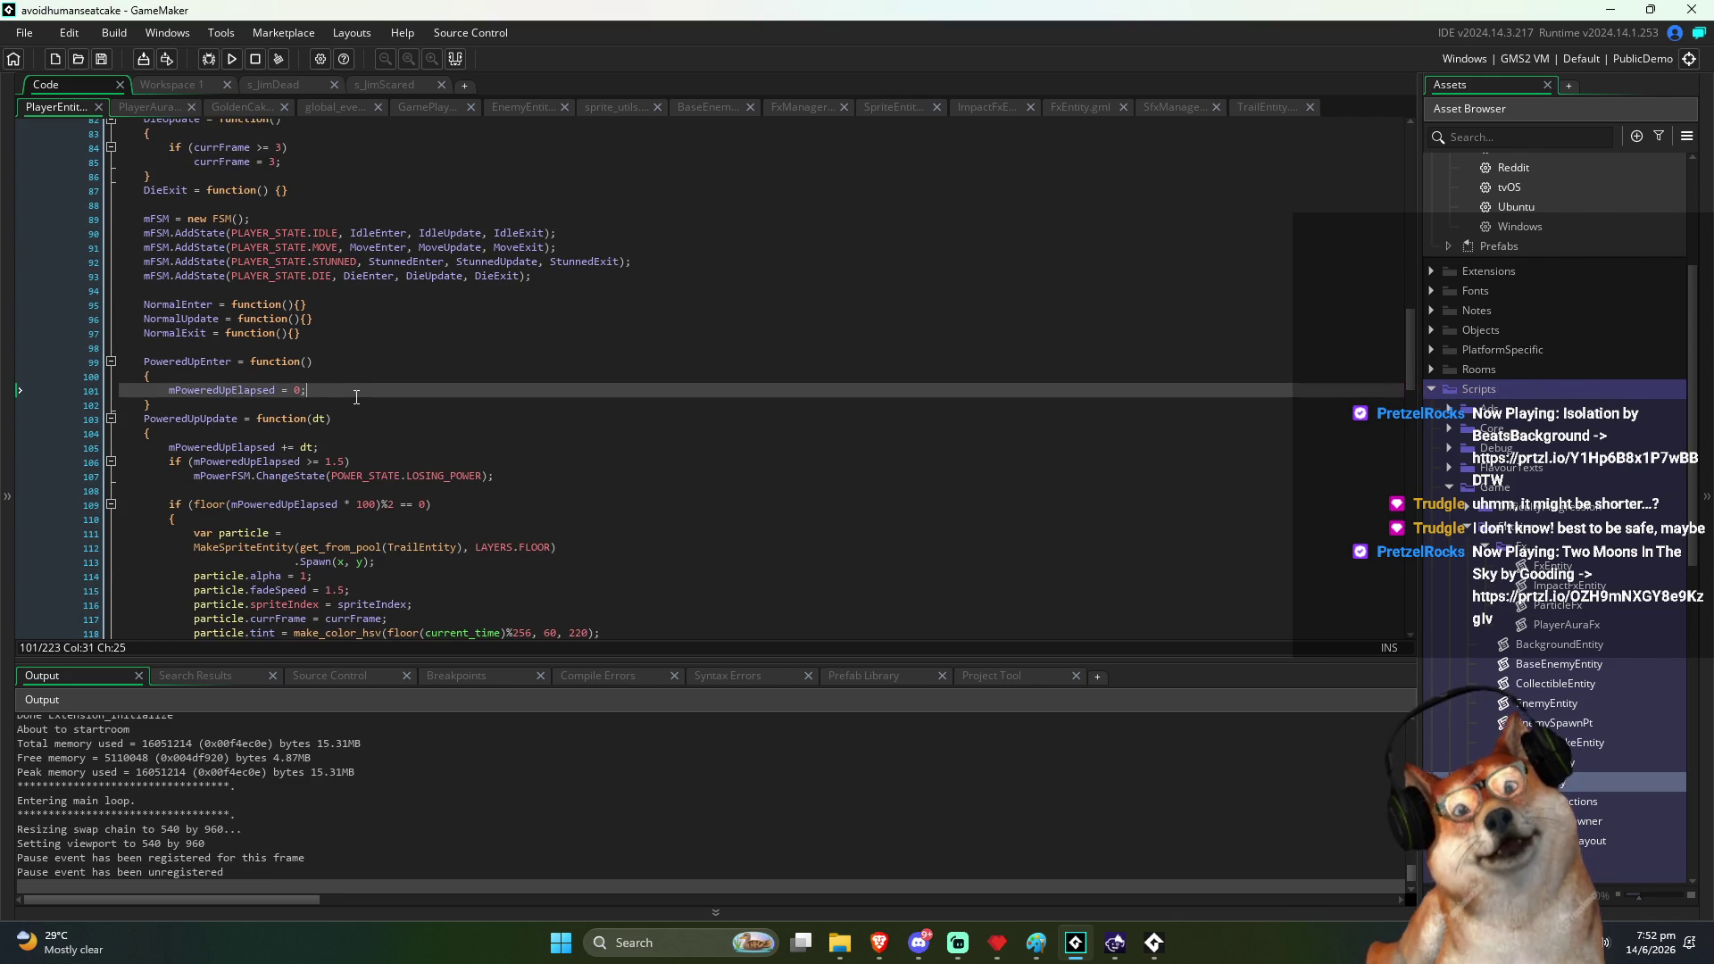
{"action": "key", "text": "Return"}
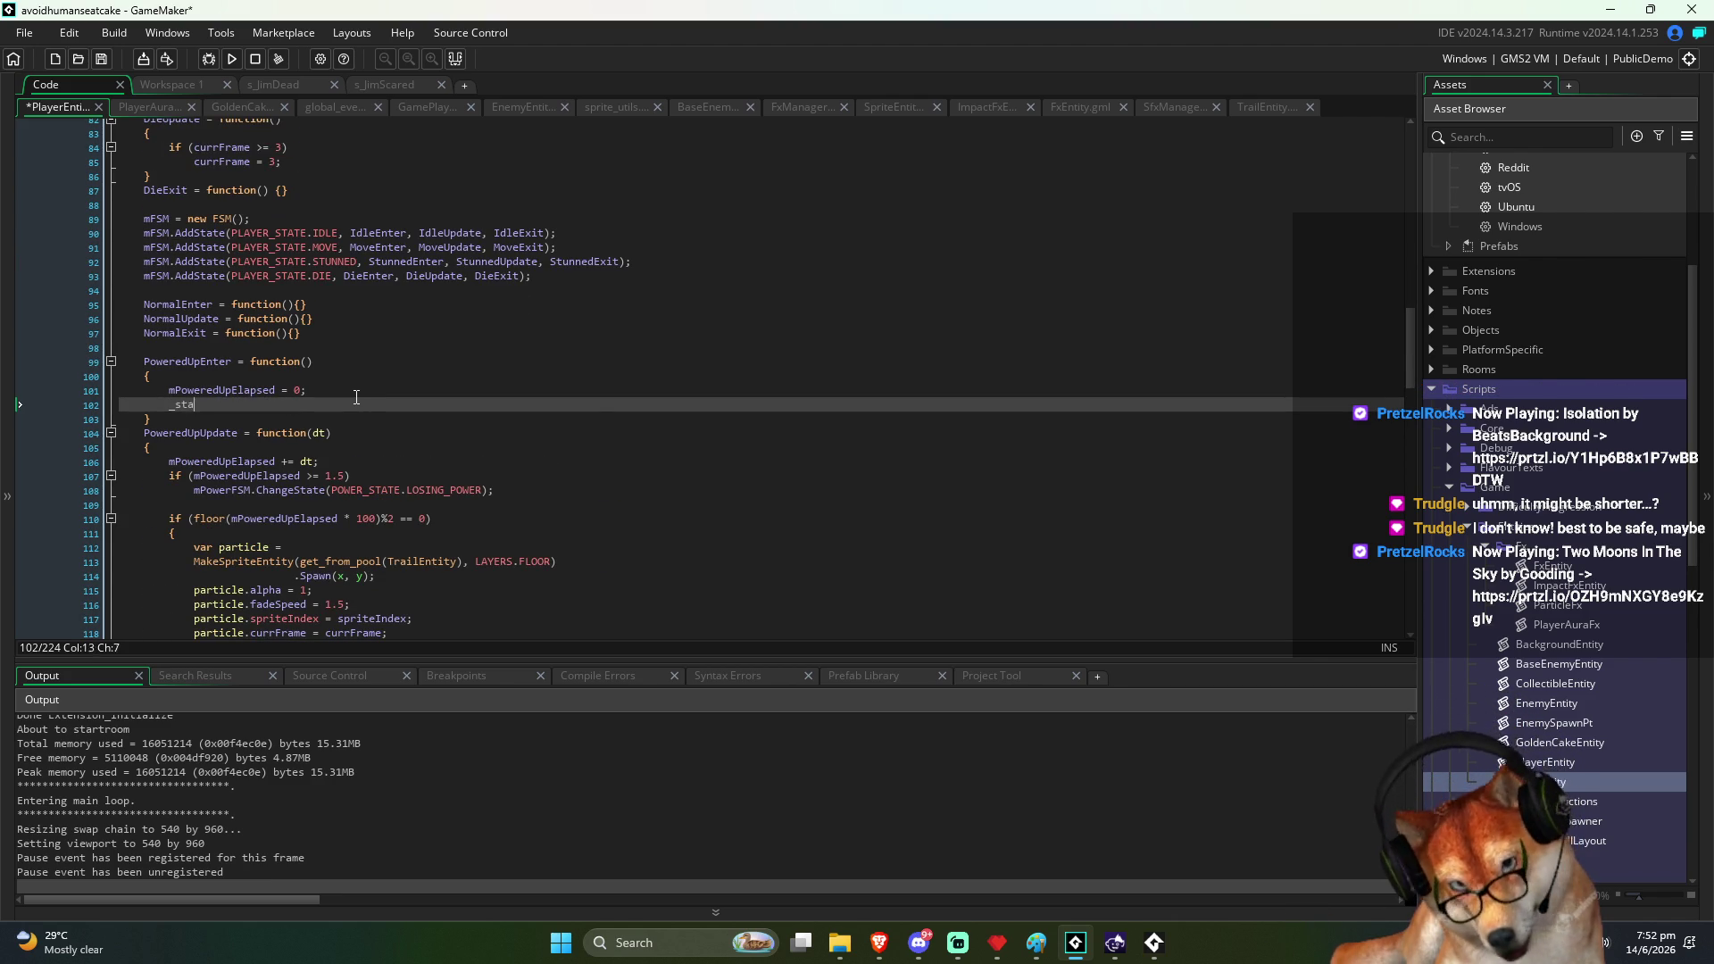
{"action": "type", "text": "rt"}
{"action": "key", "text": "Return"}
{"action": "type", "text": "date_current_datetime();"}
{"action": "key", "text": "ctrl+s"}
Copy that line into LosingPowerExit as _endTime = date_current_datetime();
{"action": "key", "text": "shift+Up"}
{"action": "key", "text": "shift+Down"}
{"action": "key", "text": "shift+Home"}
{"action": "key", "text": "ctrl+c"}
{"action": "scroll", "coordinate": [390, 427], "scroll_direction": "down", "scroll_amount": 3}
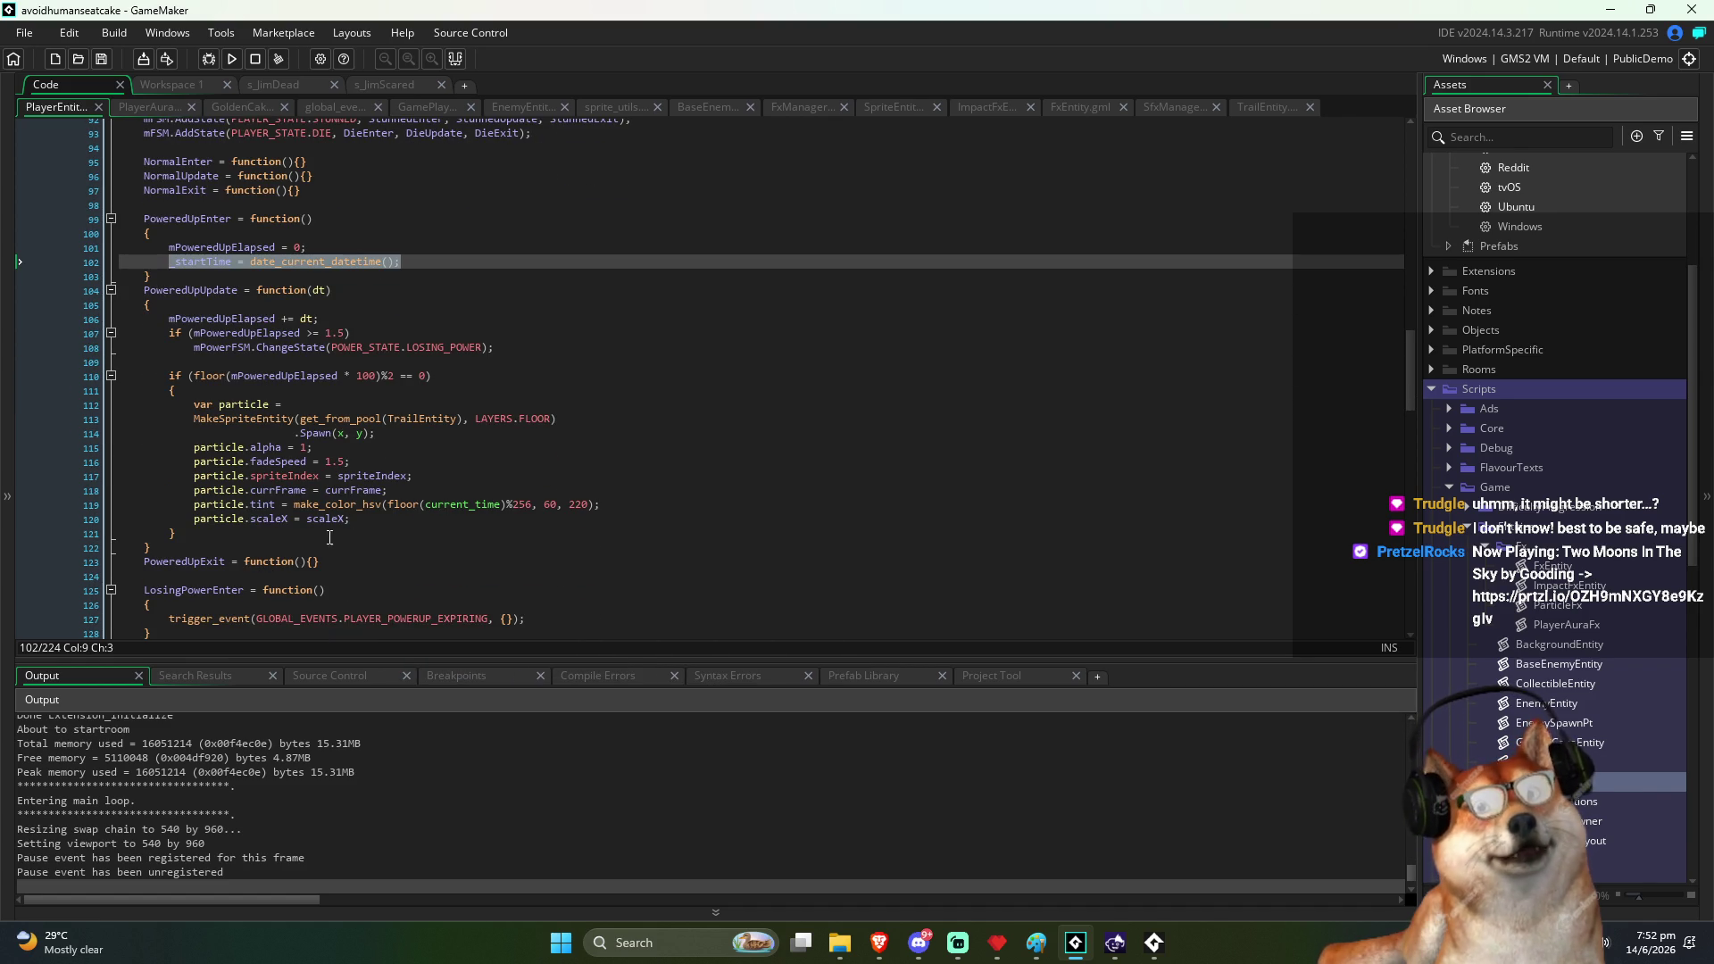
{"action": "left_click", "coordinate": [410, 560]}
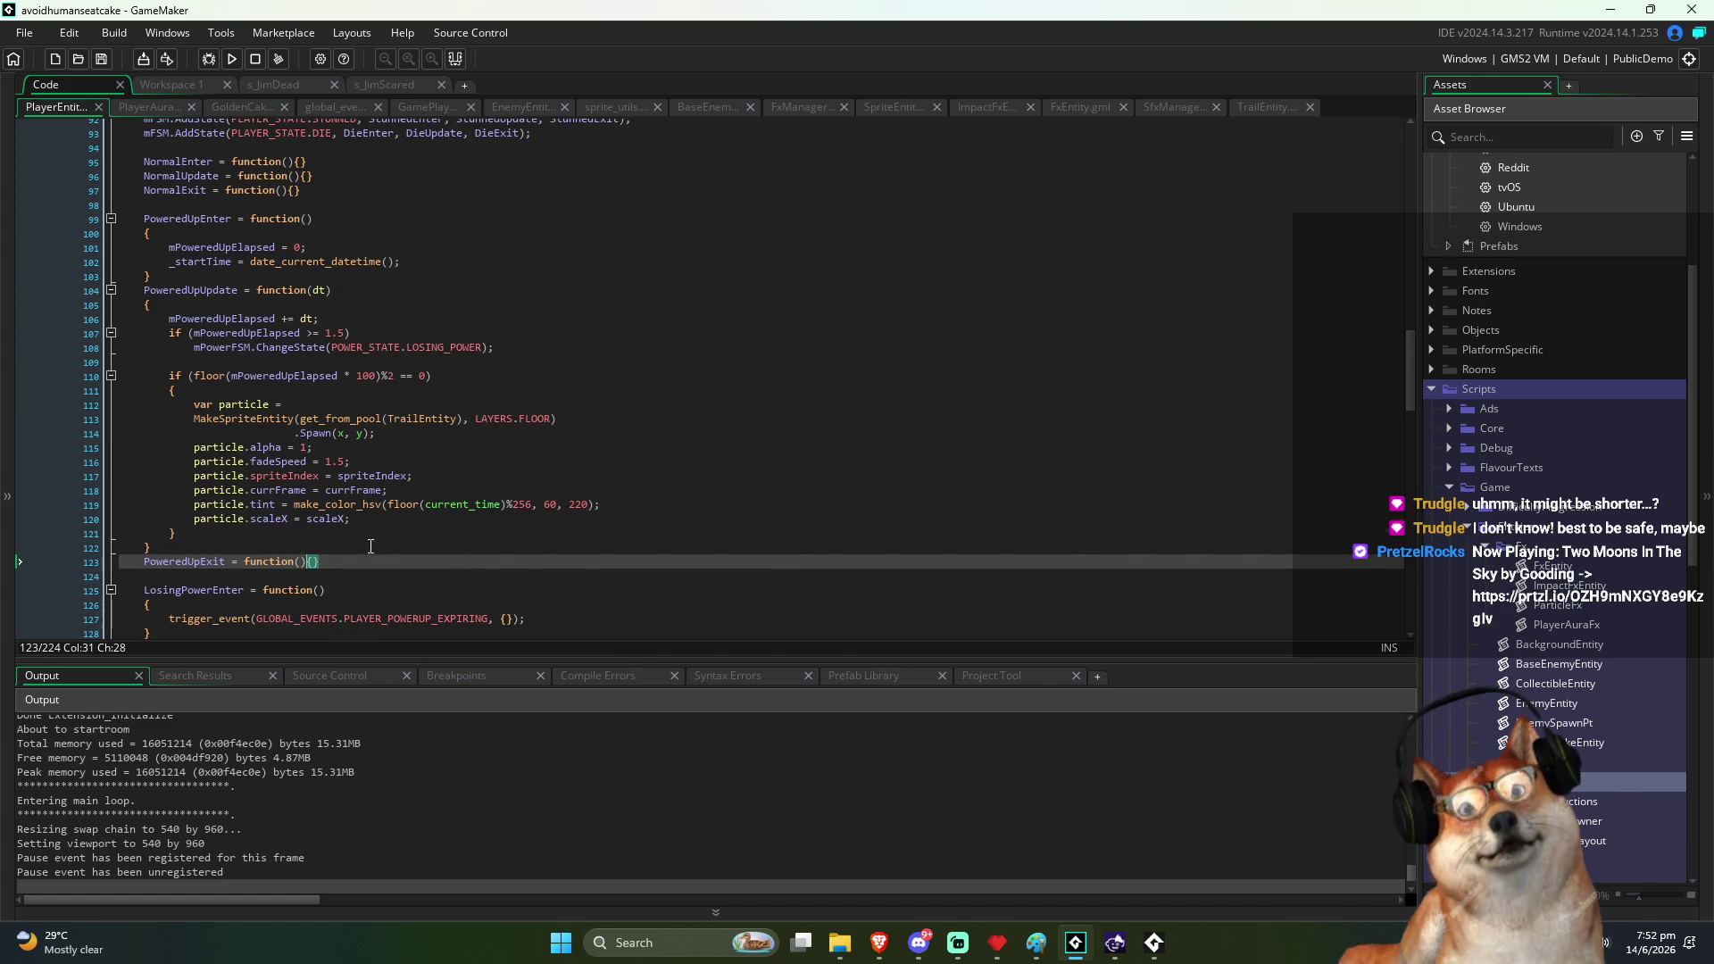
{"action": "scroll", "coordinate": [383, 544], "scroll_direction": "down", "scroll_amount": 3}
{"action": "scroll", "coordinate": [179, 500], "scroll_direction": "down", "scroll_amount": 3}
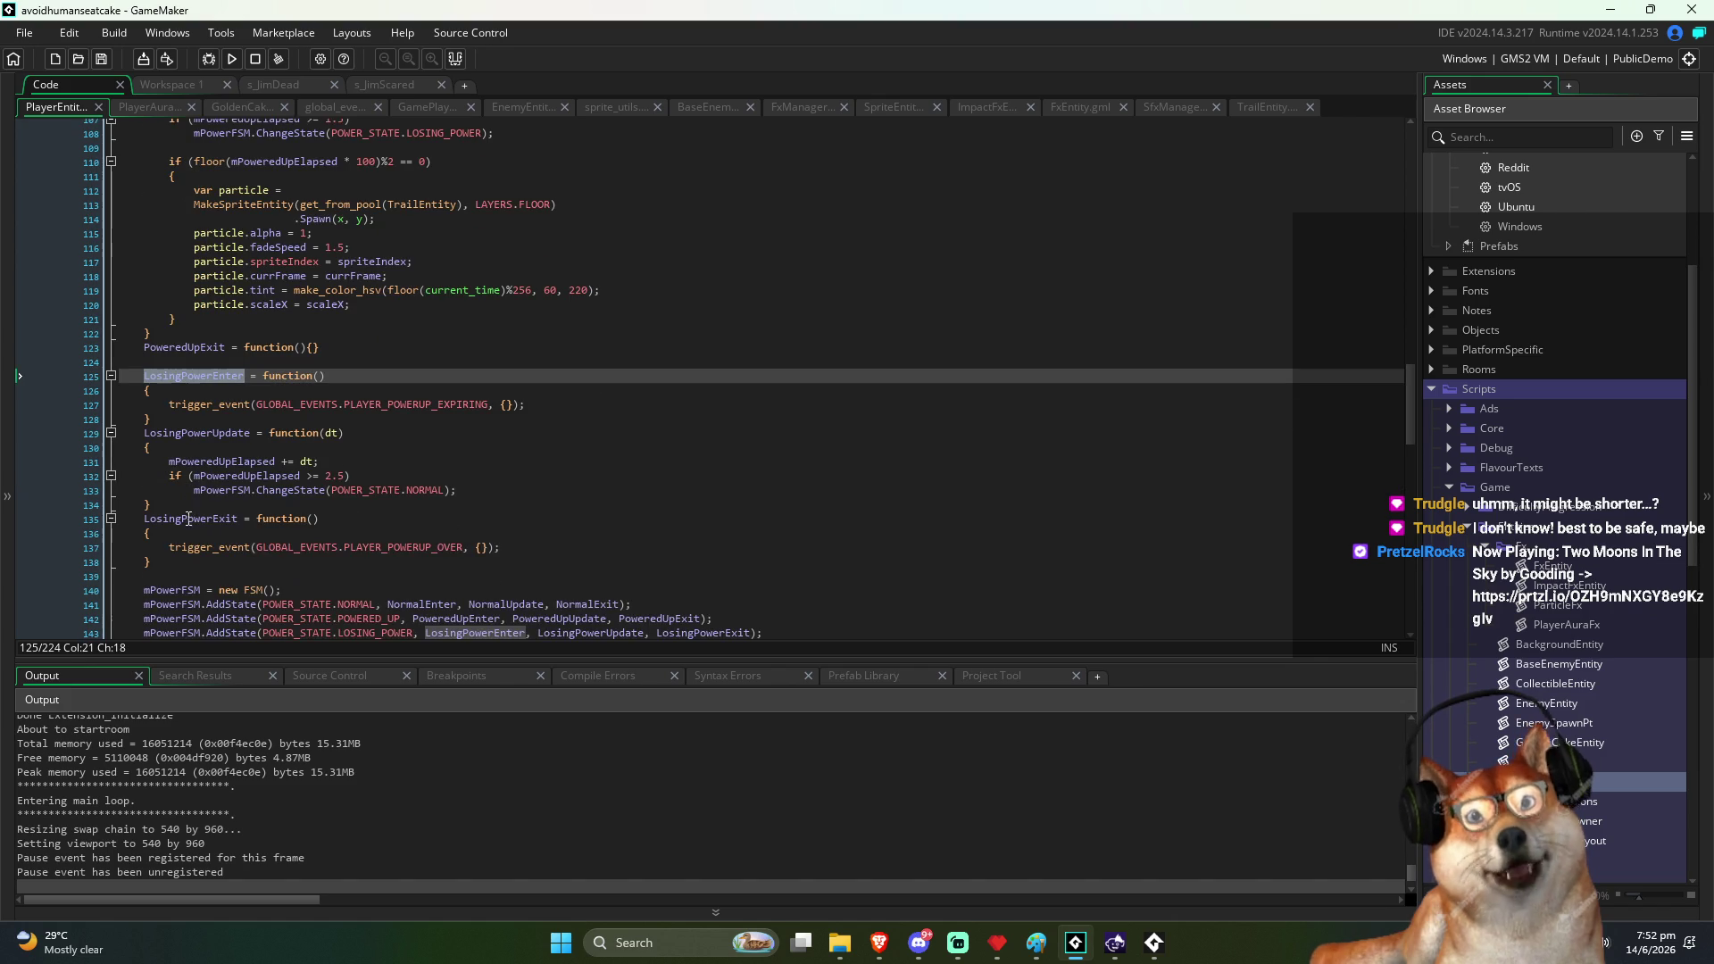
{"action": "left_click", "coordinate": [198, 552]}
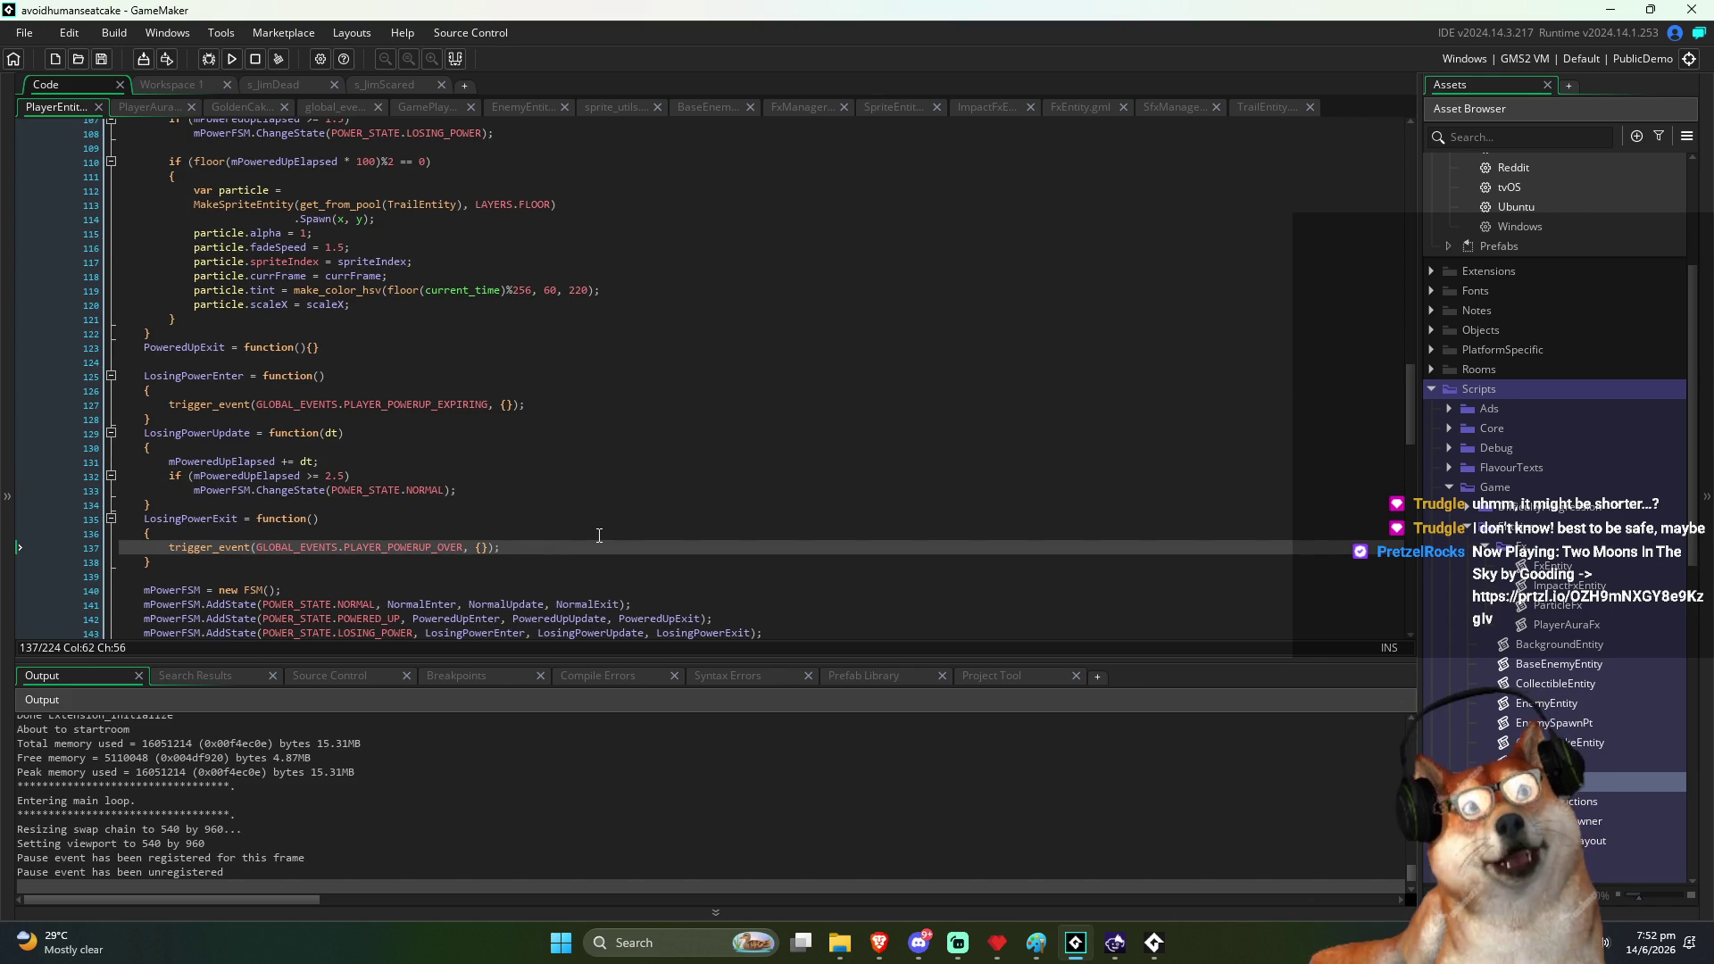
{"action": "key", "text": "Return"}
{"action": "key", "text": "ctrl+v"}
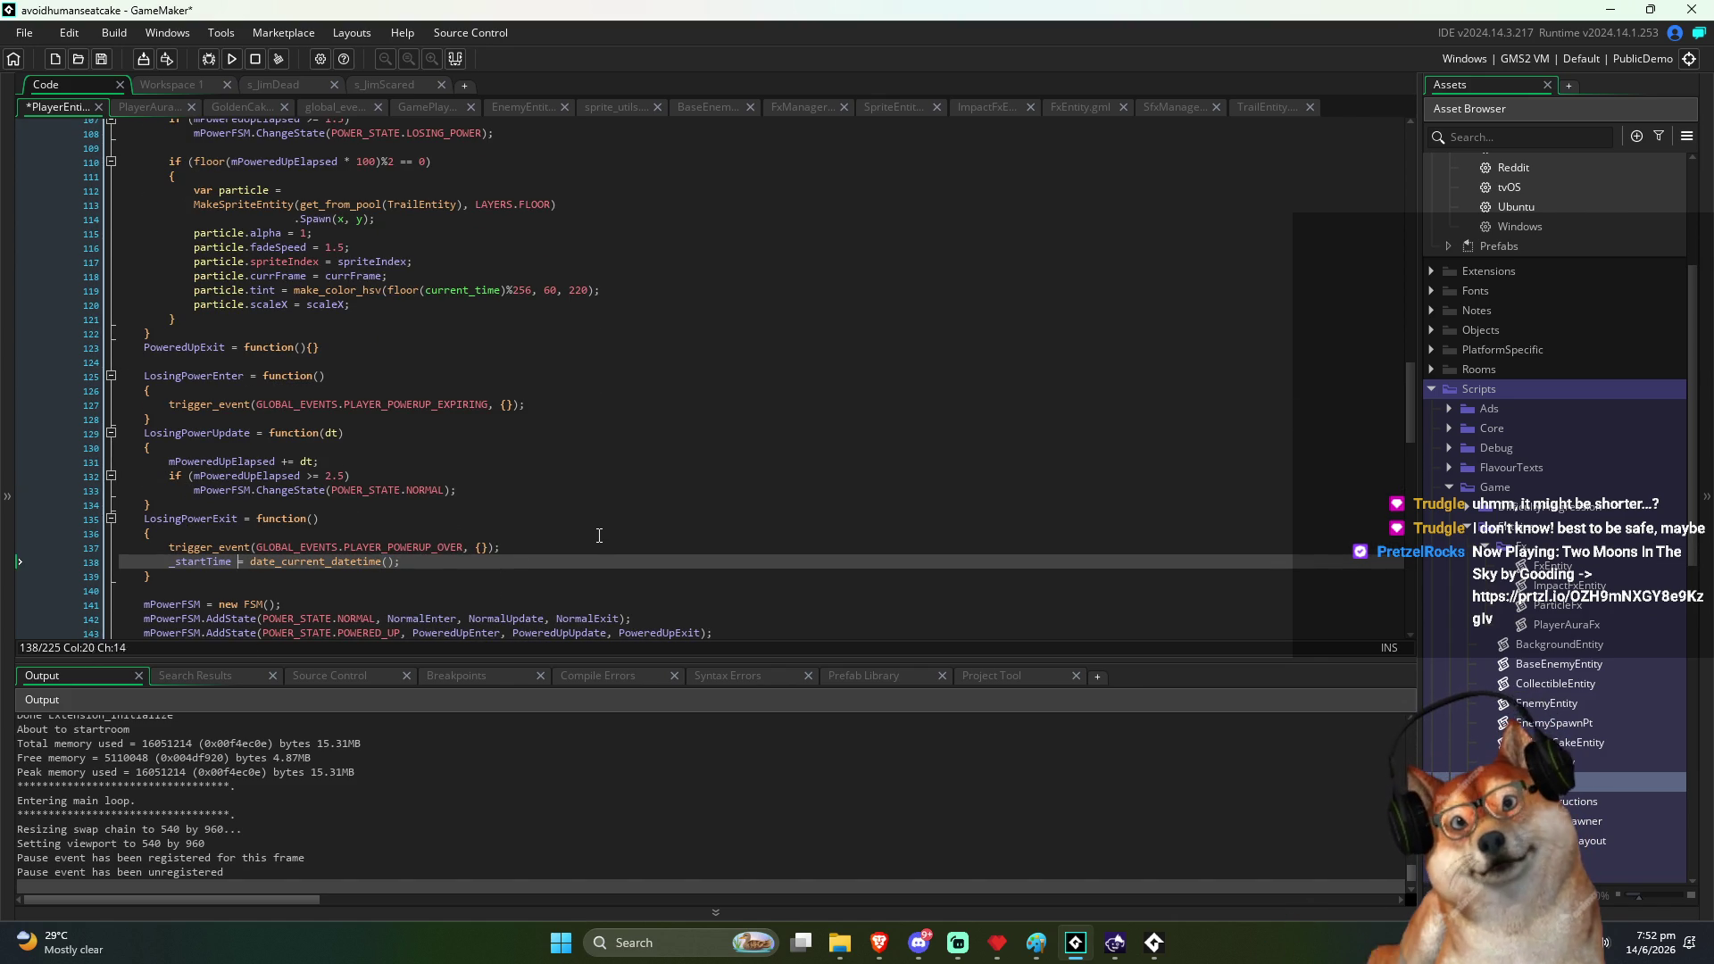
{"action": "type", "text": "endTime"}
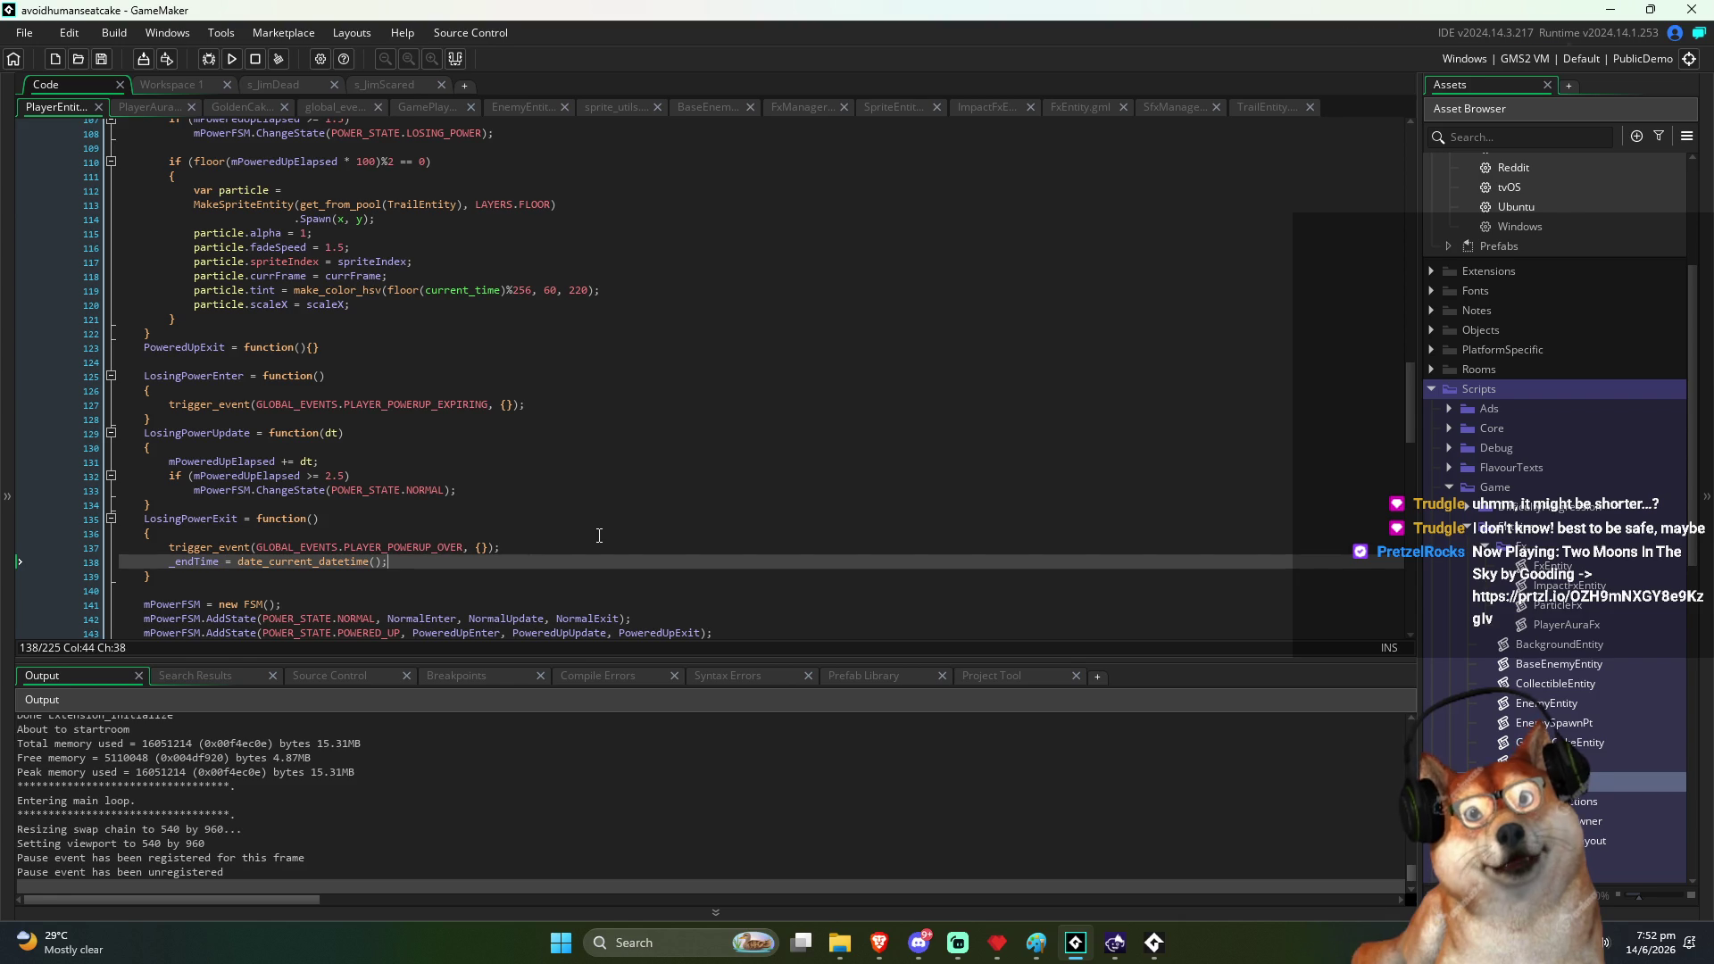
Add global.debugConsole.Log(date_second_span(_startTime, _endTime)); on the next line
{"action": "key", "text": "Return"}
{"action": "key", "text": "Return"}
{"action": "type", "text": "global."}
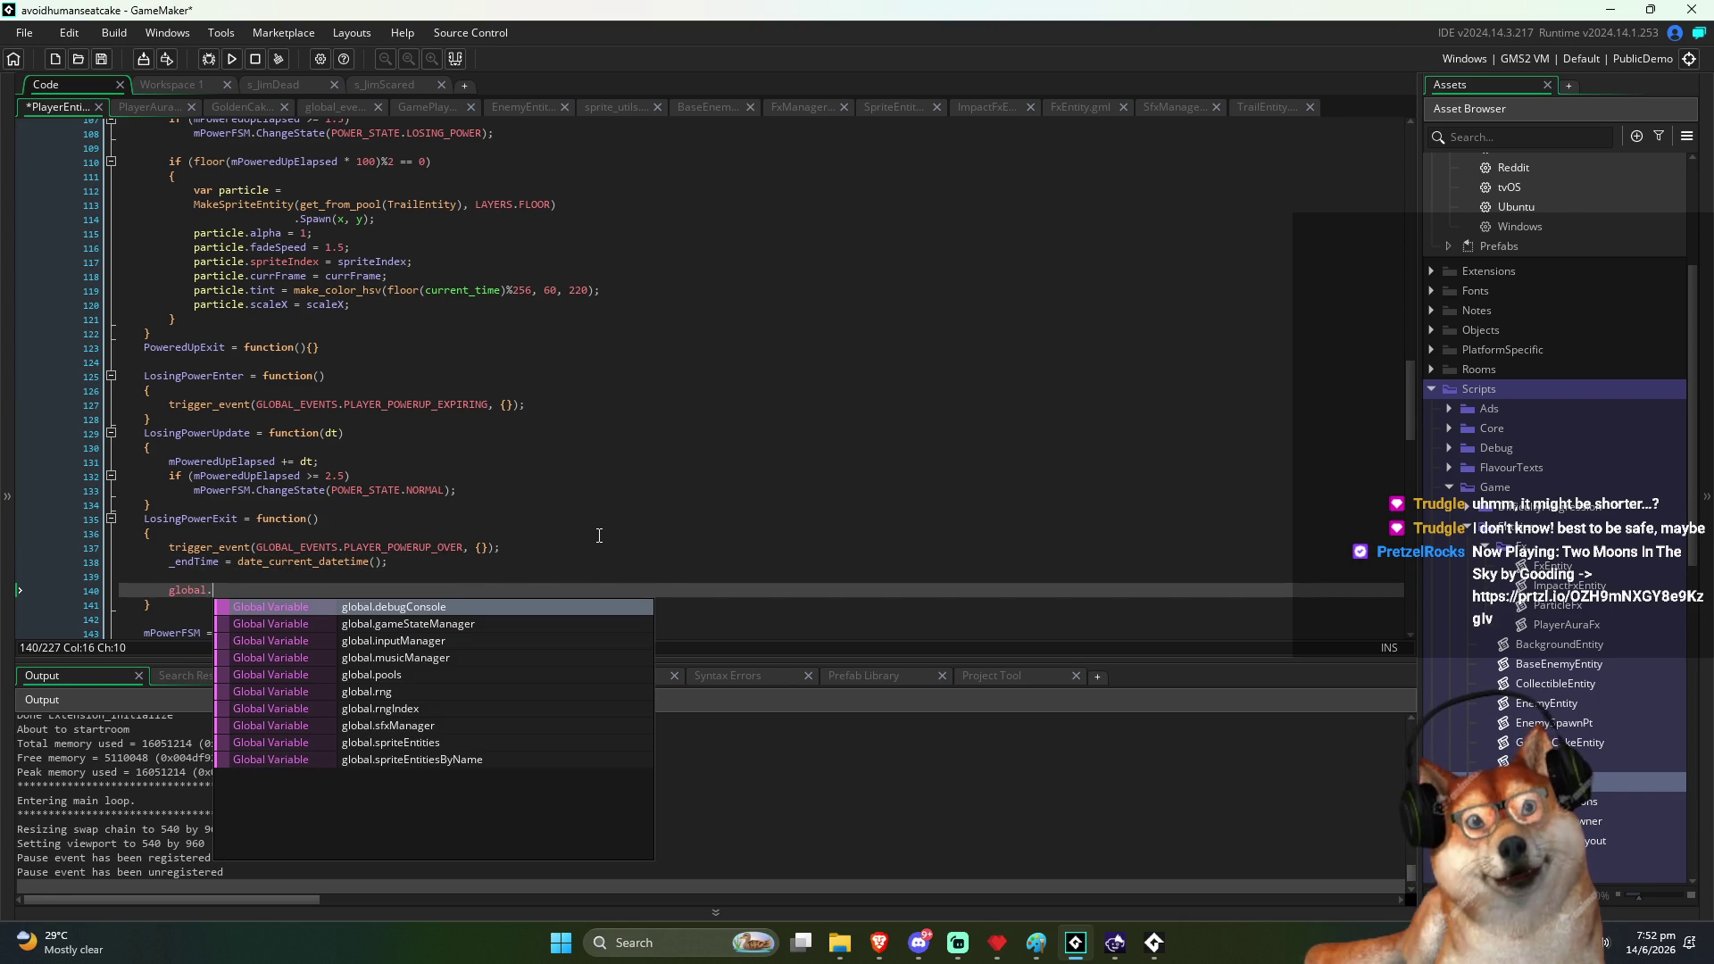
{"action": "type", "text": "debugConsole"}
{"action": "key", "text": "Return"}
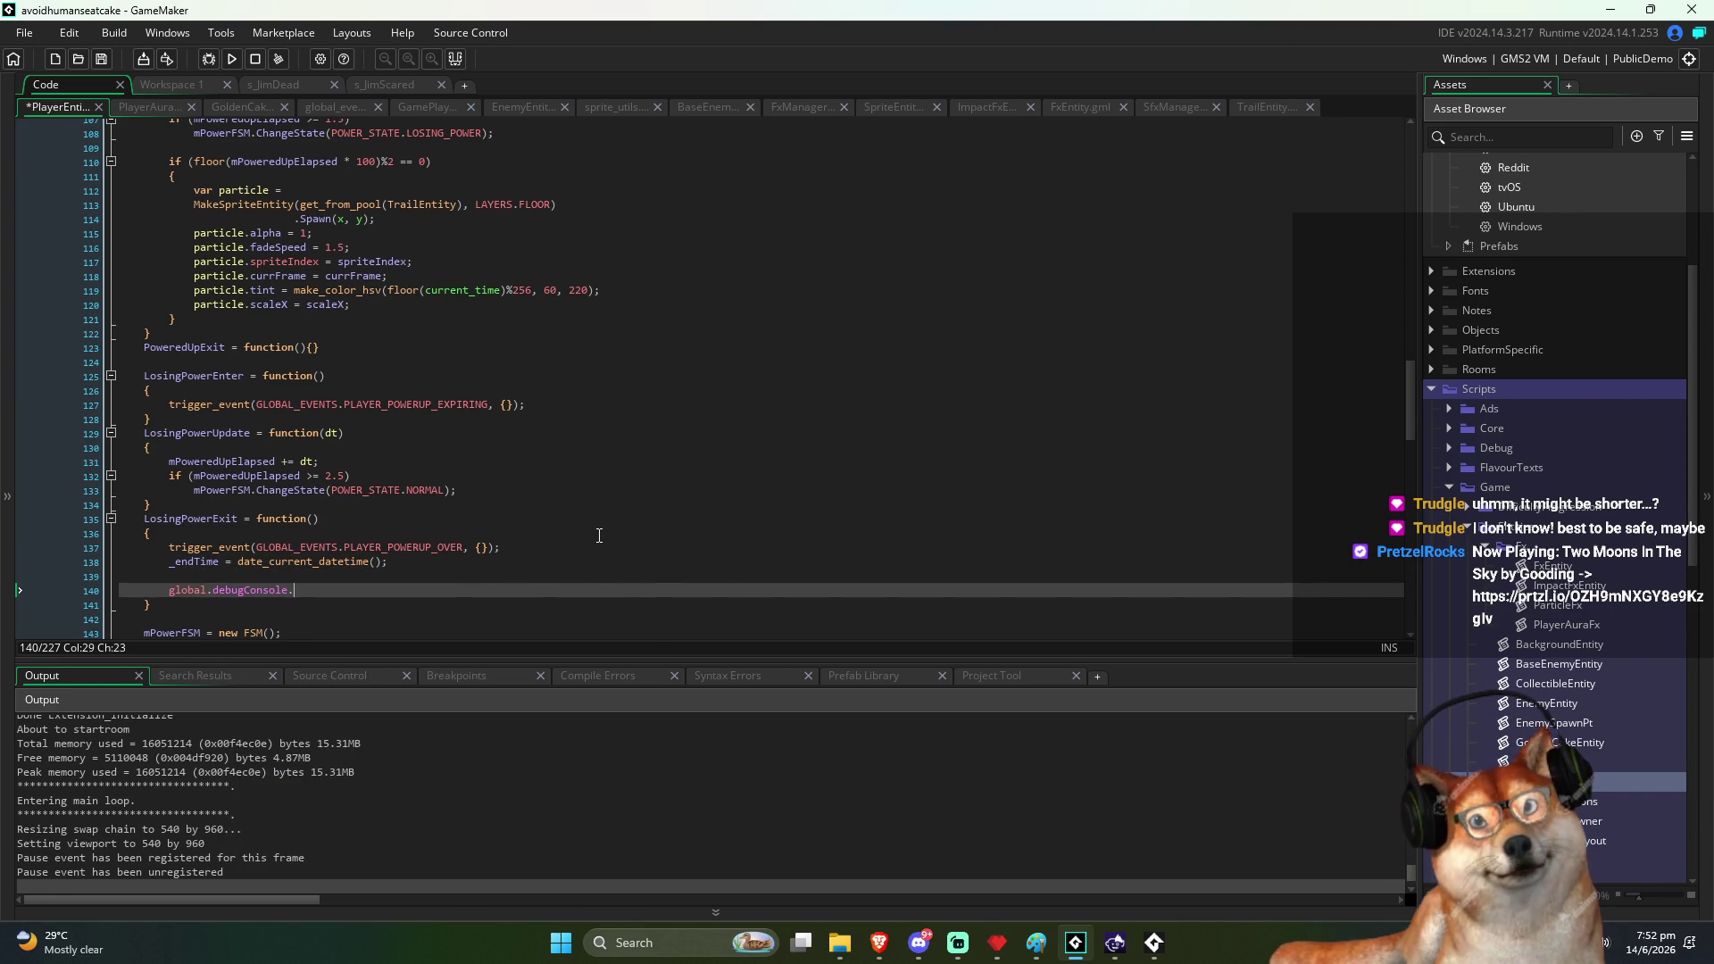
{"action": "type", "text": ".log"}
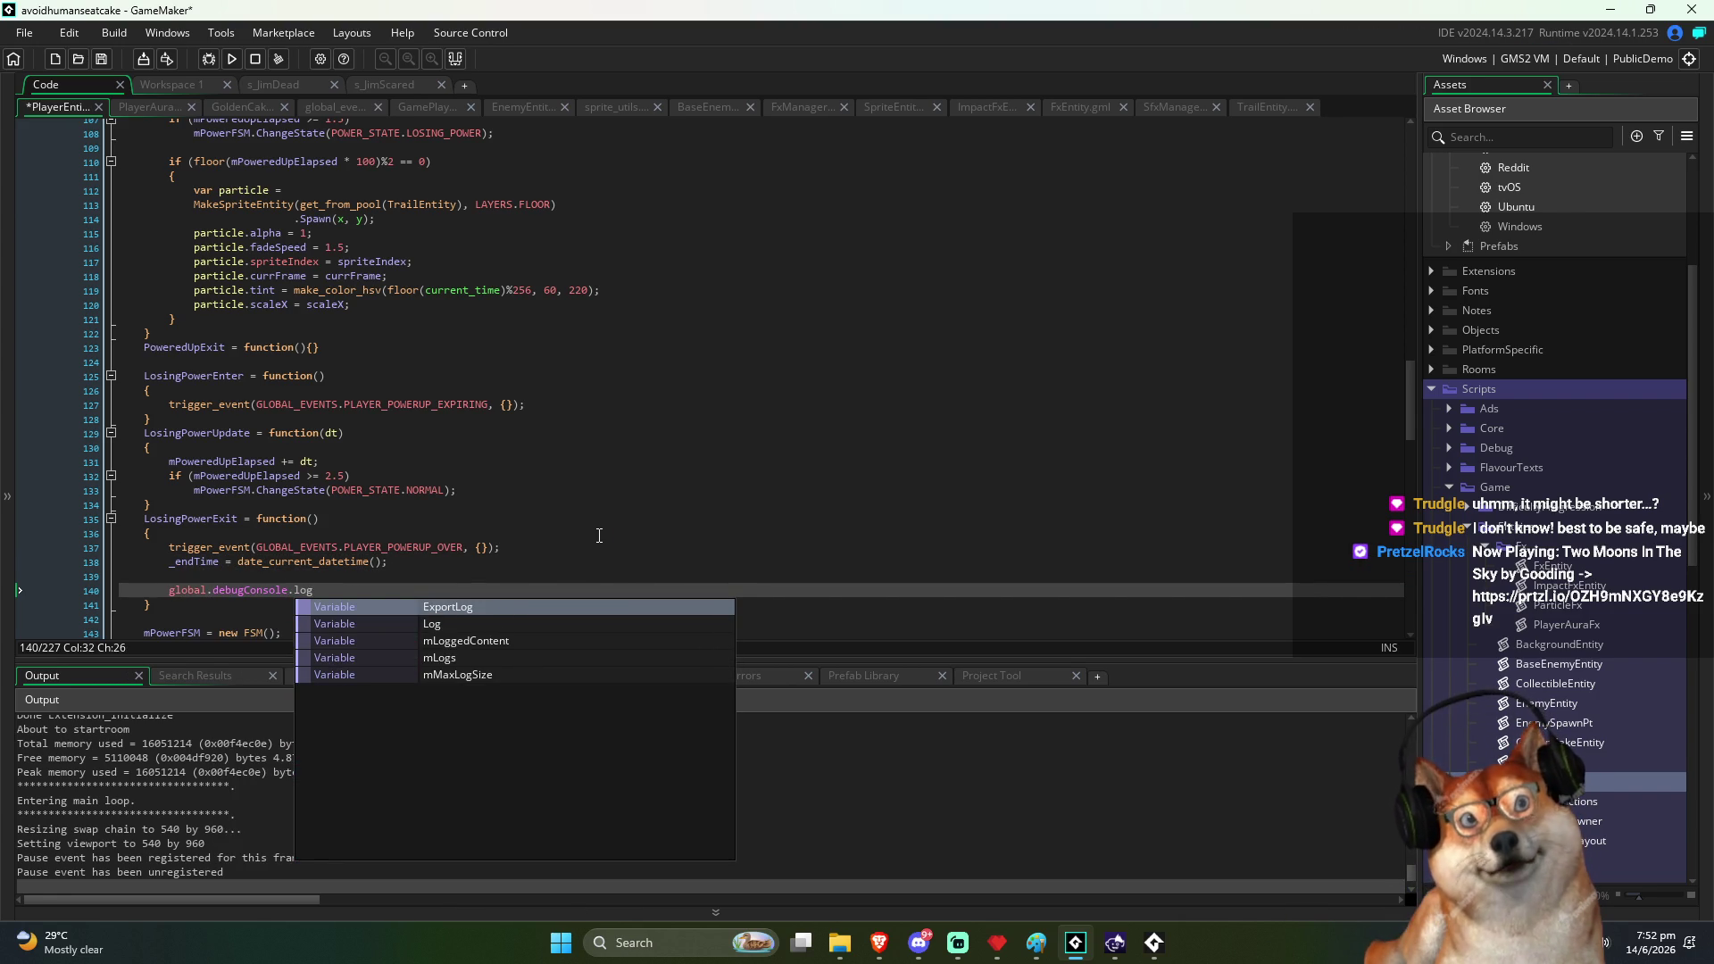
{"action": "key", "text": "Down"}
{"action": "key", "text": "Return"}
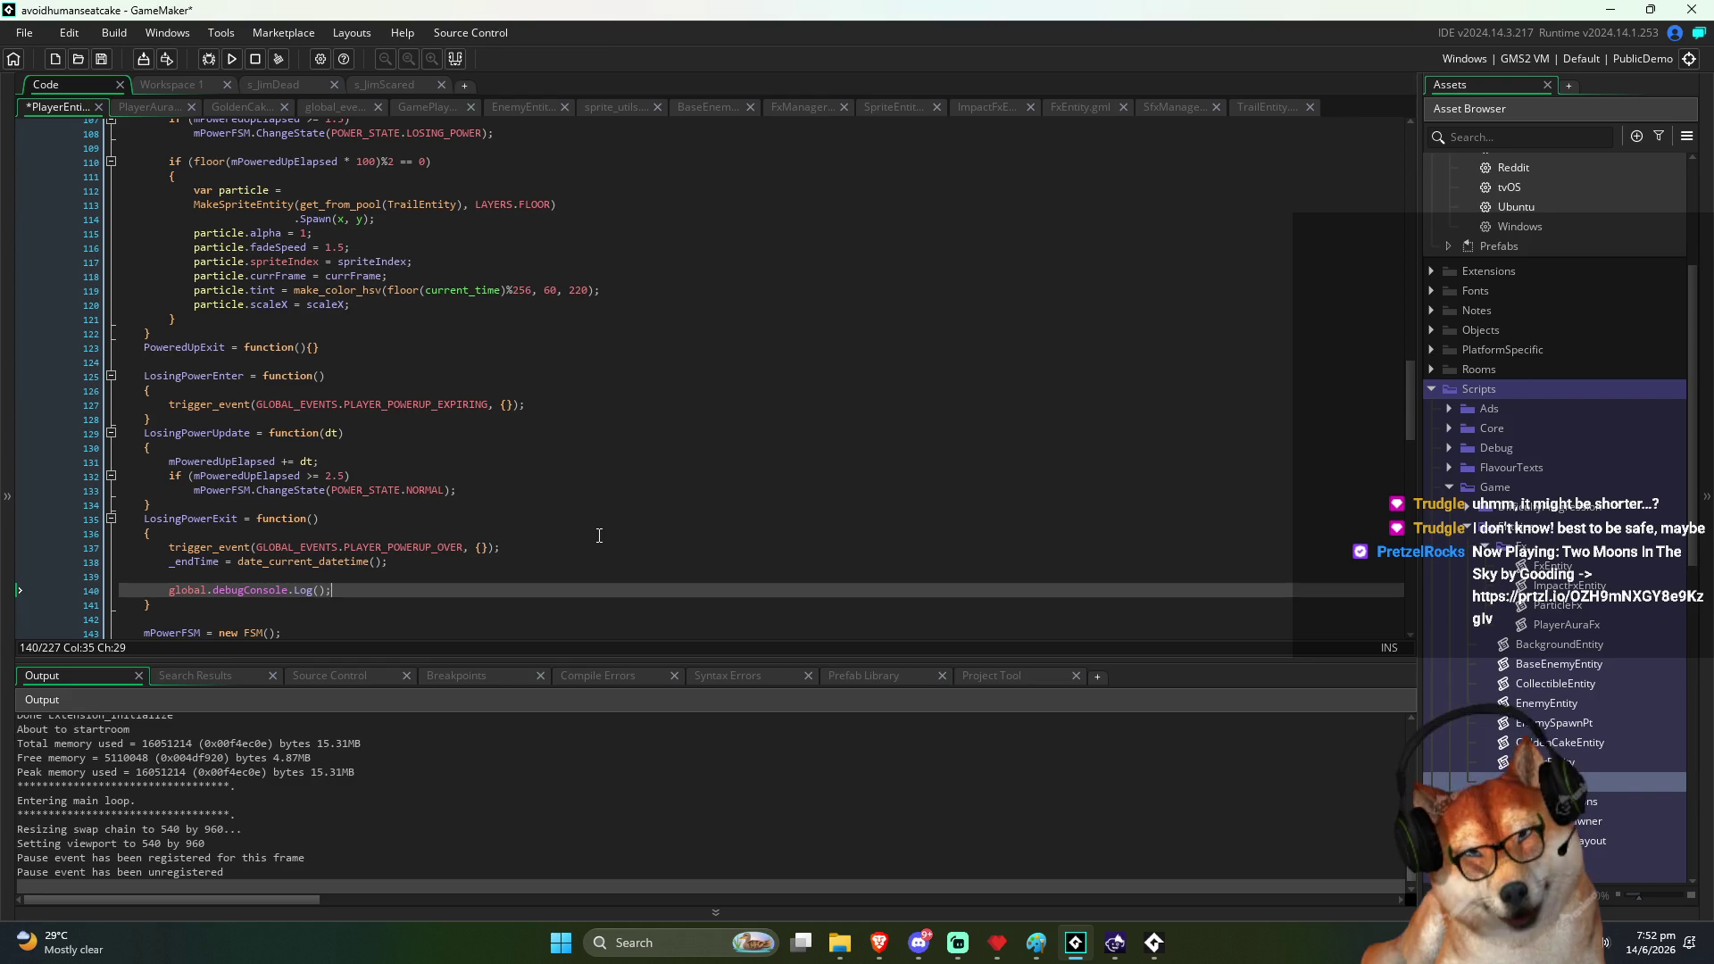
{"action": "key", "text": "alt+Tab"}
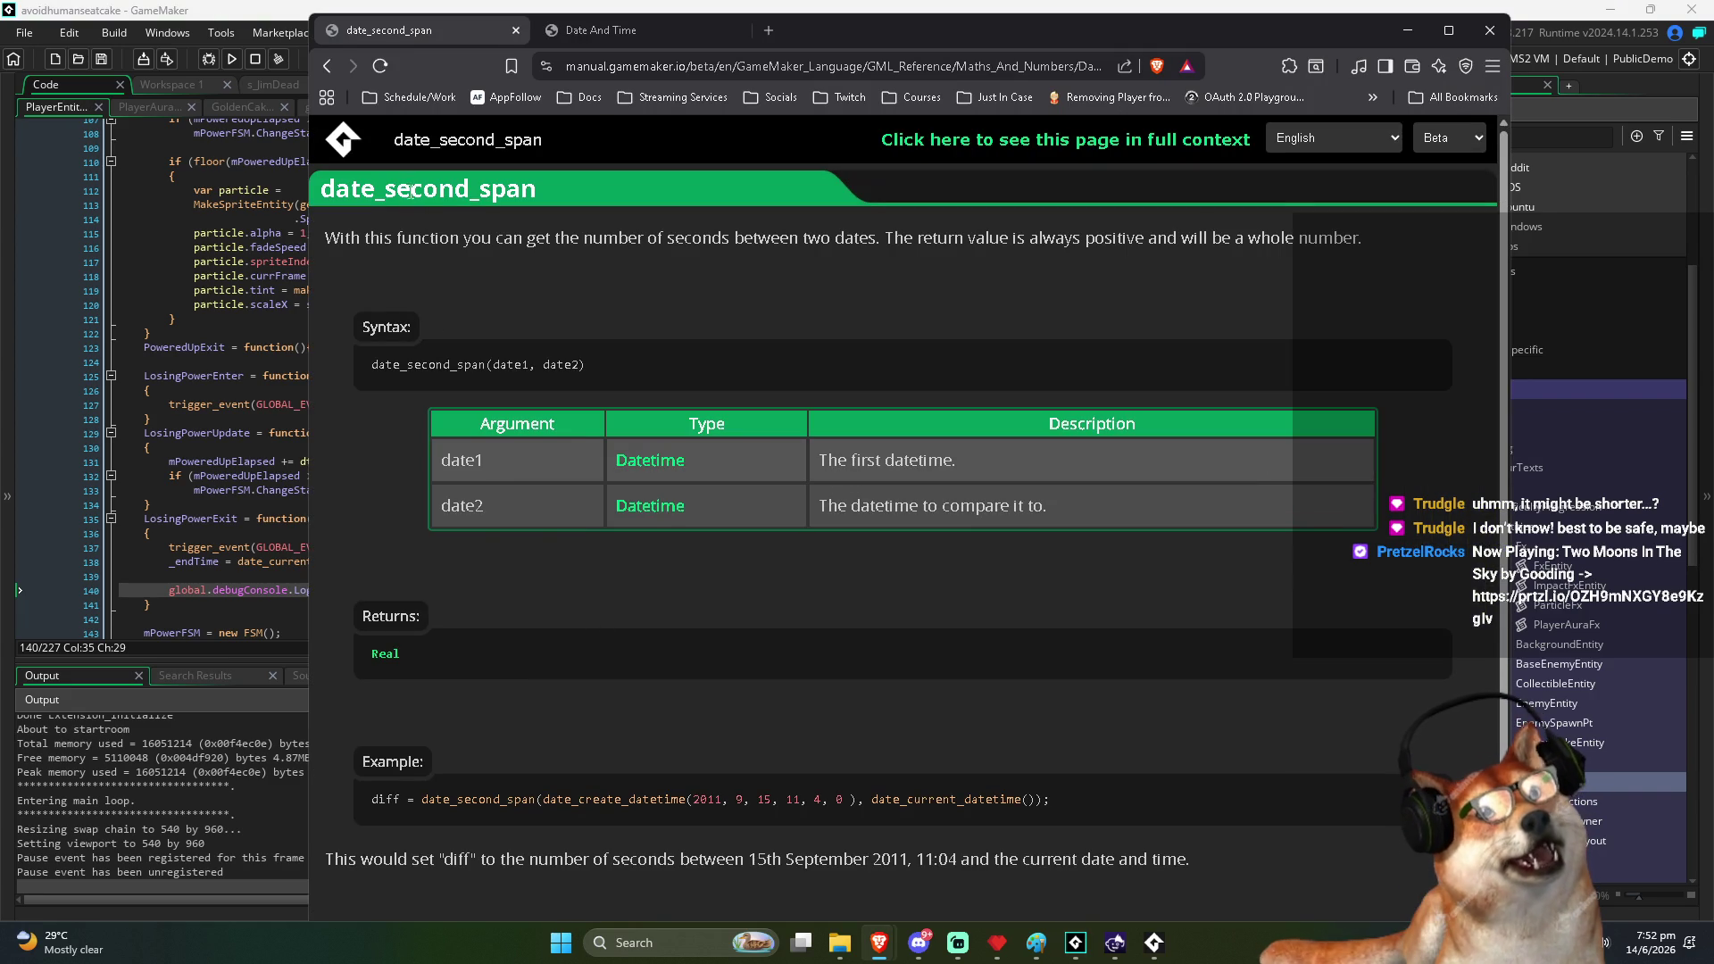
{"action": "key", "text": "alt+Tab"}
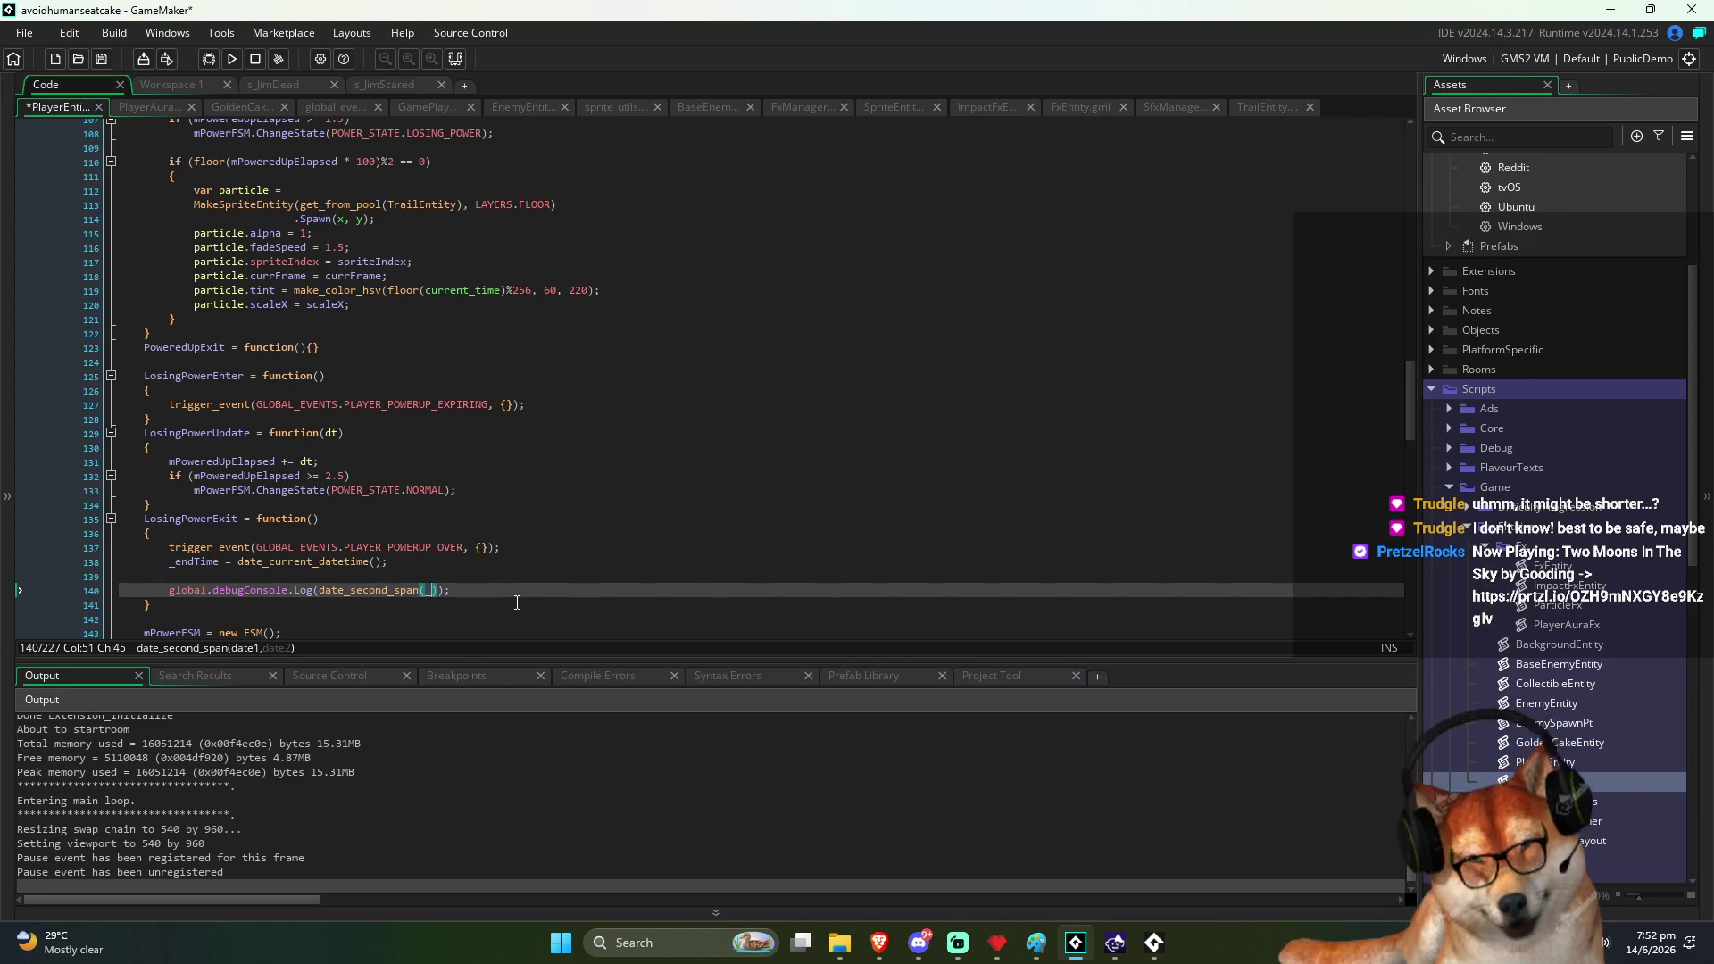
{"action": "type", "text": "tart"}
{"action": "key", "text": "Return"}
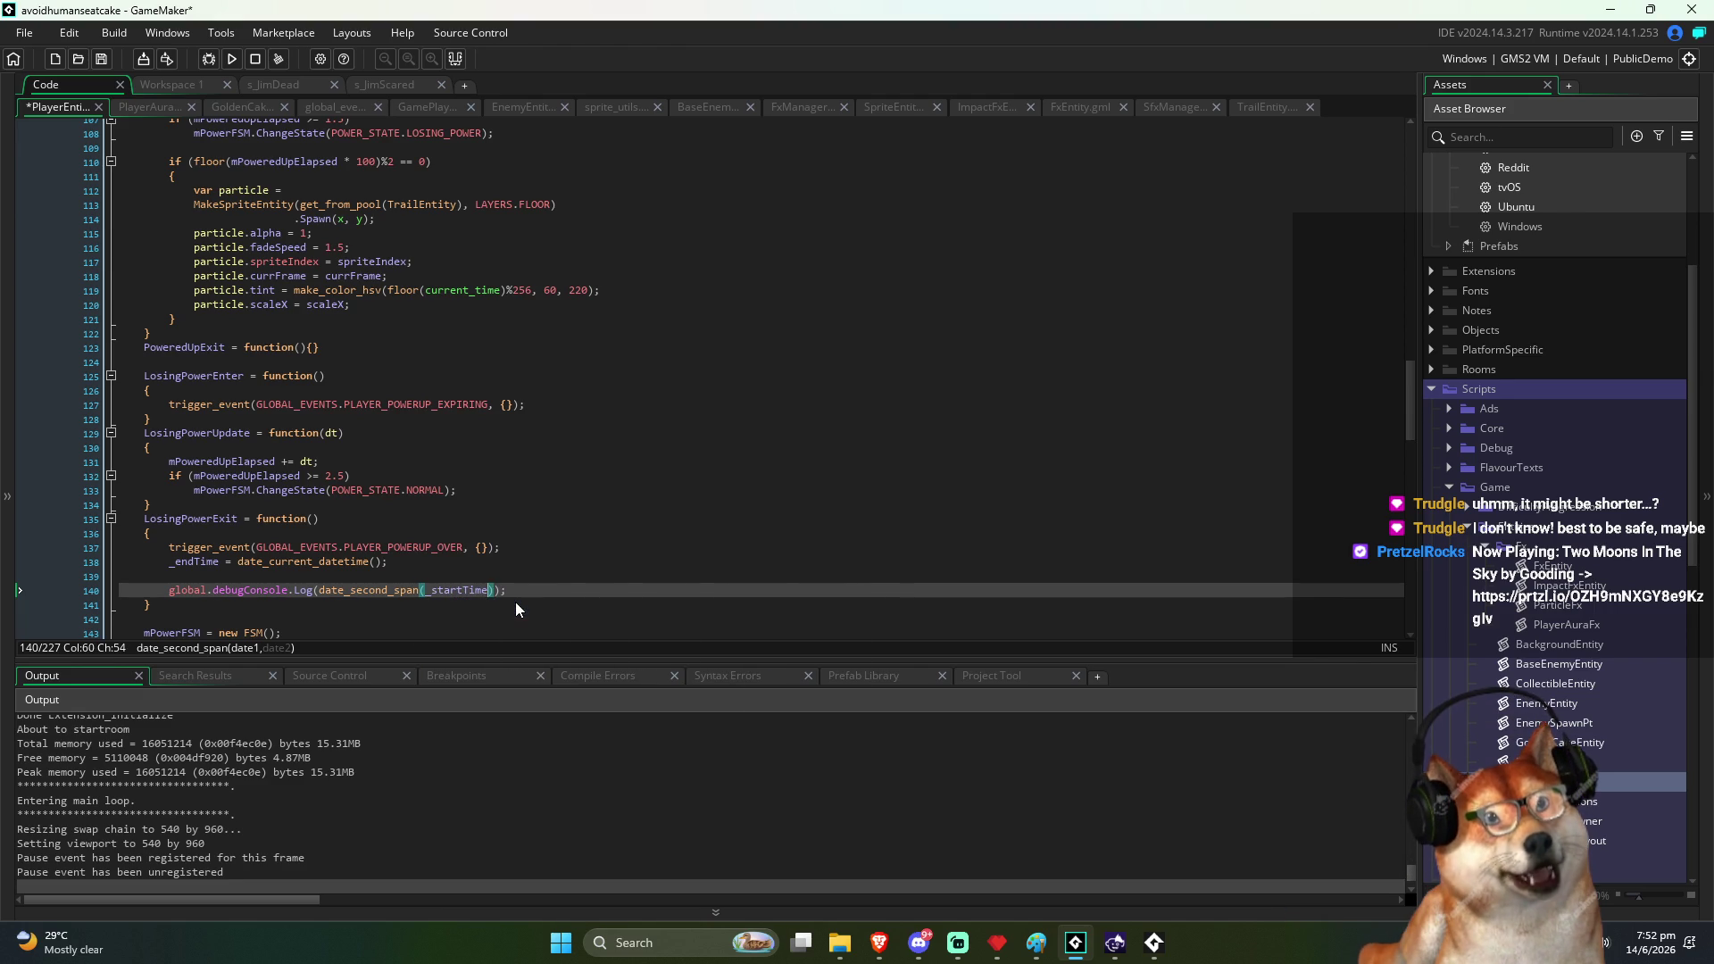
{"action": "type", "text": ", _endTime"}
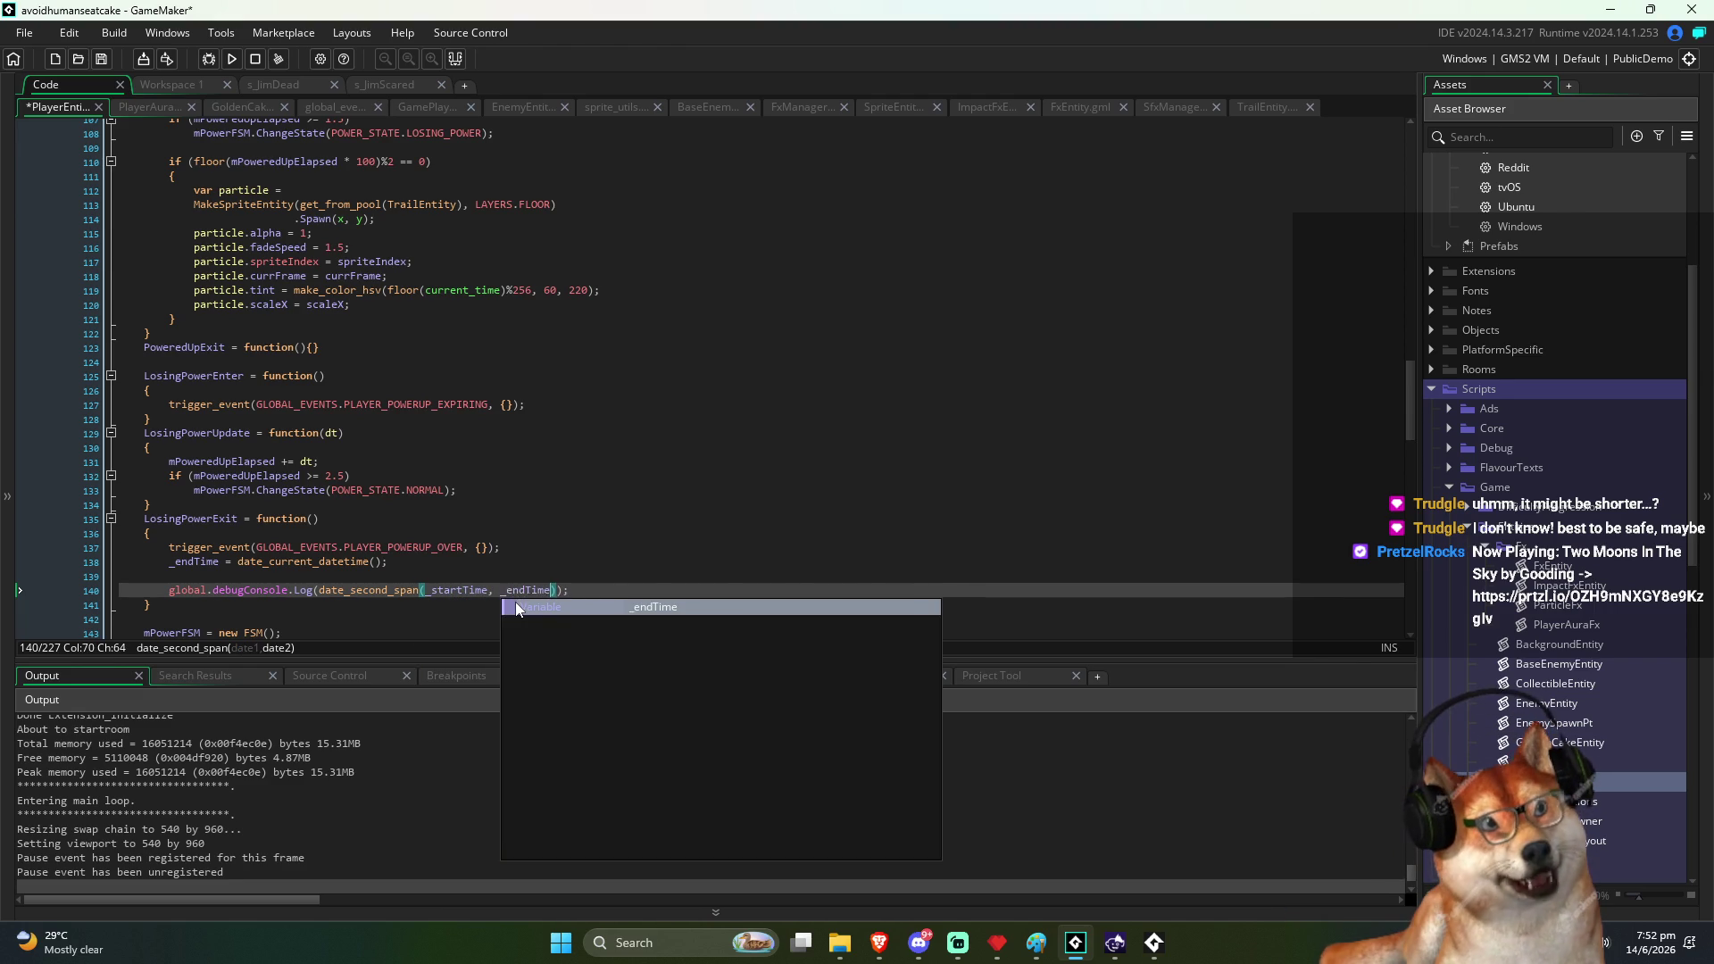
Rerun the game, play a round logging durations 3.00 and 4.00, then close and relaunch it
{"action": "left_click", "coordinate": [224, 62]}
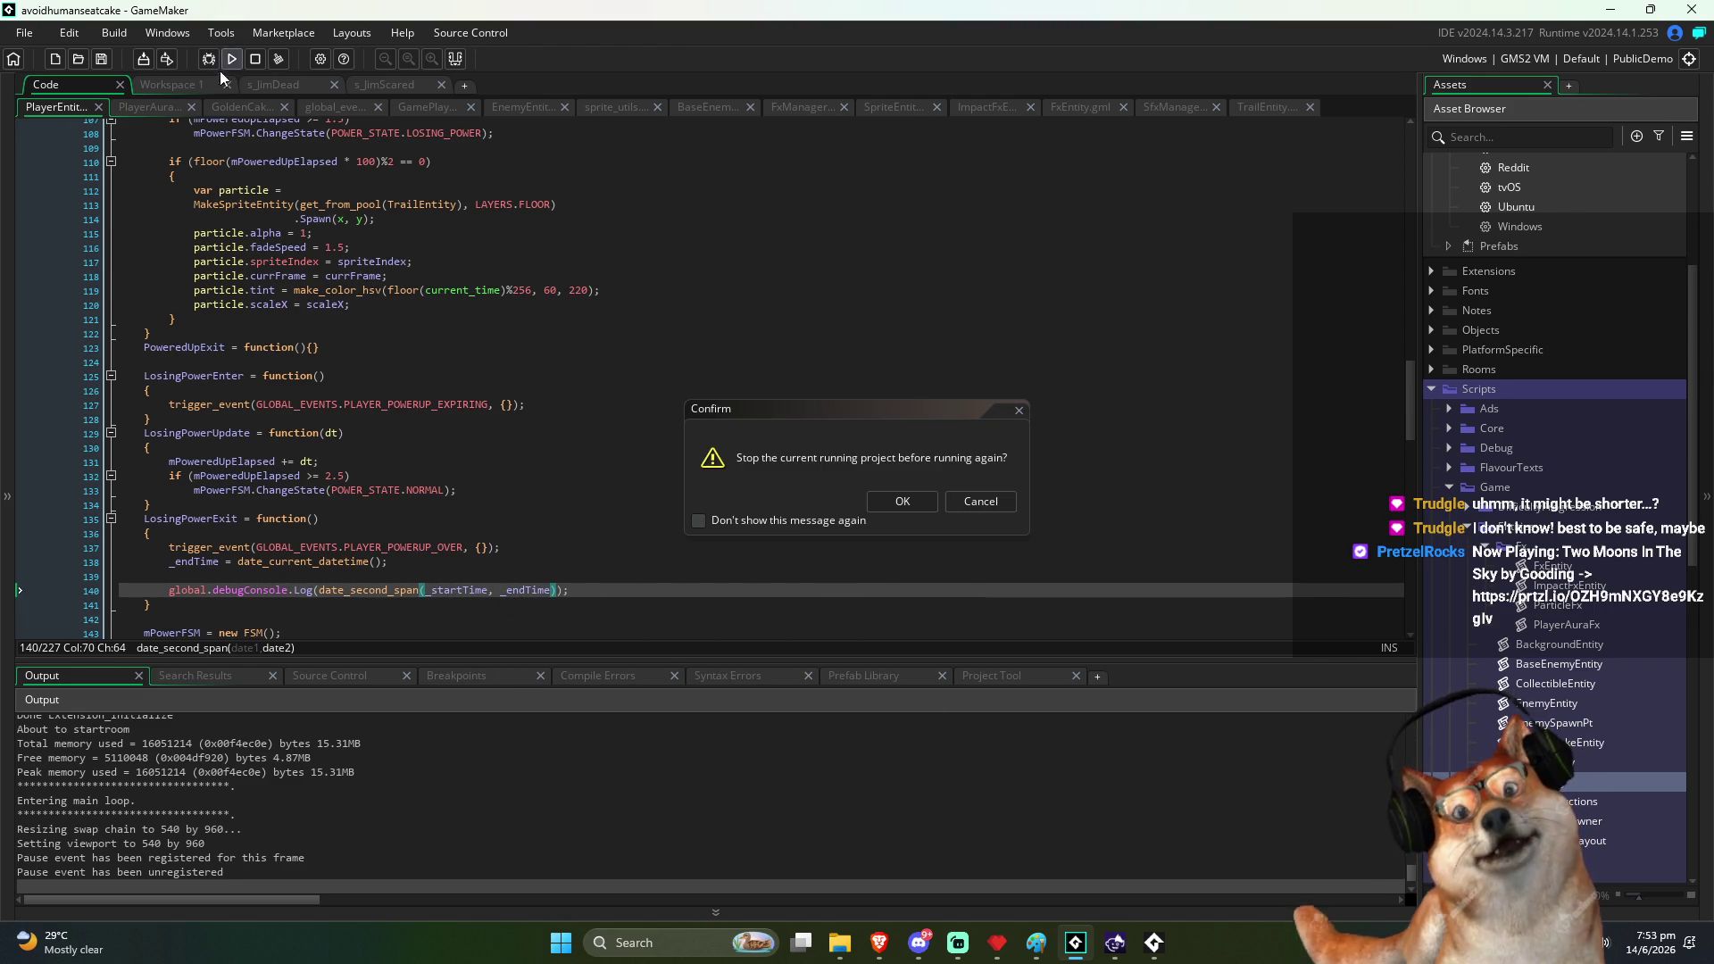
{"action": "left_click", "coordinate": [900, 501]}
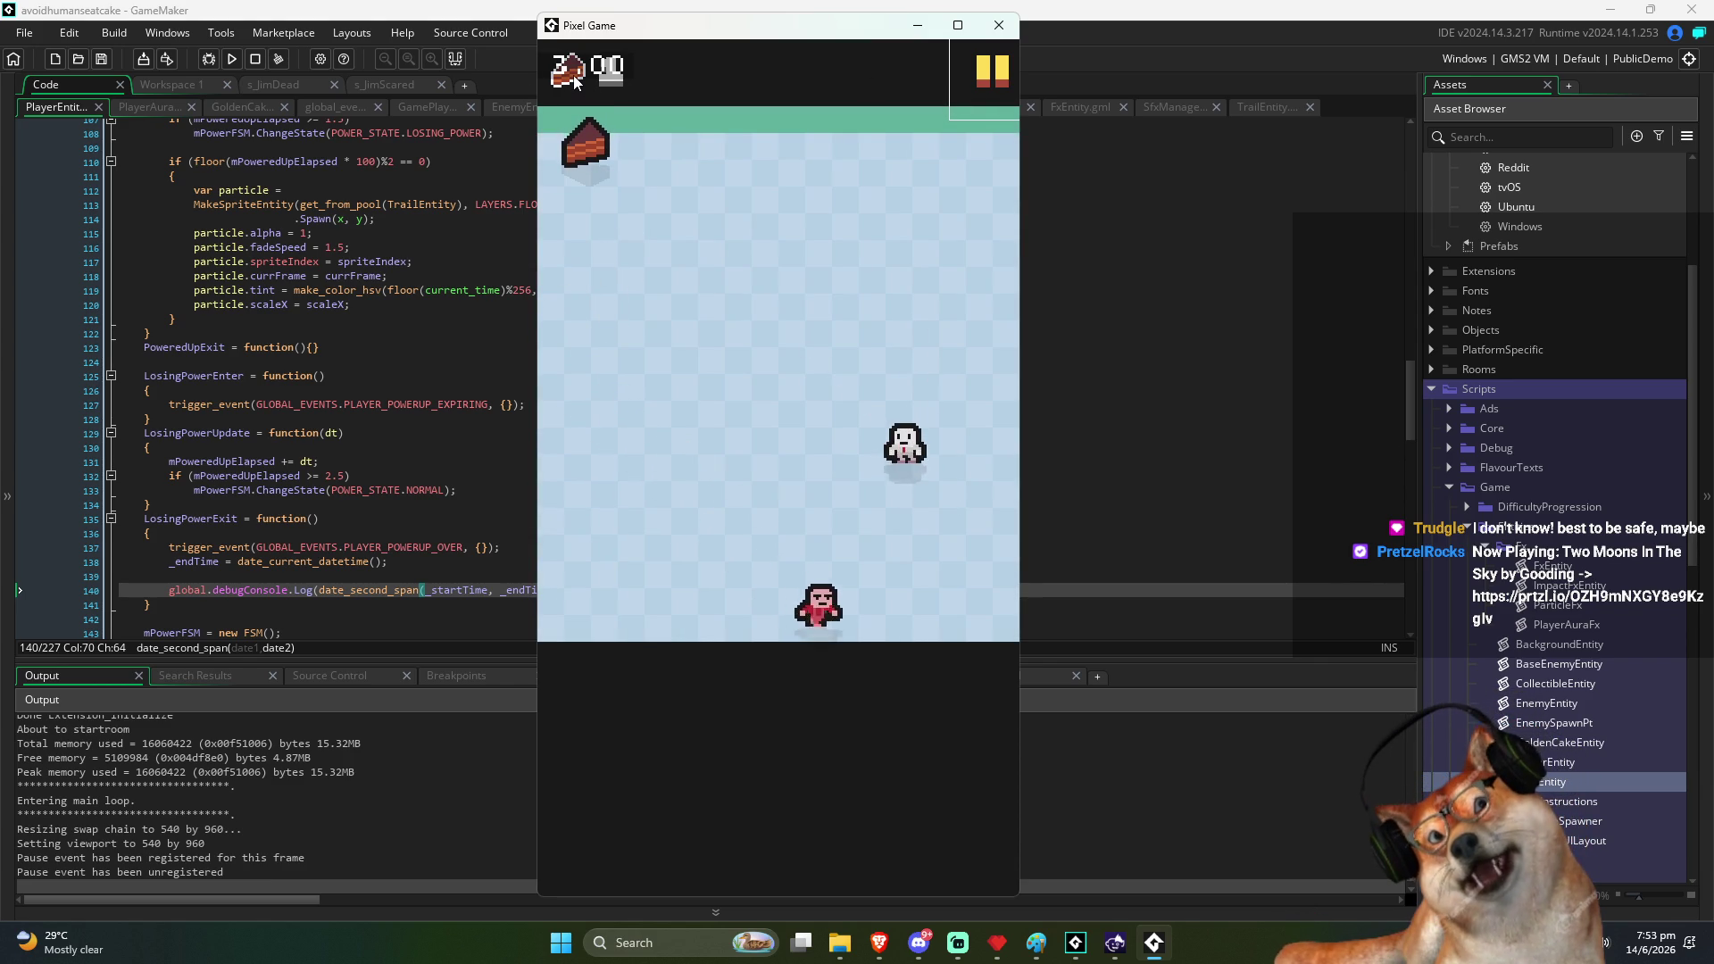
{"action": "left_click", "coordinate": [977, 84]}
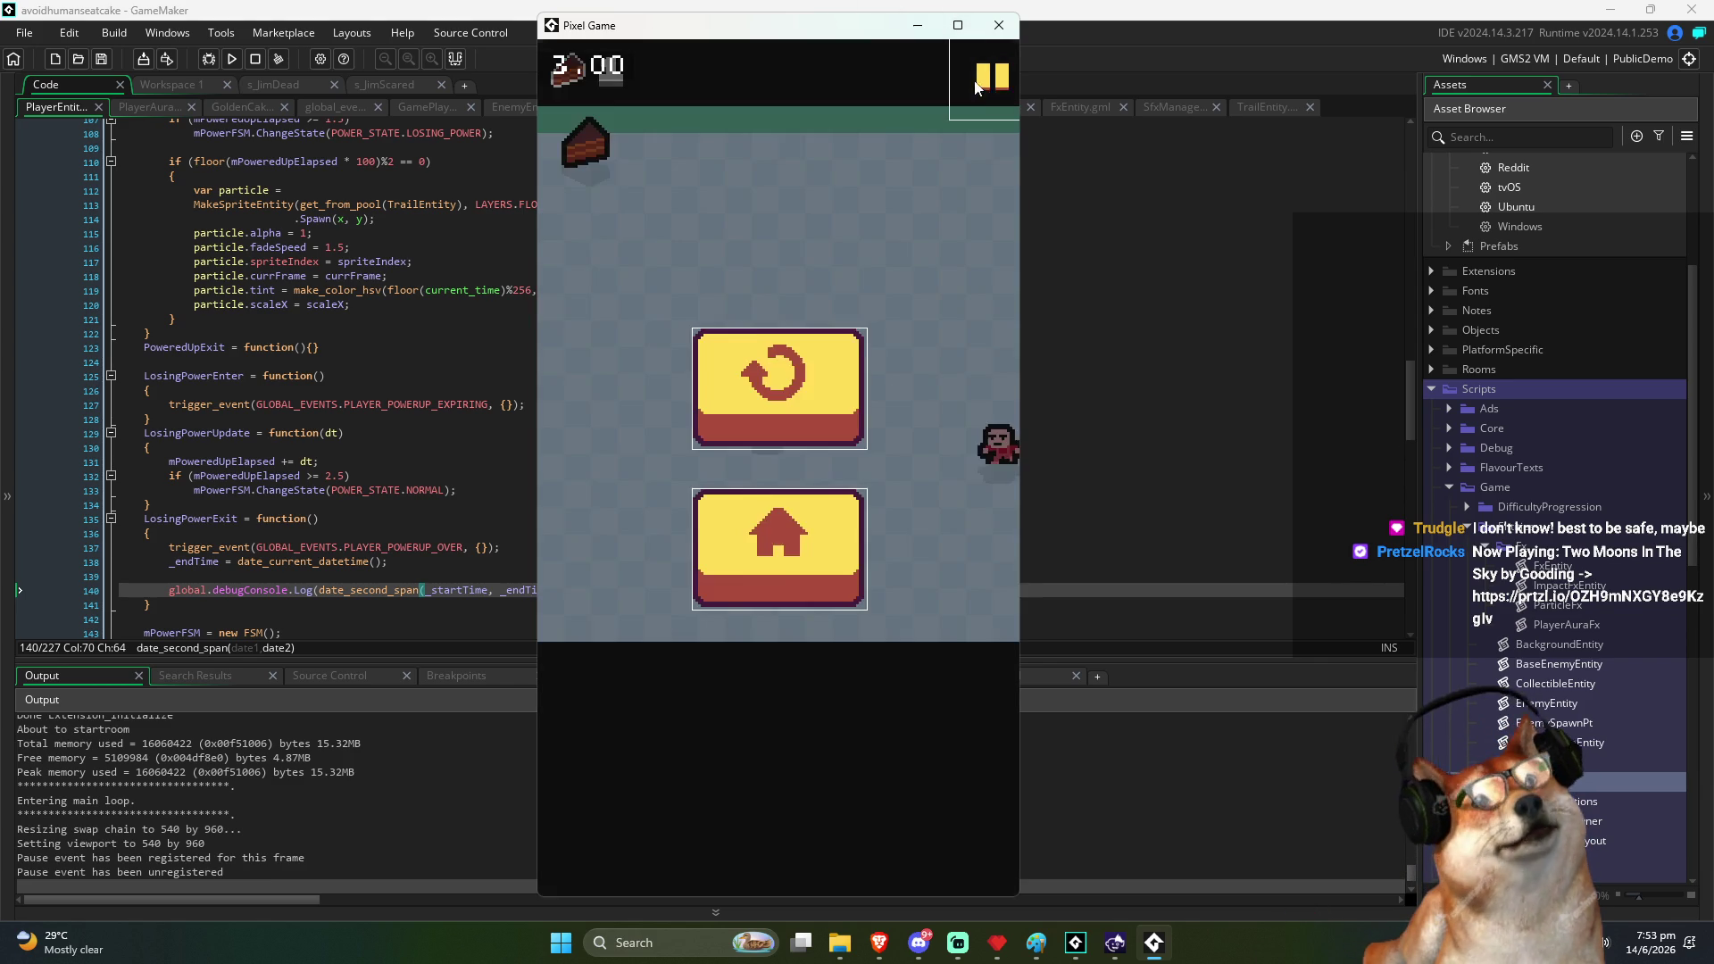
{"action": "left_click", "coordinate": [778, 386]}
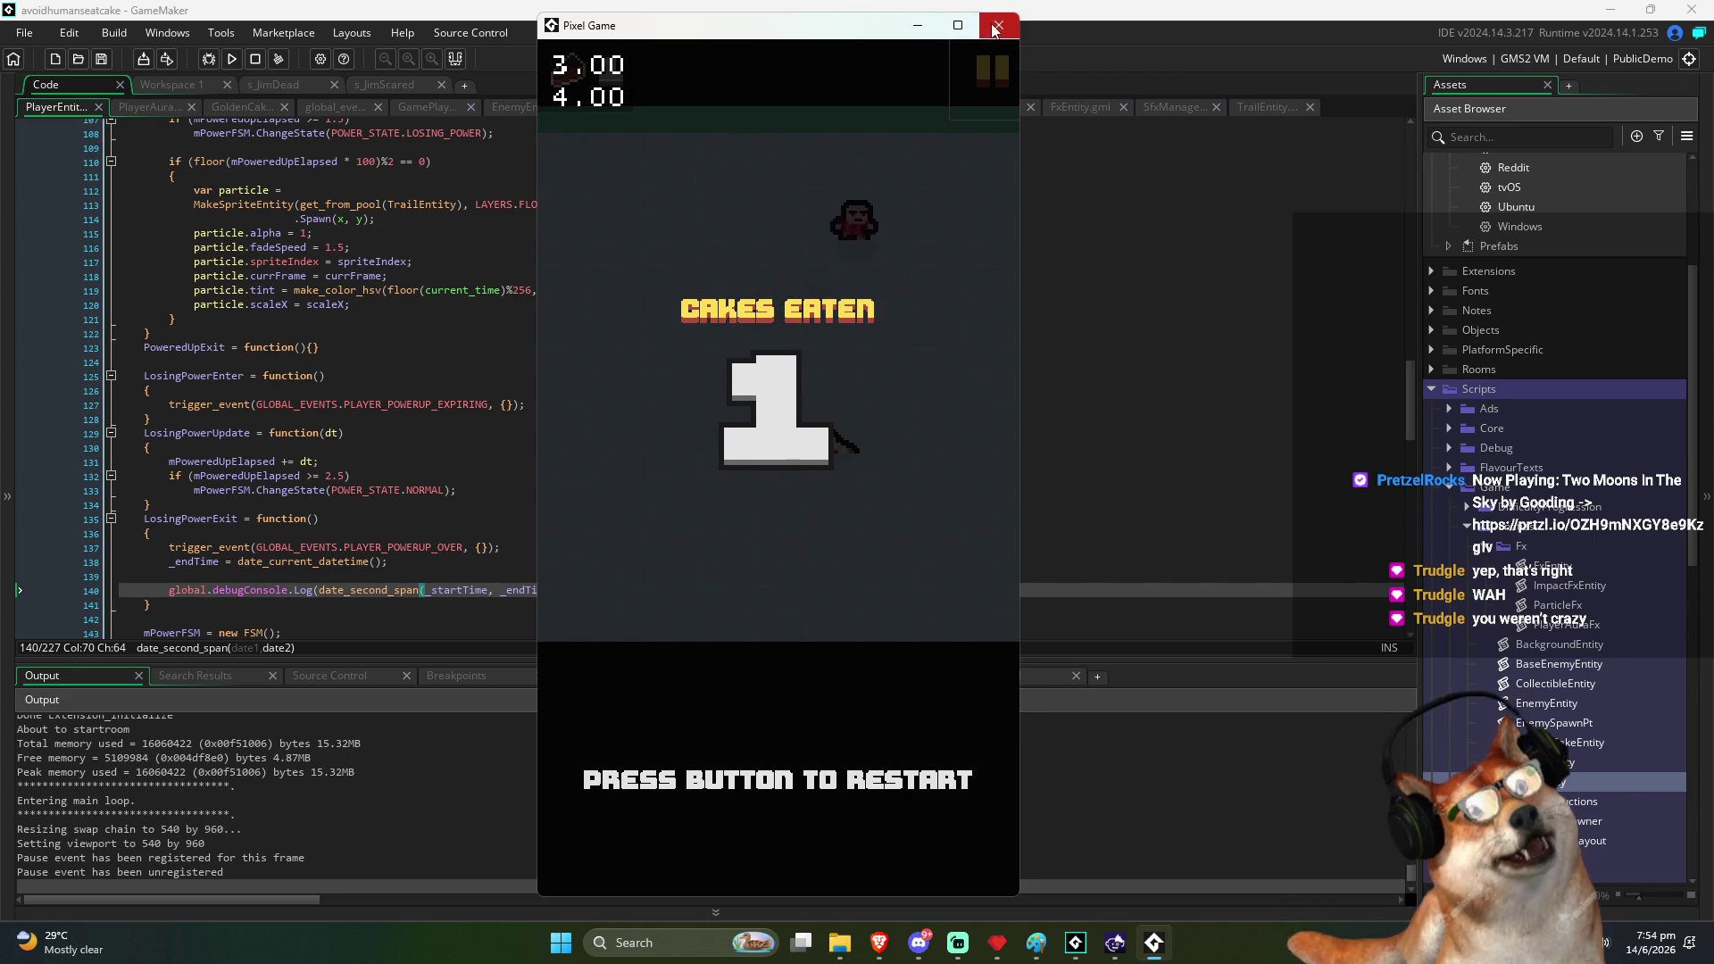
{"action": "key", "text": "Escape"}
{"action": "left_click", "coordinate": [233, 60]}
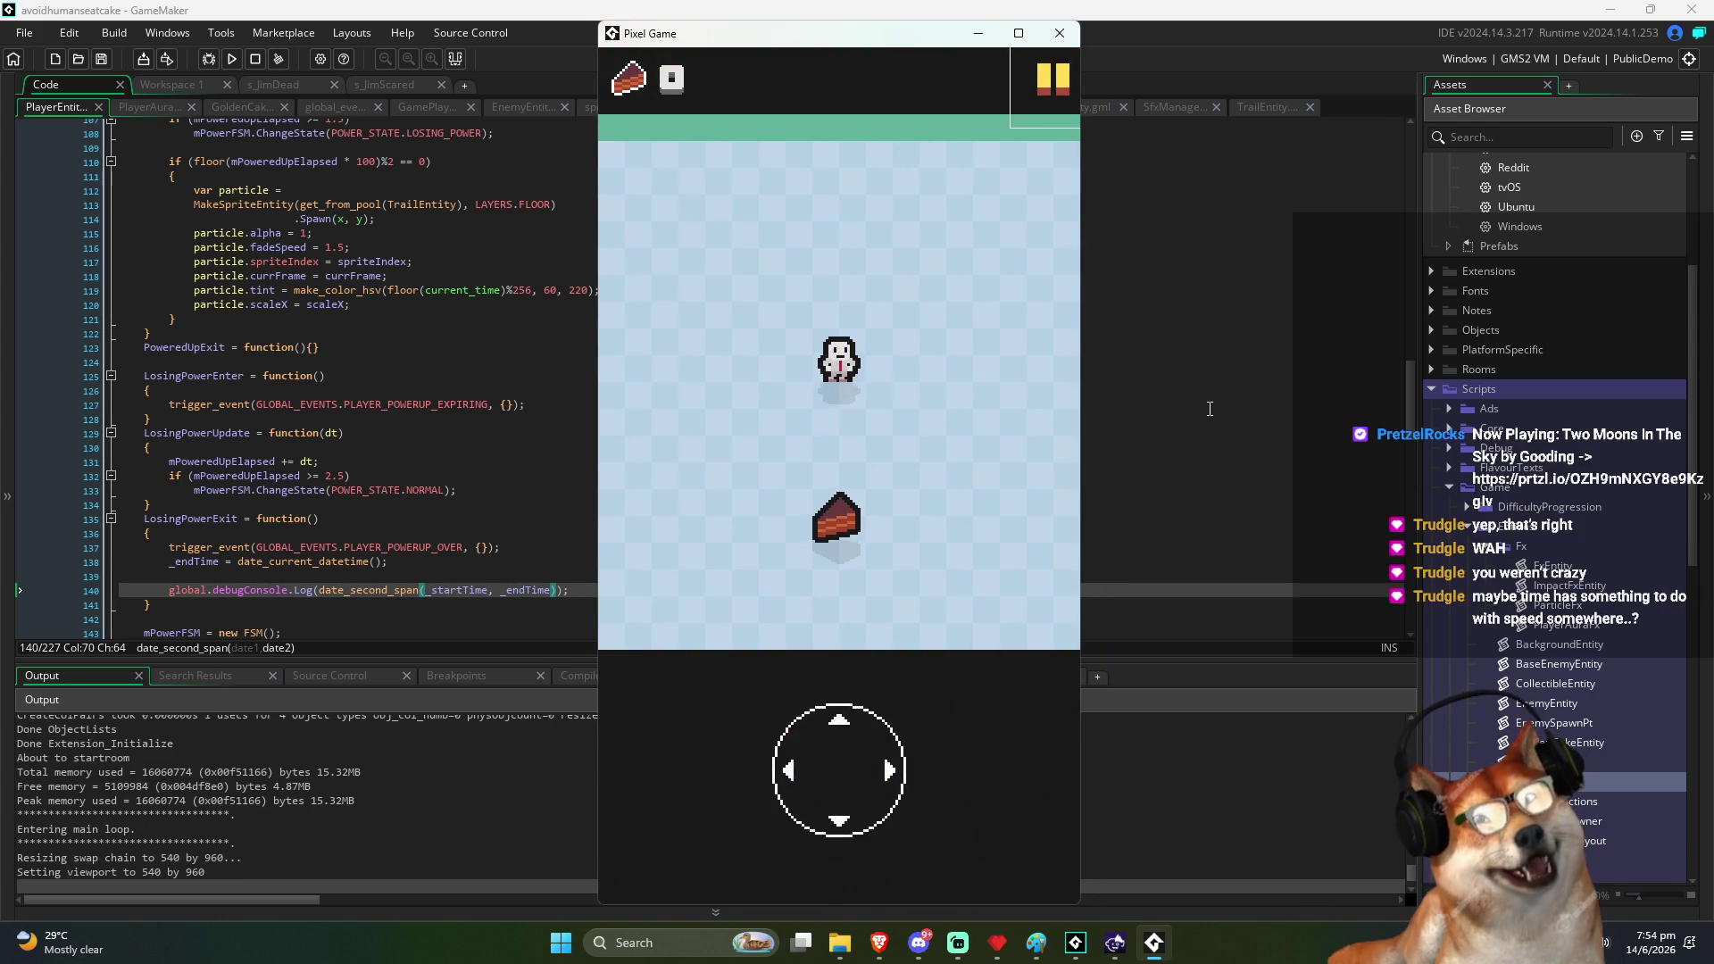
Steer the player with the arrow keys to eat the cake and the golden cakes
{"action": "key", "text": "Down"}
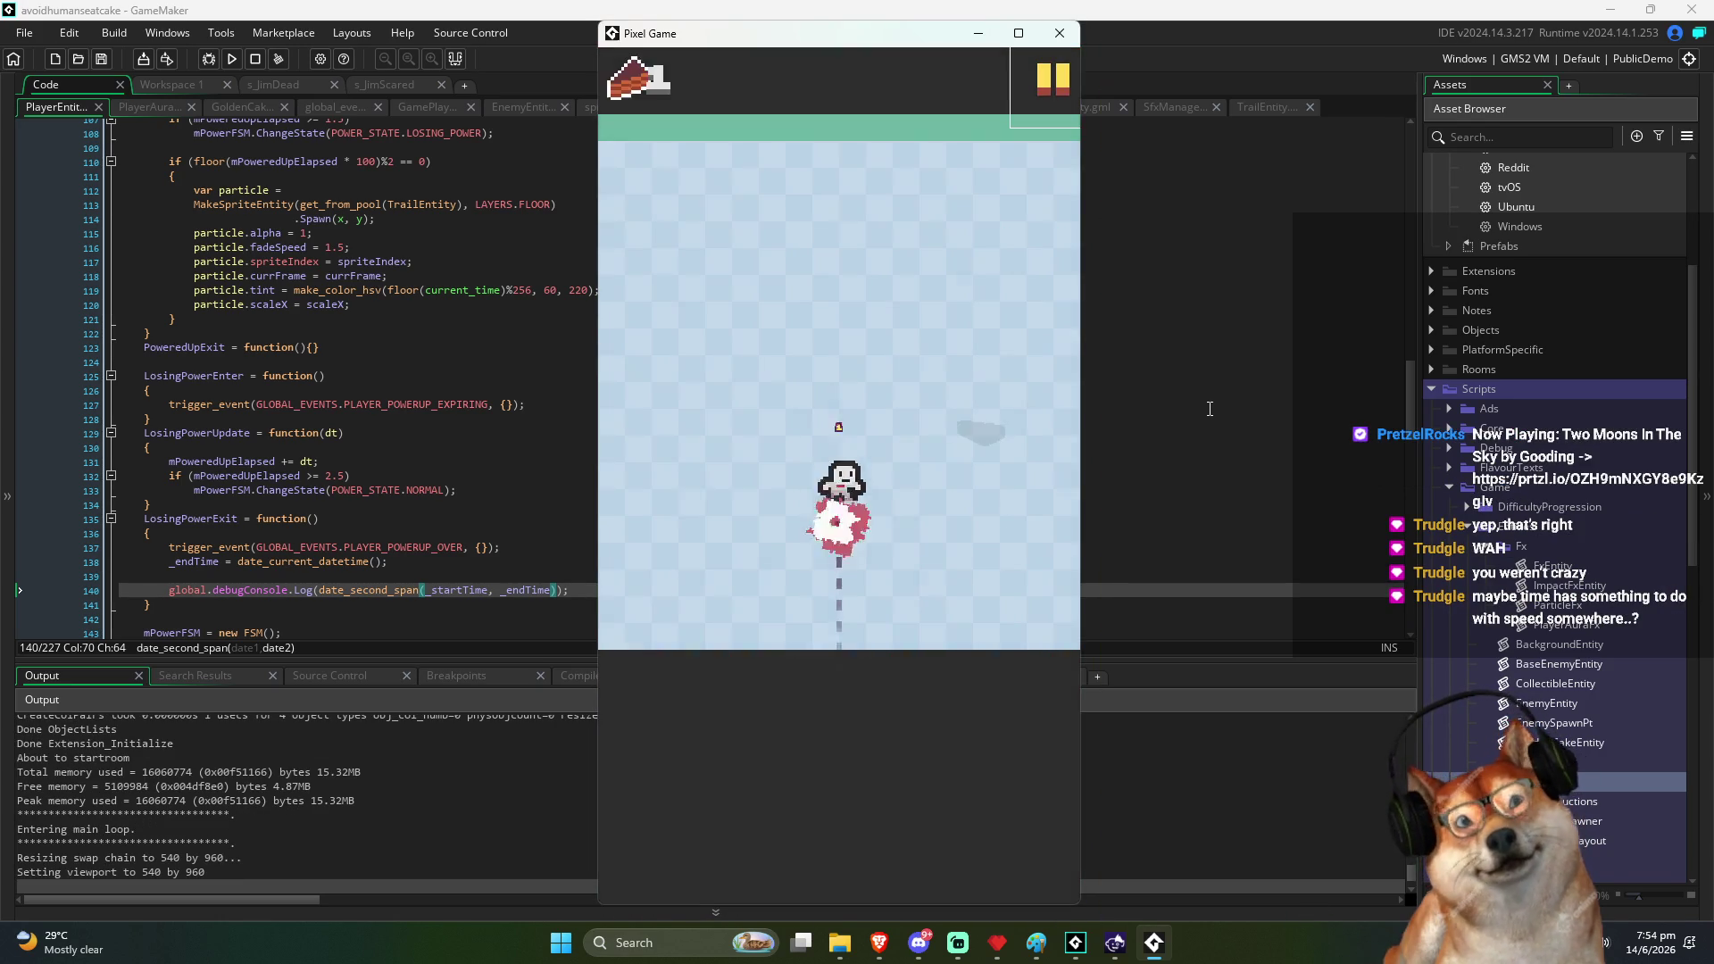
{"action": "key", "text": "Up"}
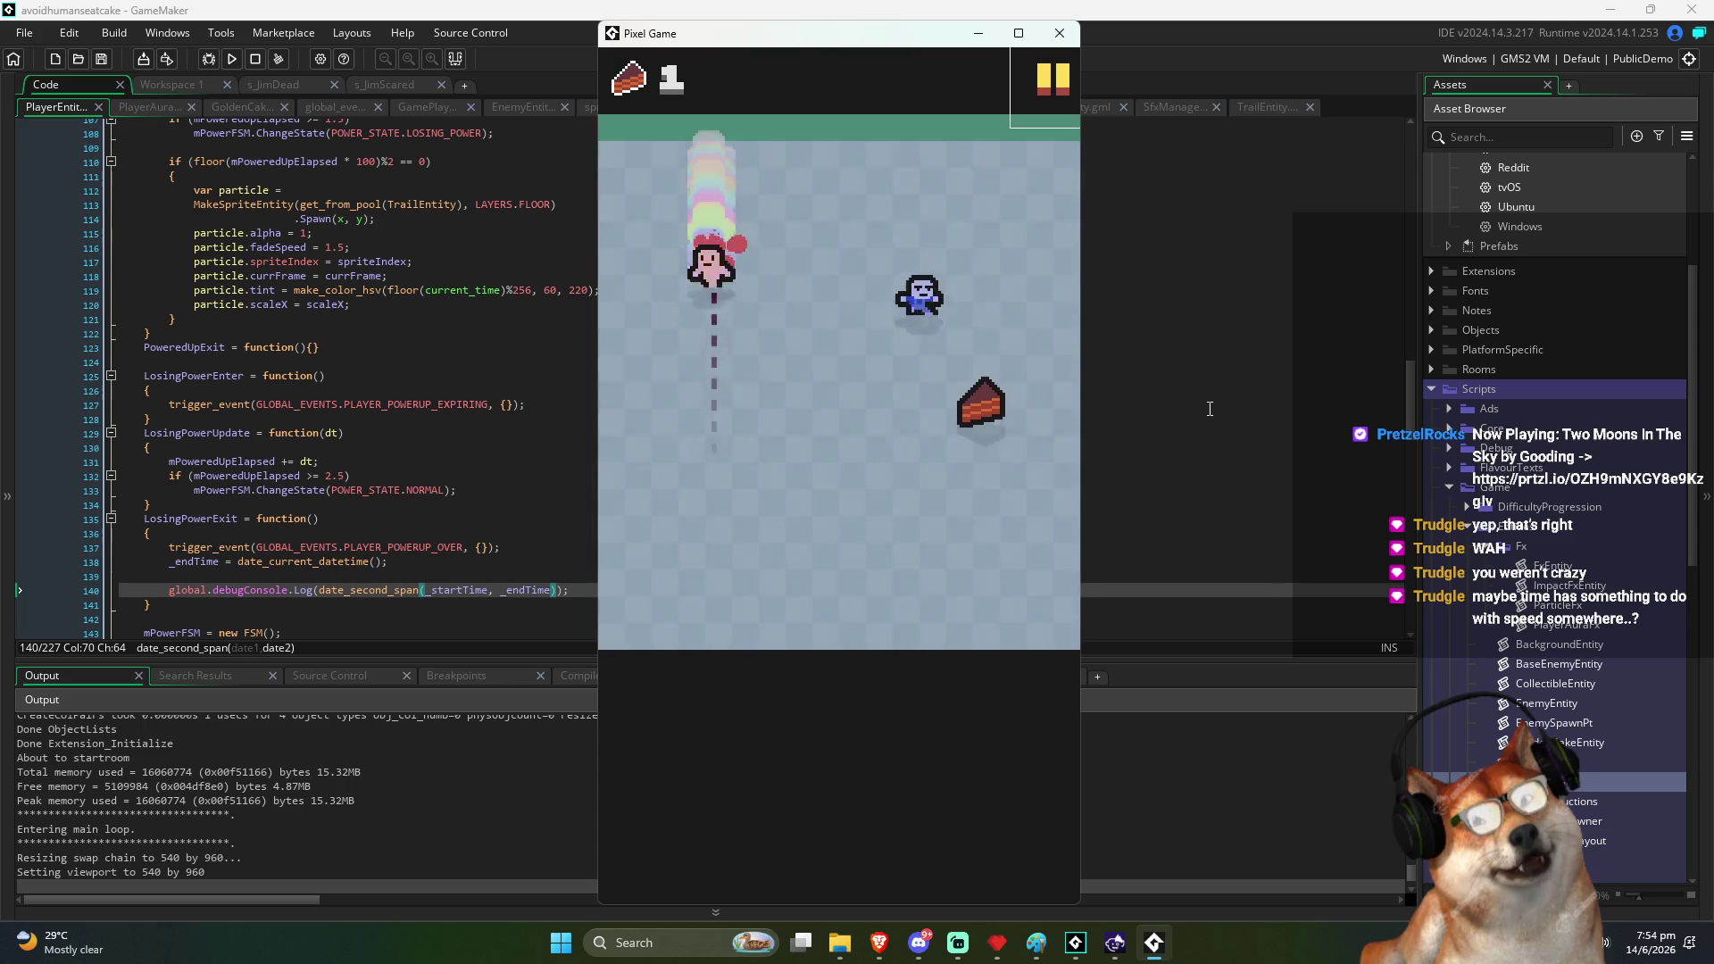
{"action": "key", "text": "Right"}
{"action": "key", "text": "Down"}
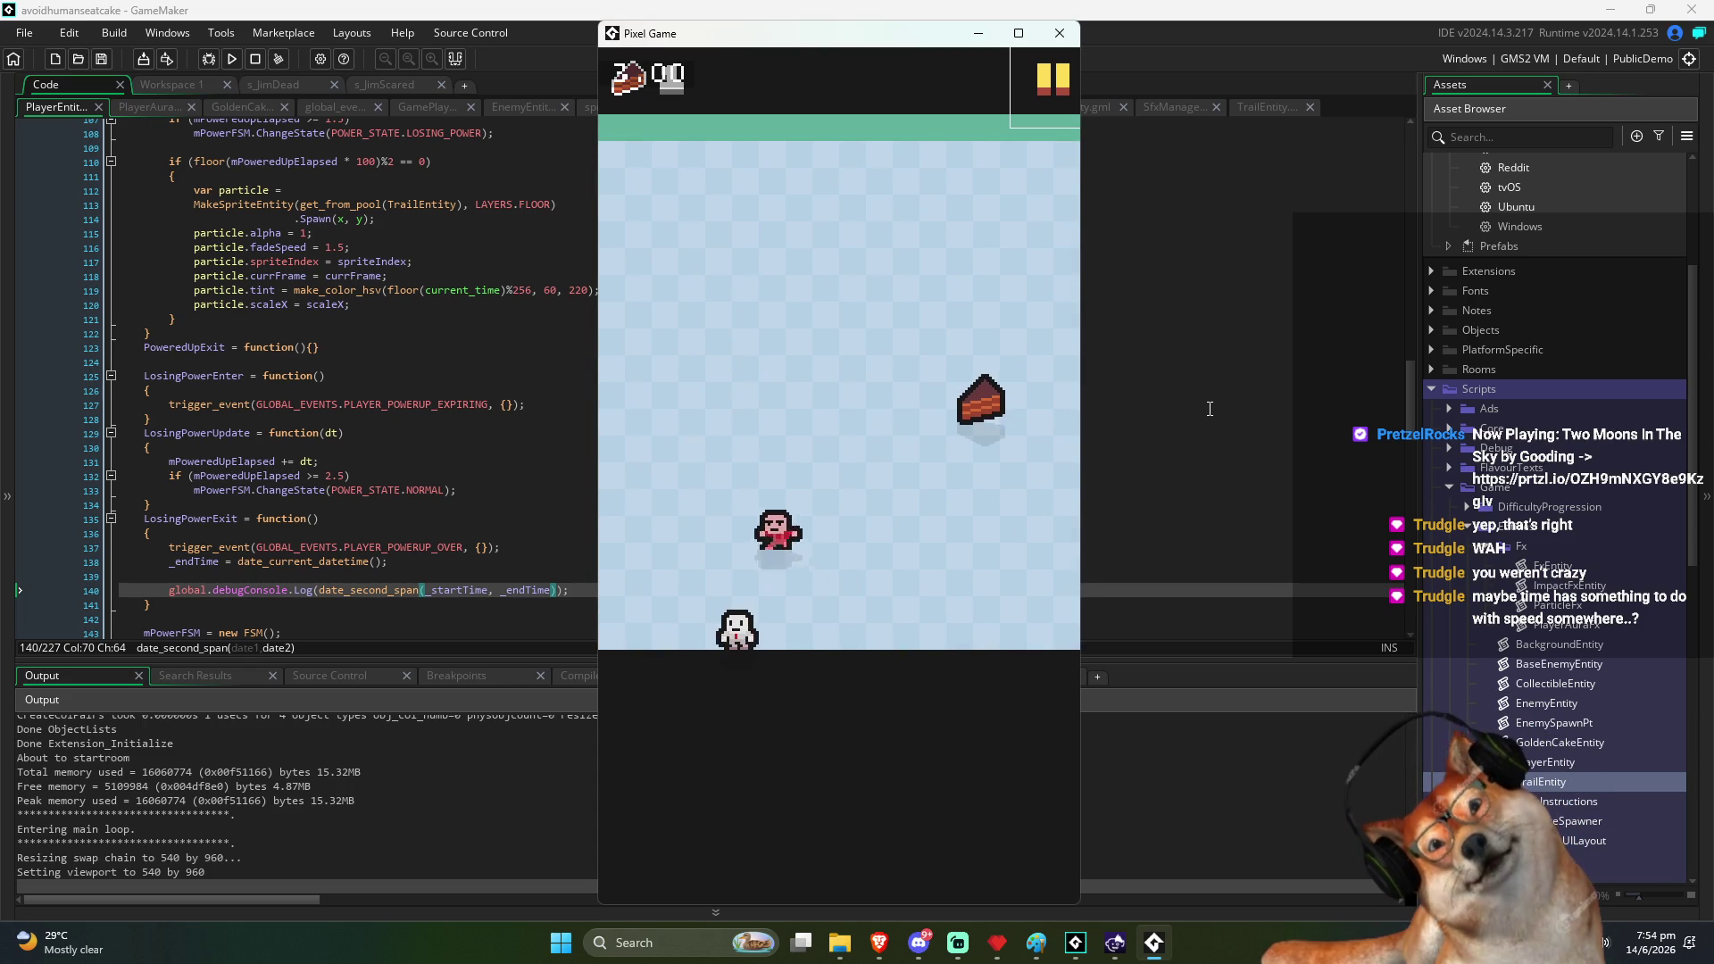
{"action": "key", "text": "Right"}
{"action": "key", "text": "Up"}
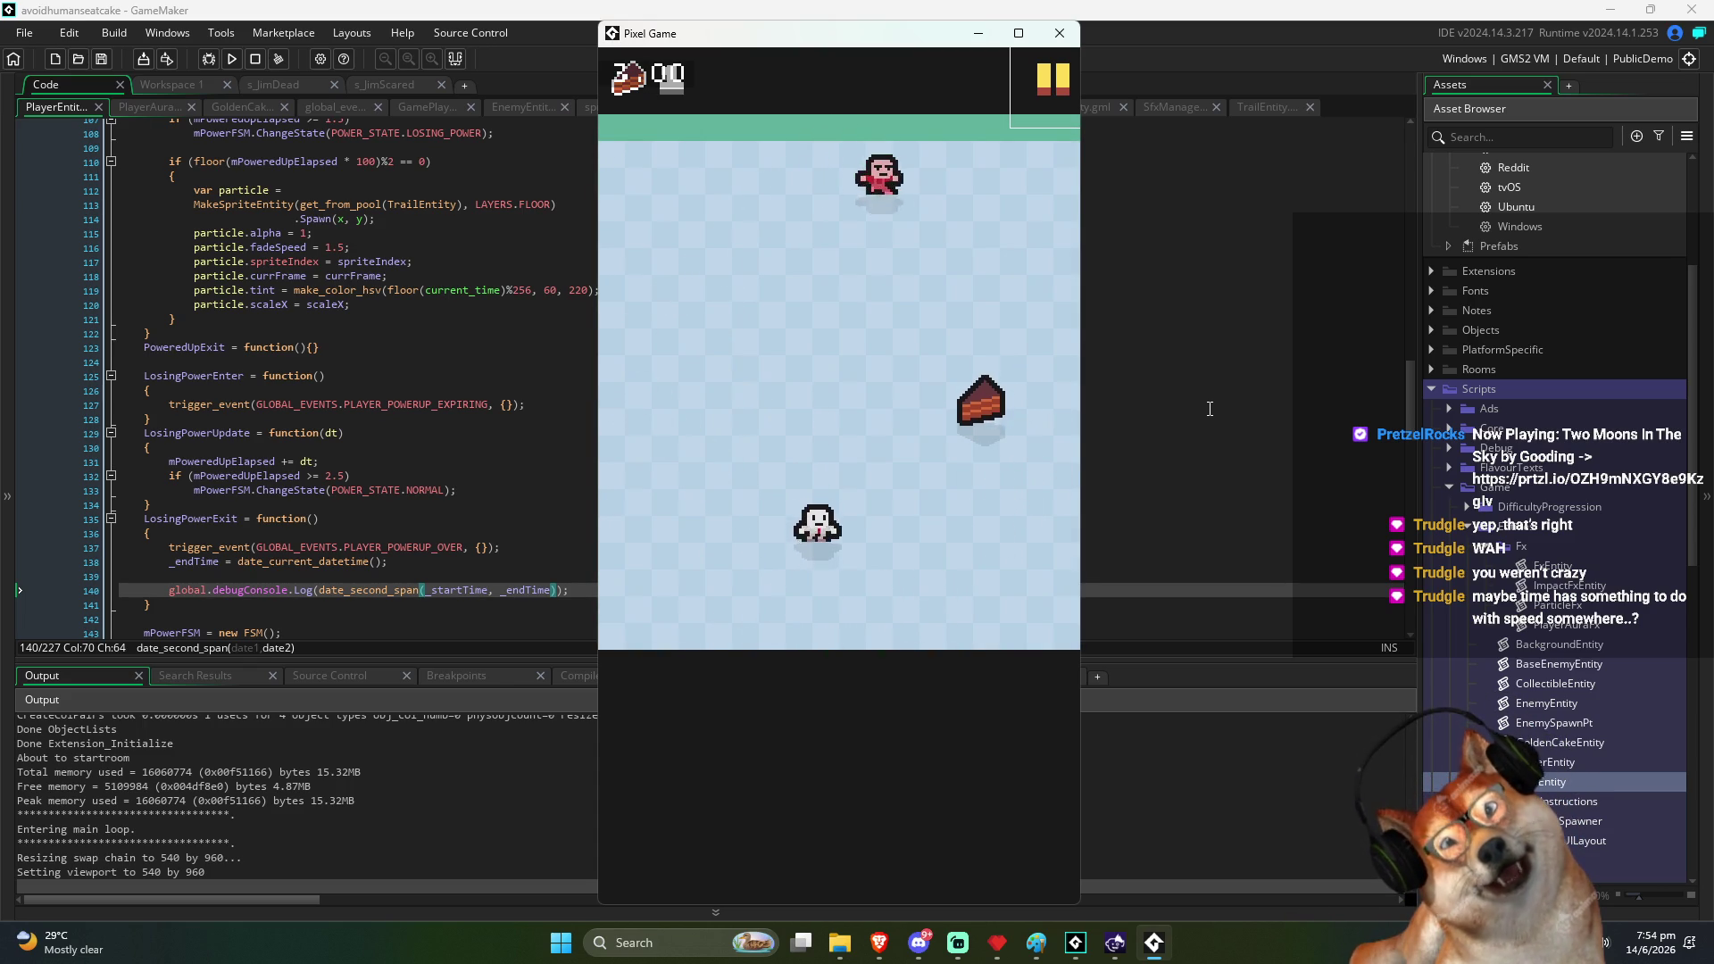
{"action": "key", "text": "Right"}
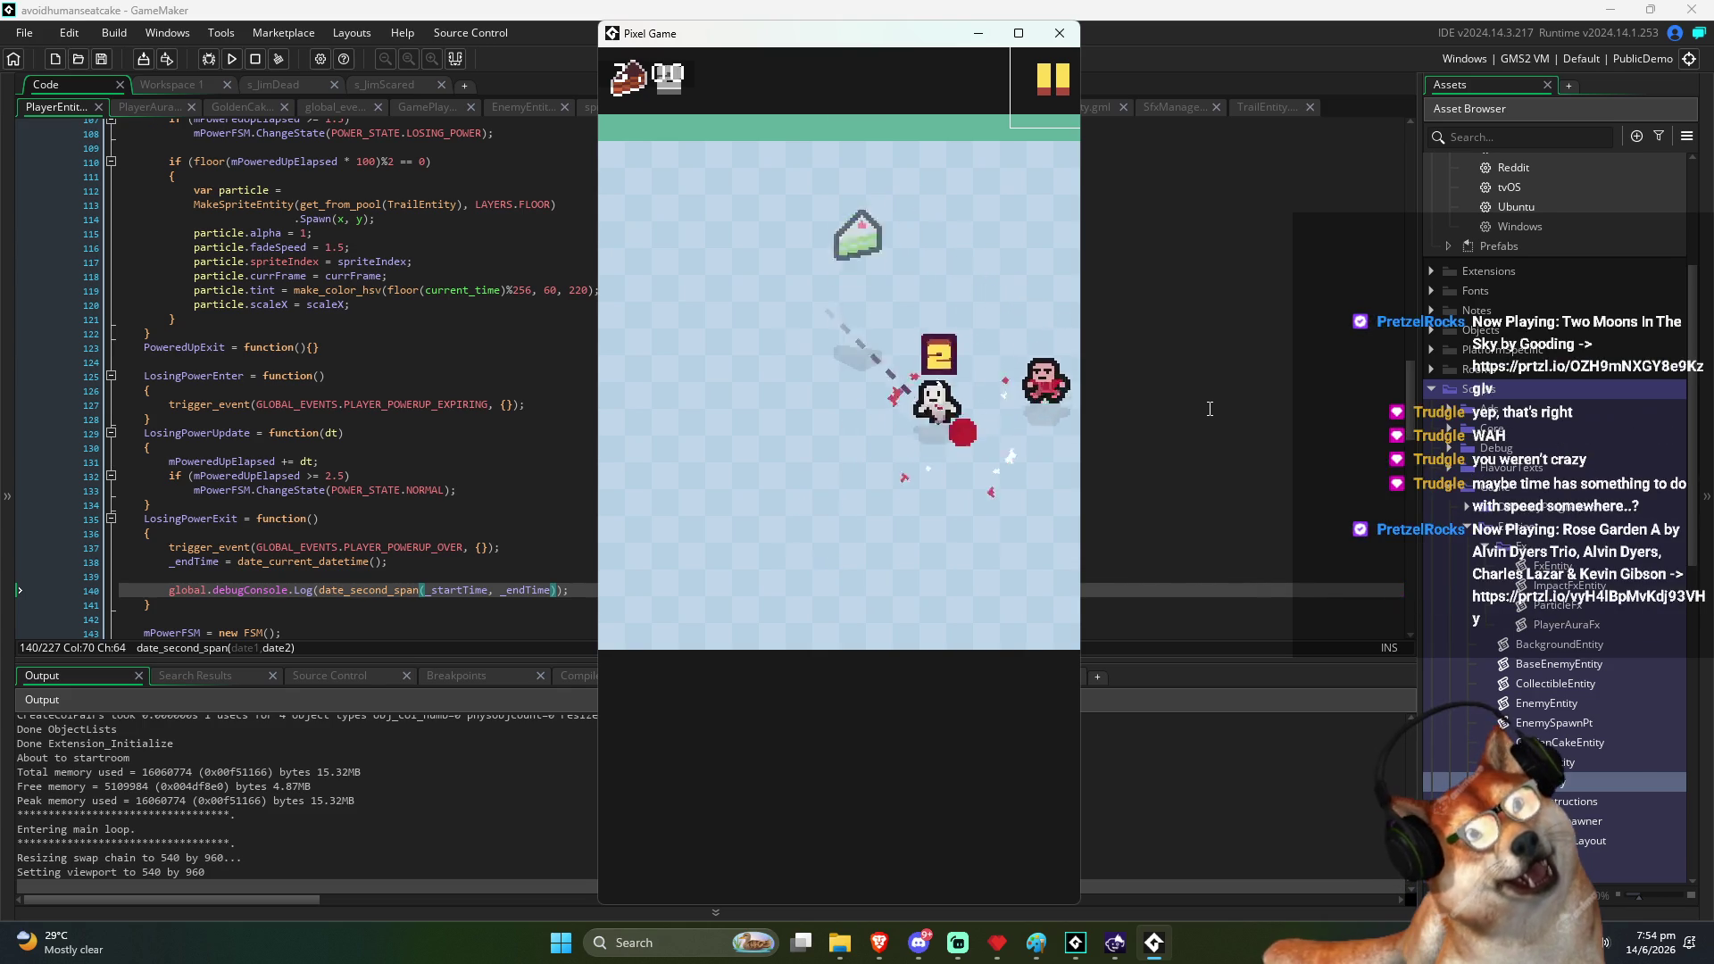
{"action": "key", "text": "Down"}
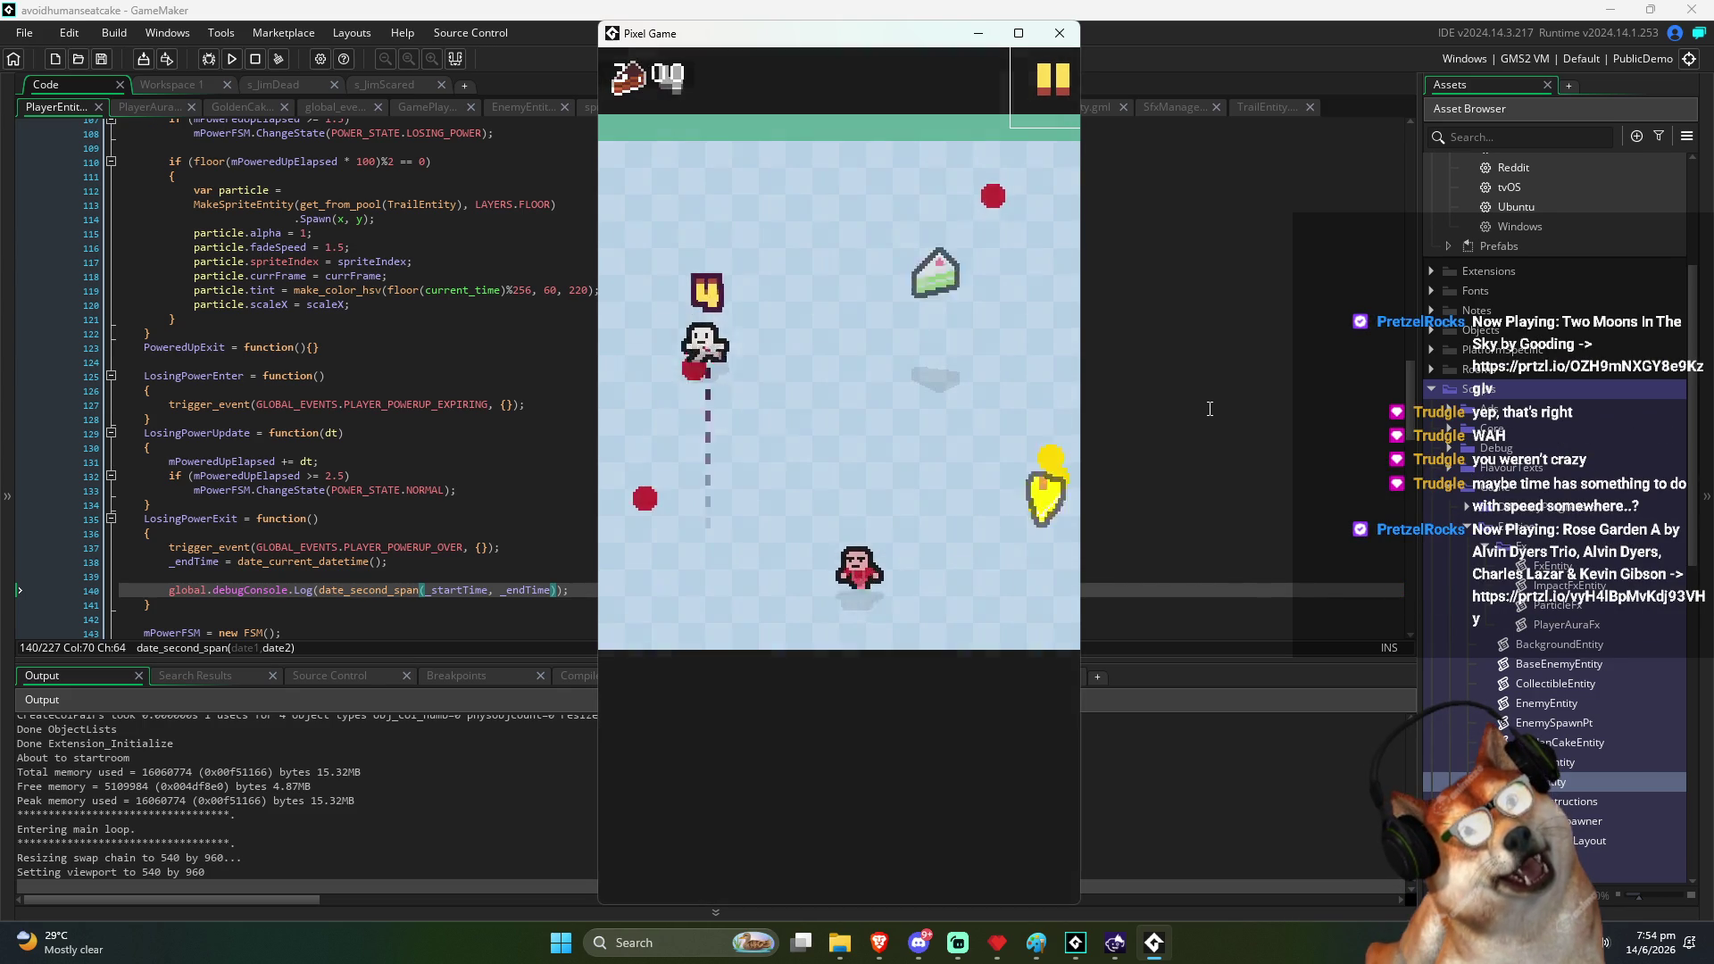
{"action": "key", "text": "Right"}
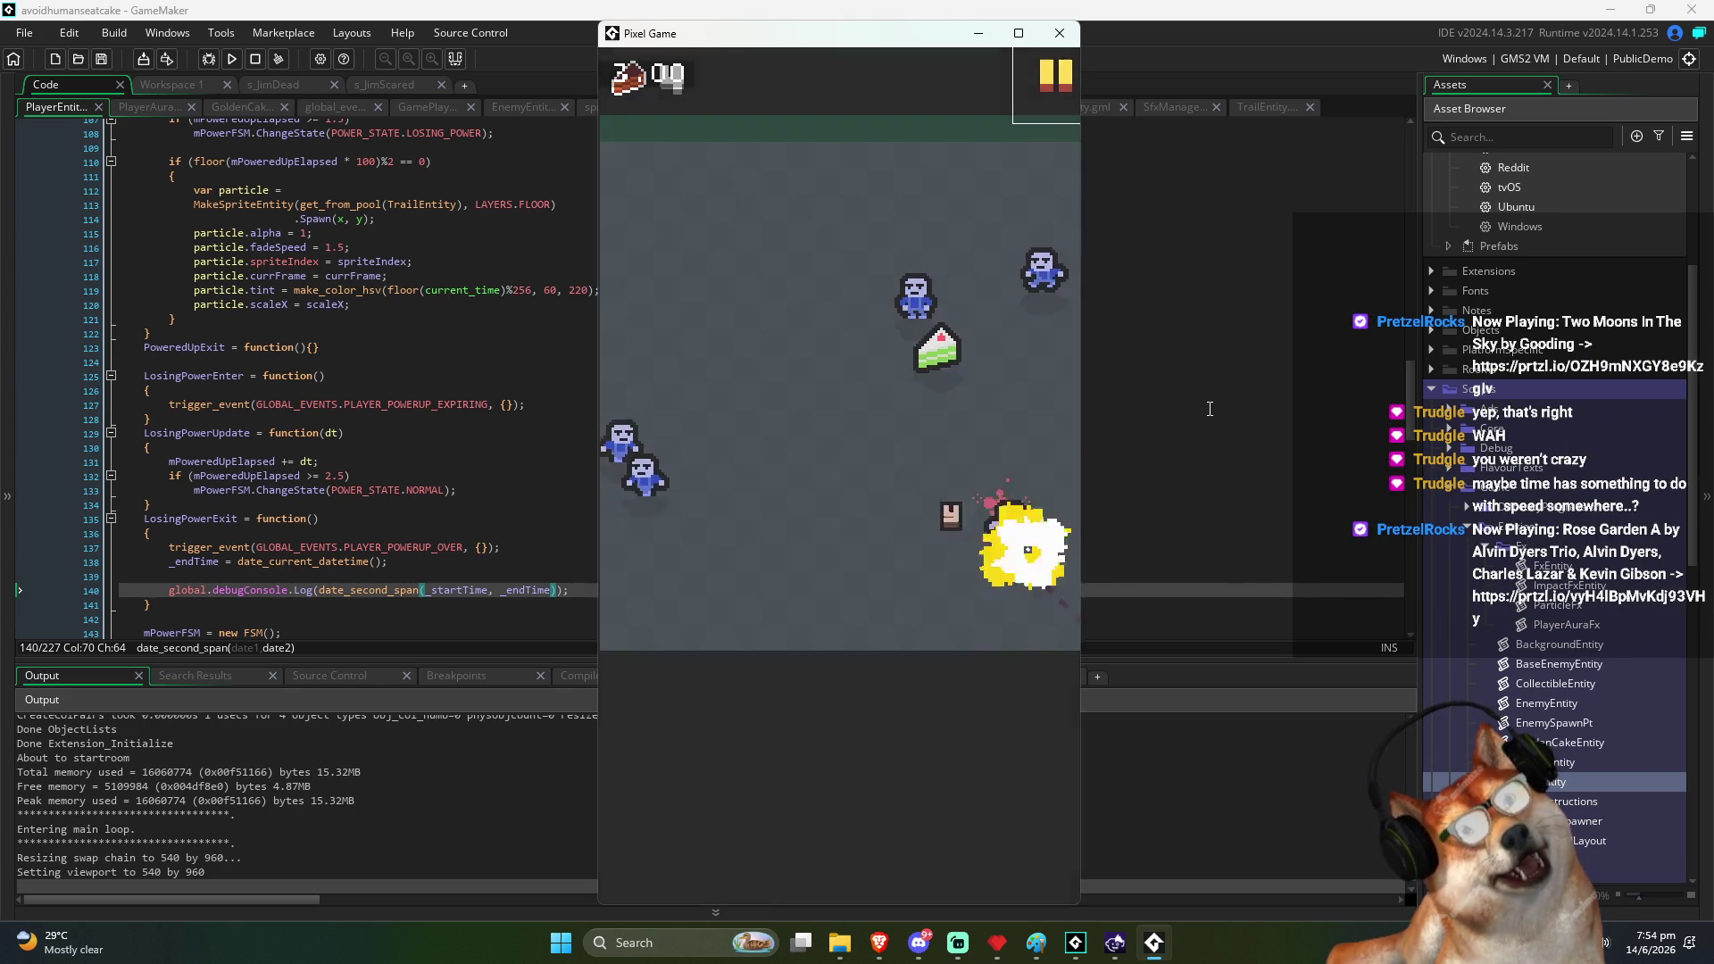
{"action": "key", "text": "Up"}
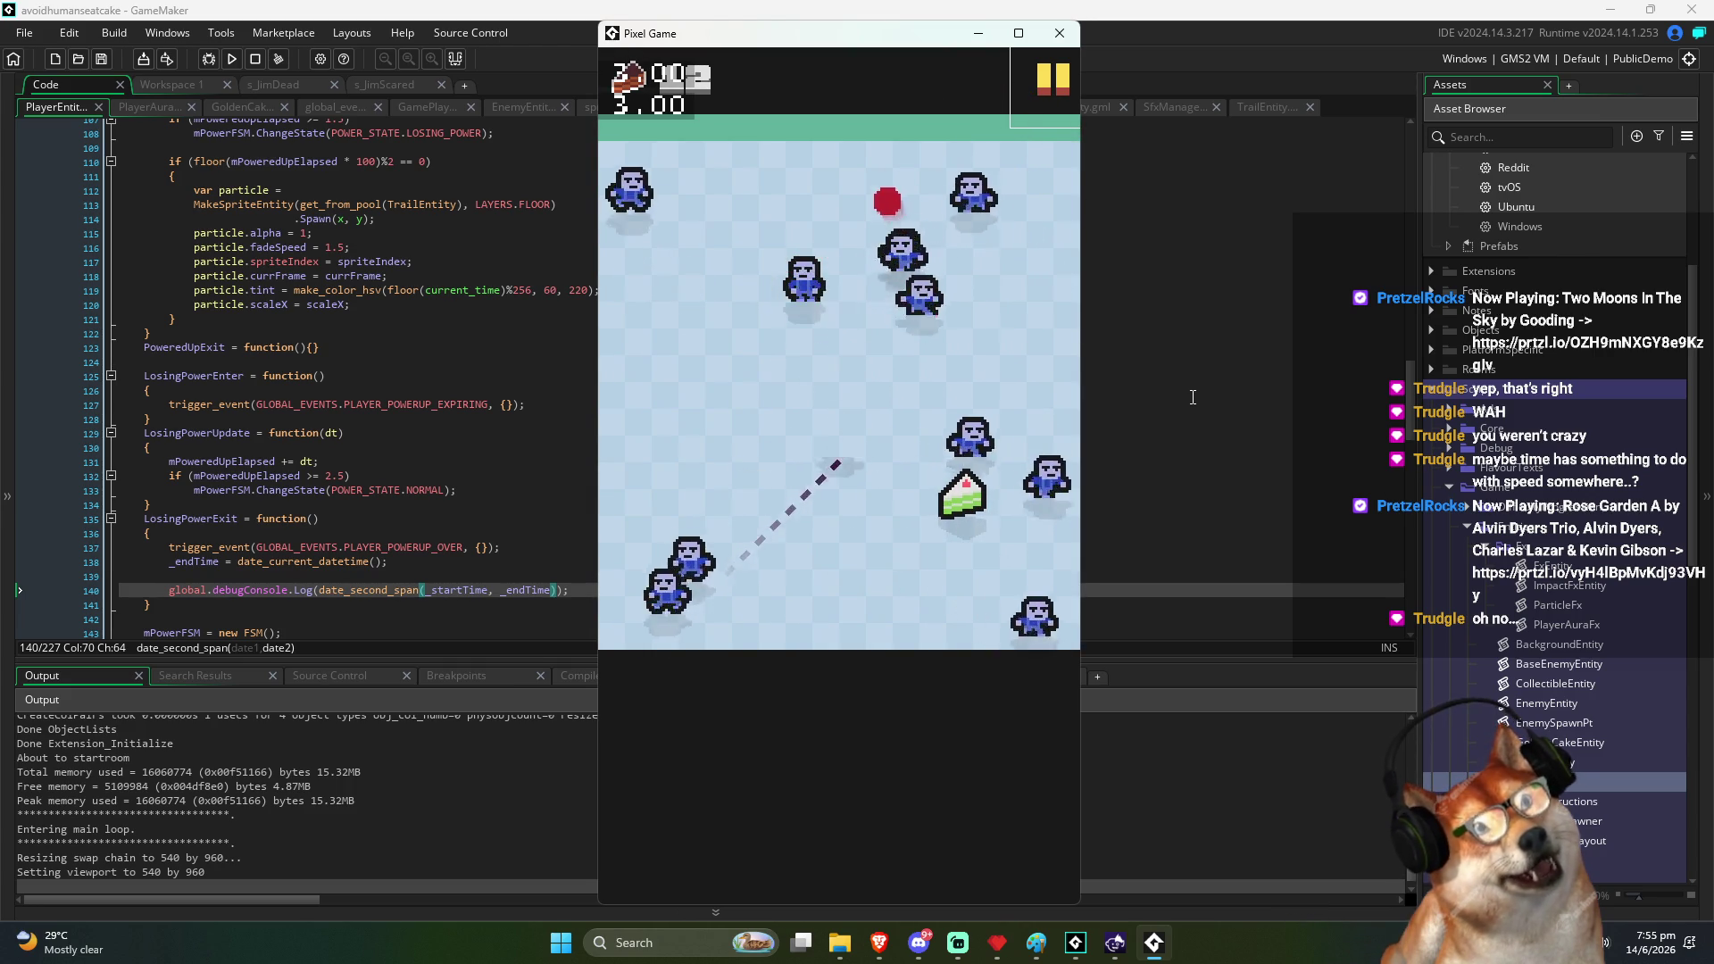
Pause and retry the round, then pause again with 3.00 durations logged
{"action": "left_click", "coordinate": [1044, 80]}
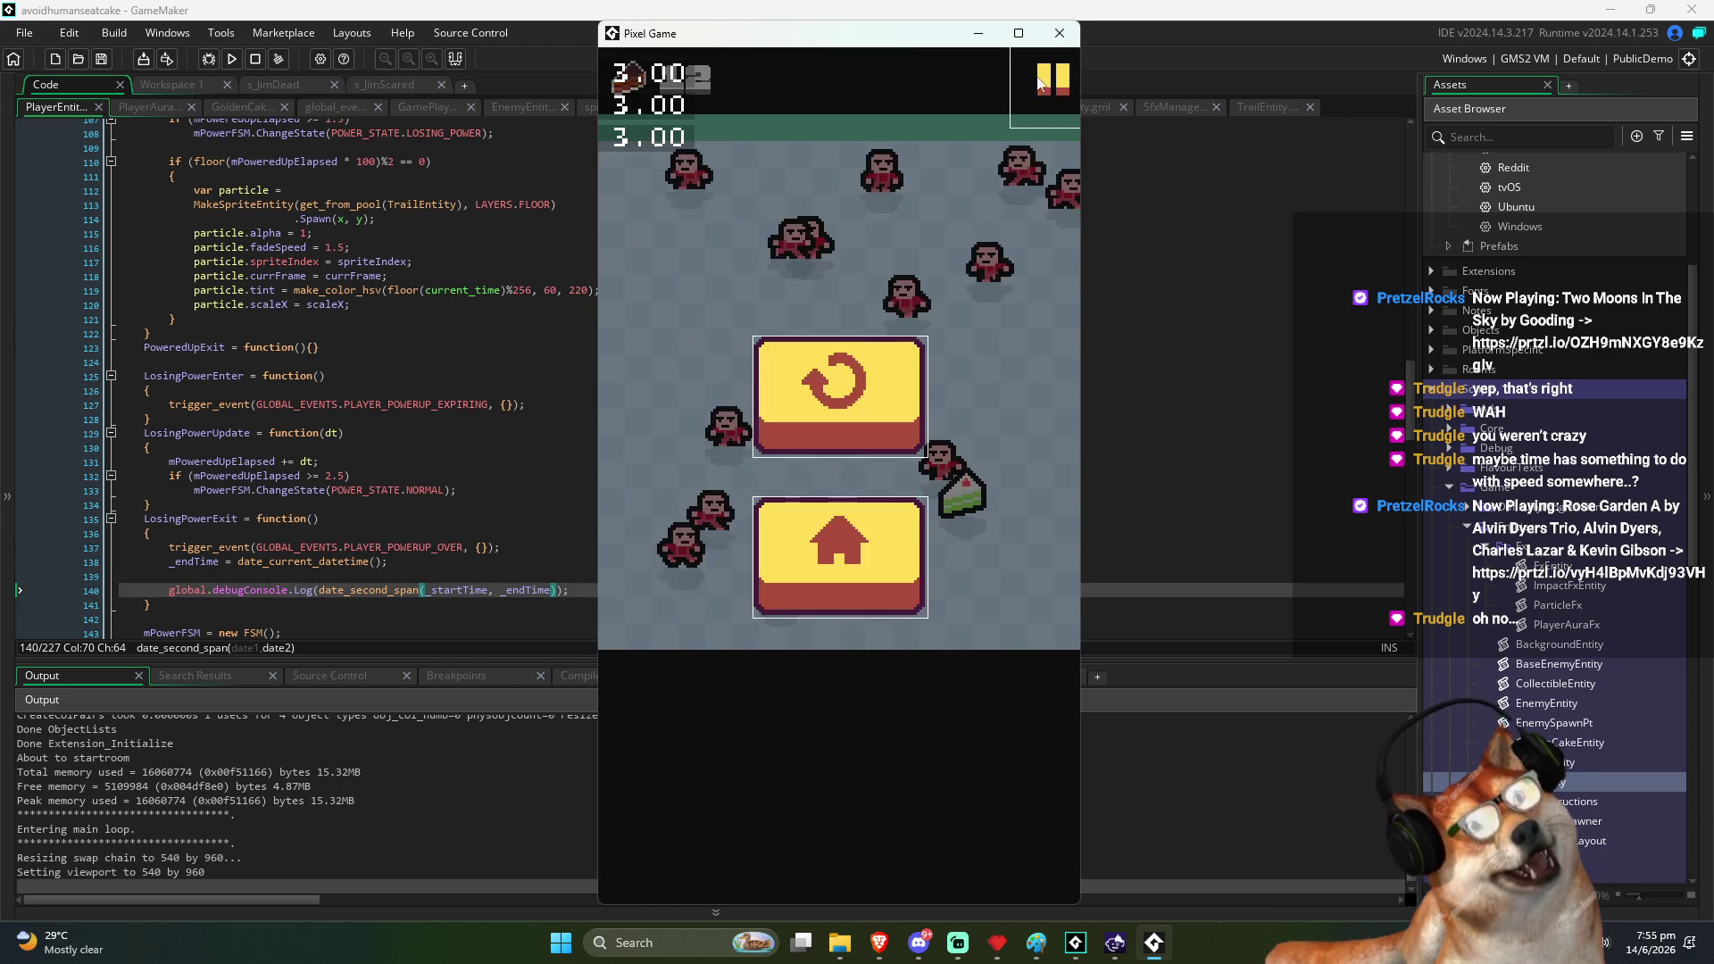
{"action": "left_click", "coordinate": [866, 428]}
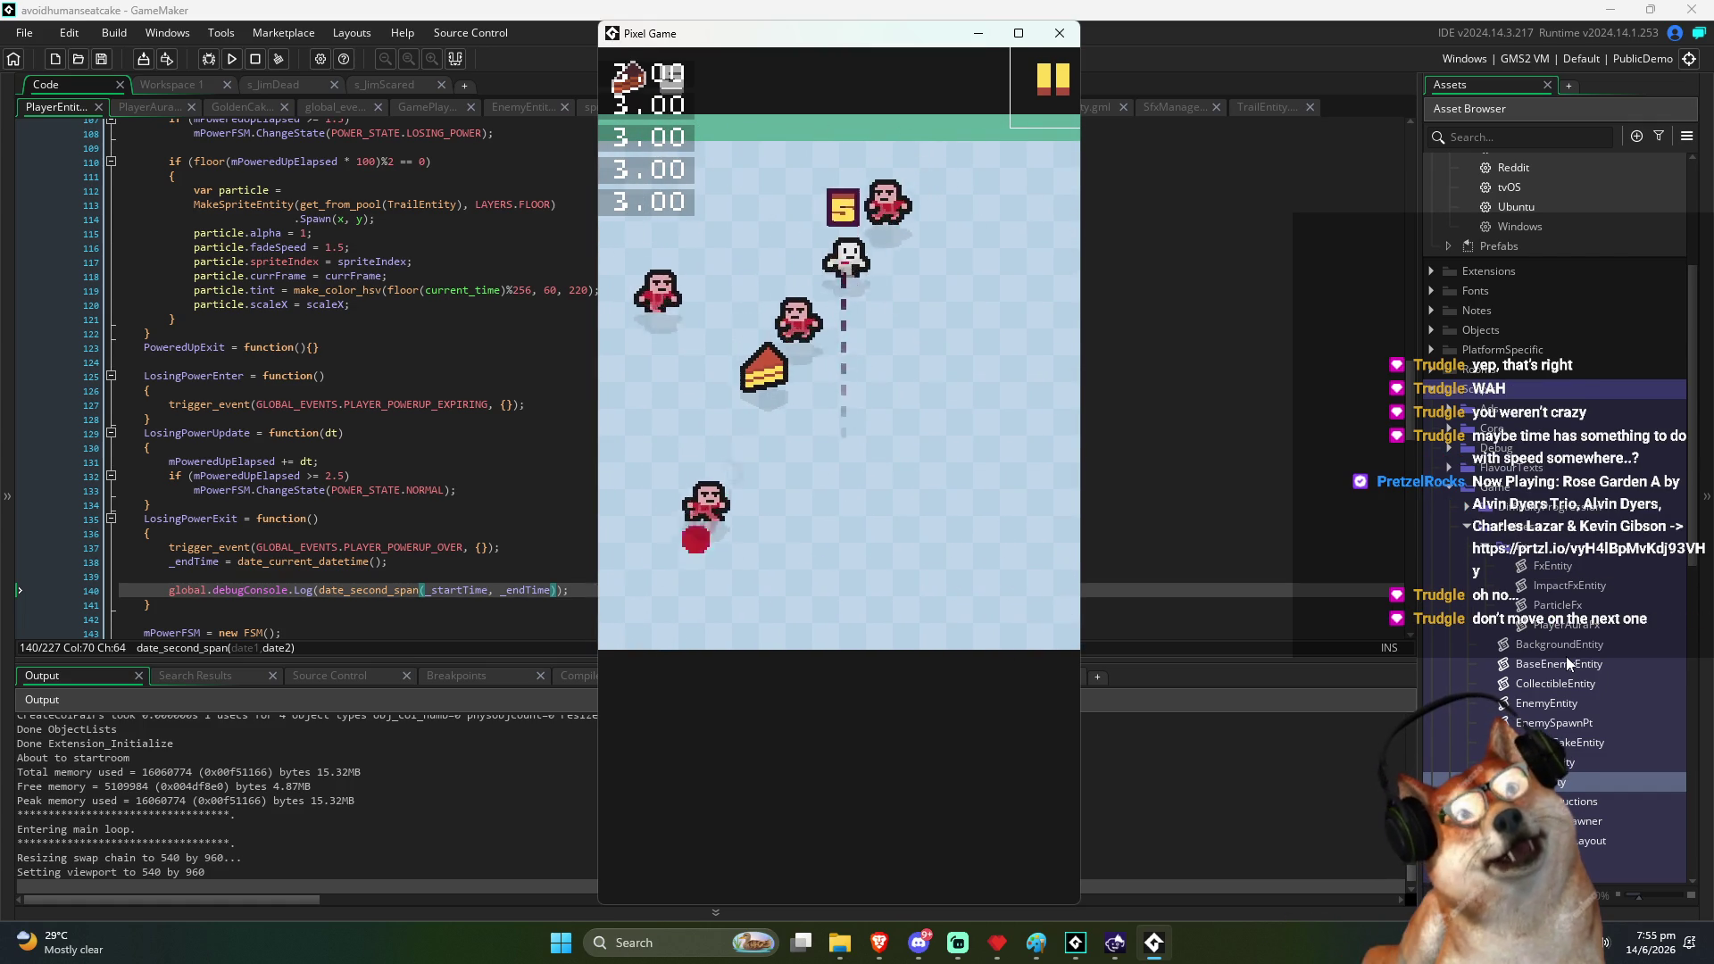
{"action": "left_click", "coordinate": [1030, 109]}
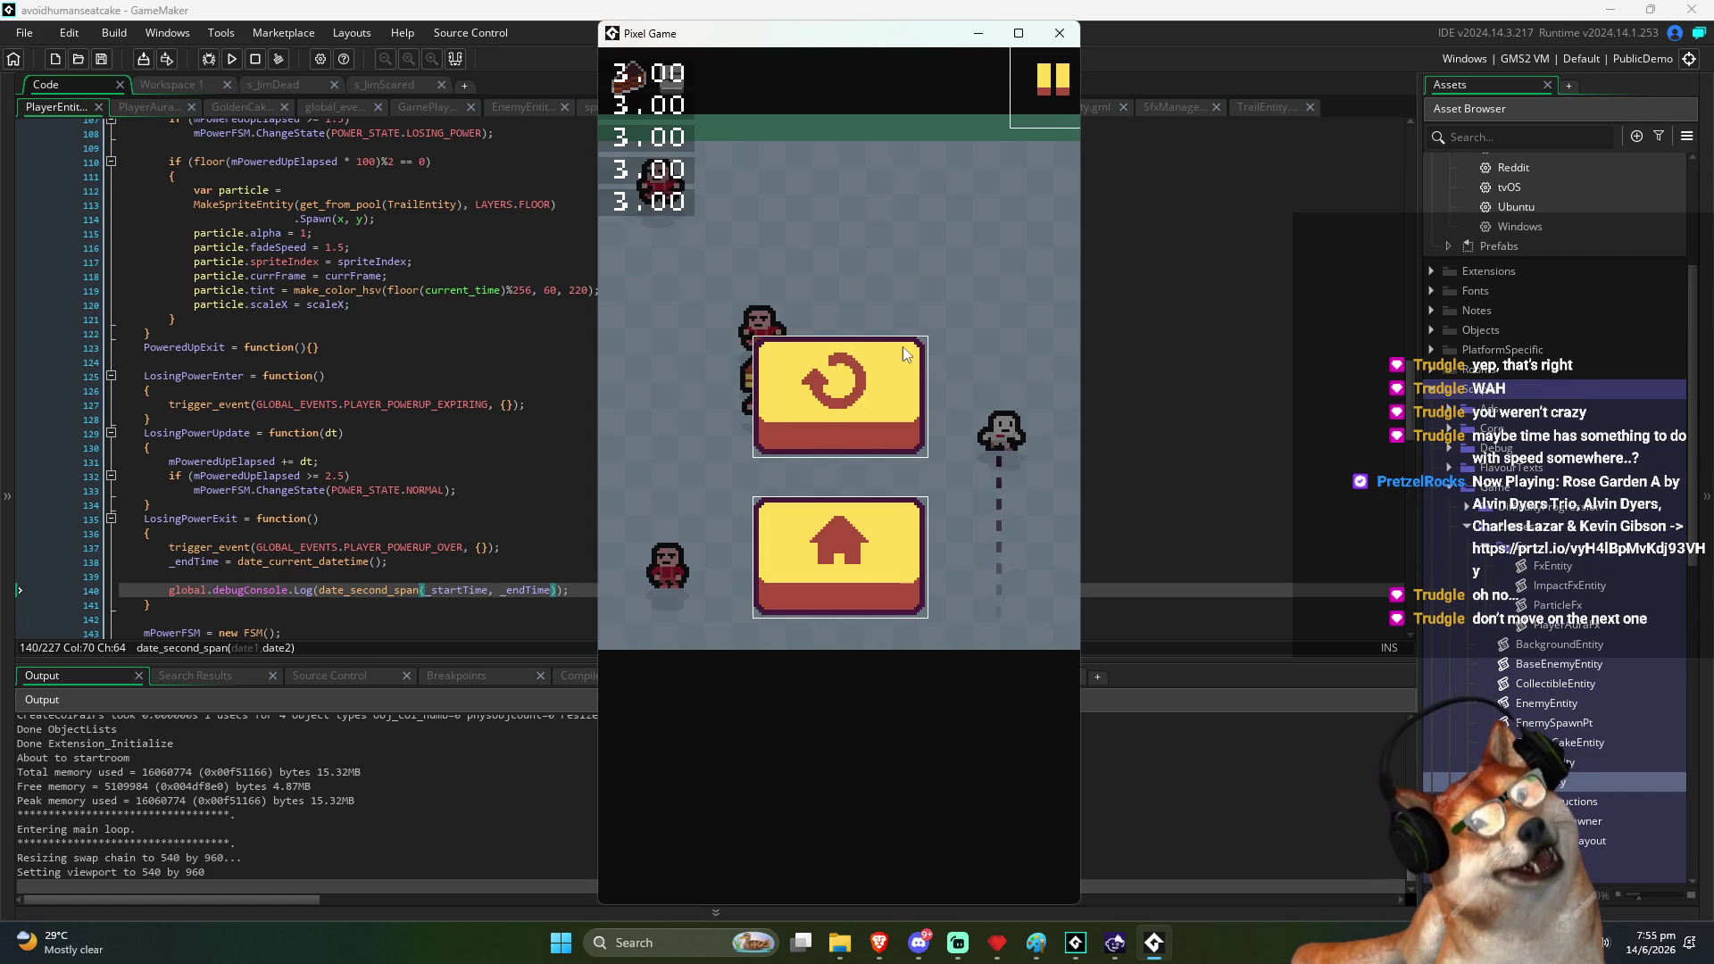
Retry and play a round ending with 3 cakes eaten, then close Pixel Game with Escape
{"action": "left_click", "coordinate": [843, 400]}
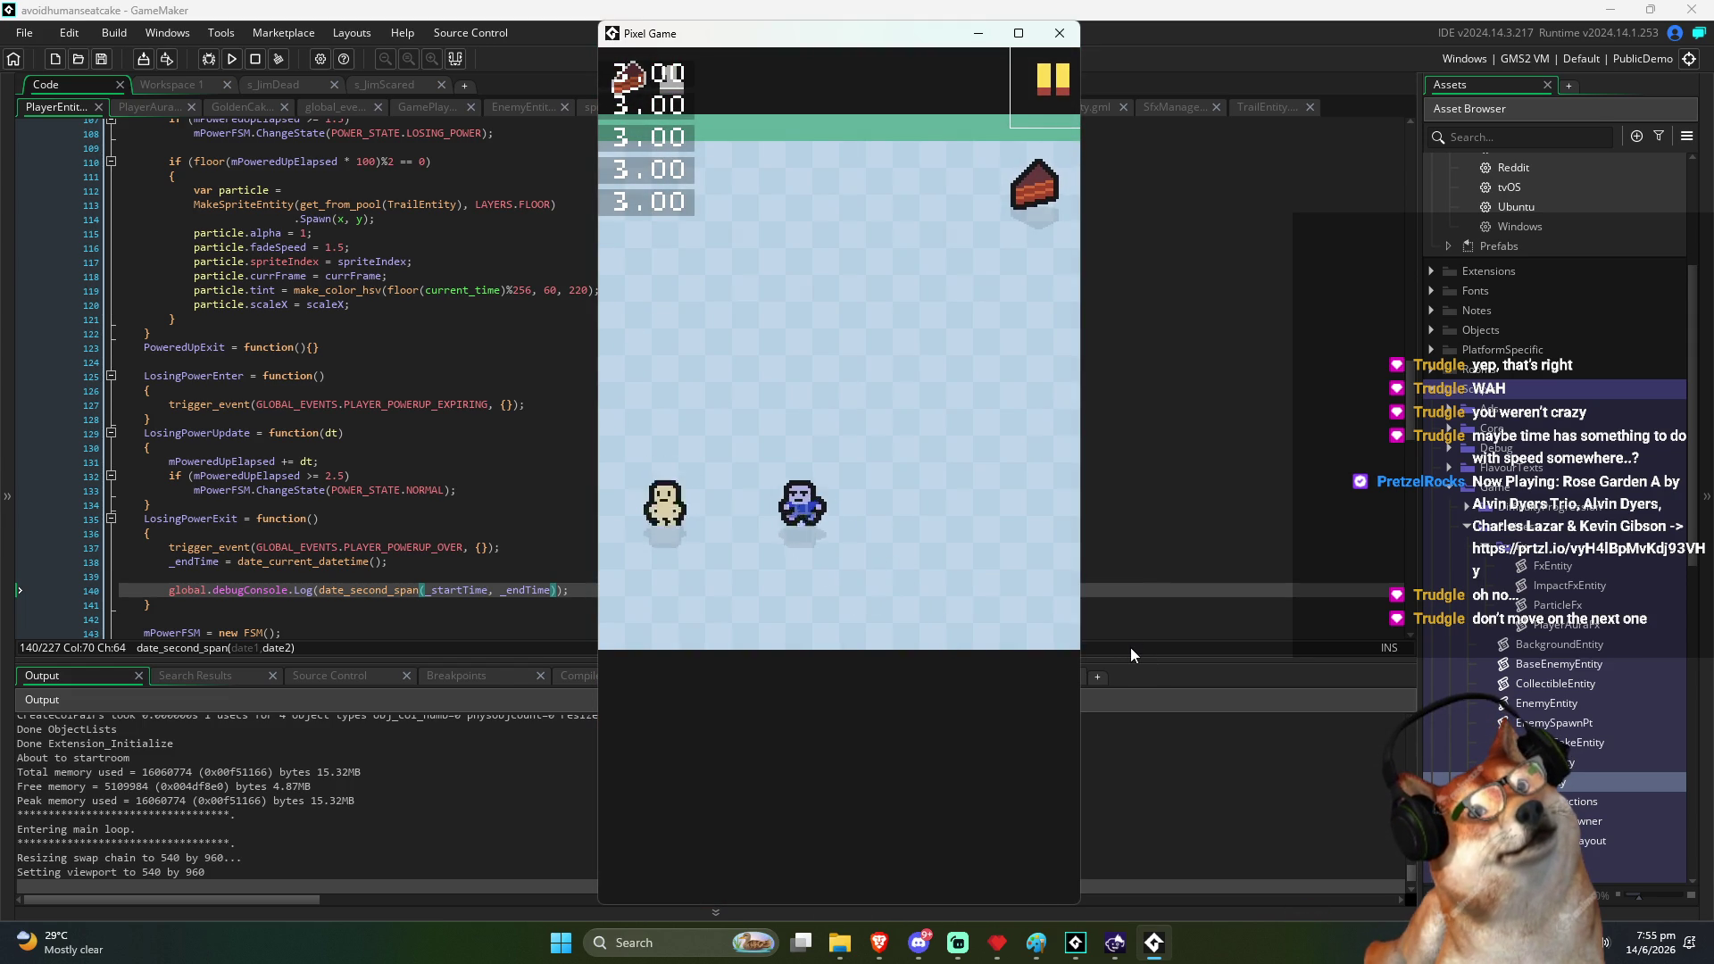
{"action": "left_click", "coordinate": [1062, 260]}
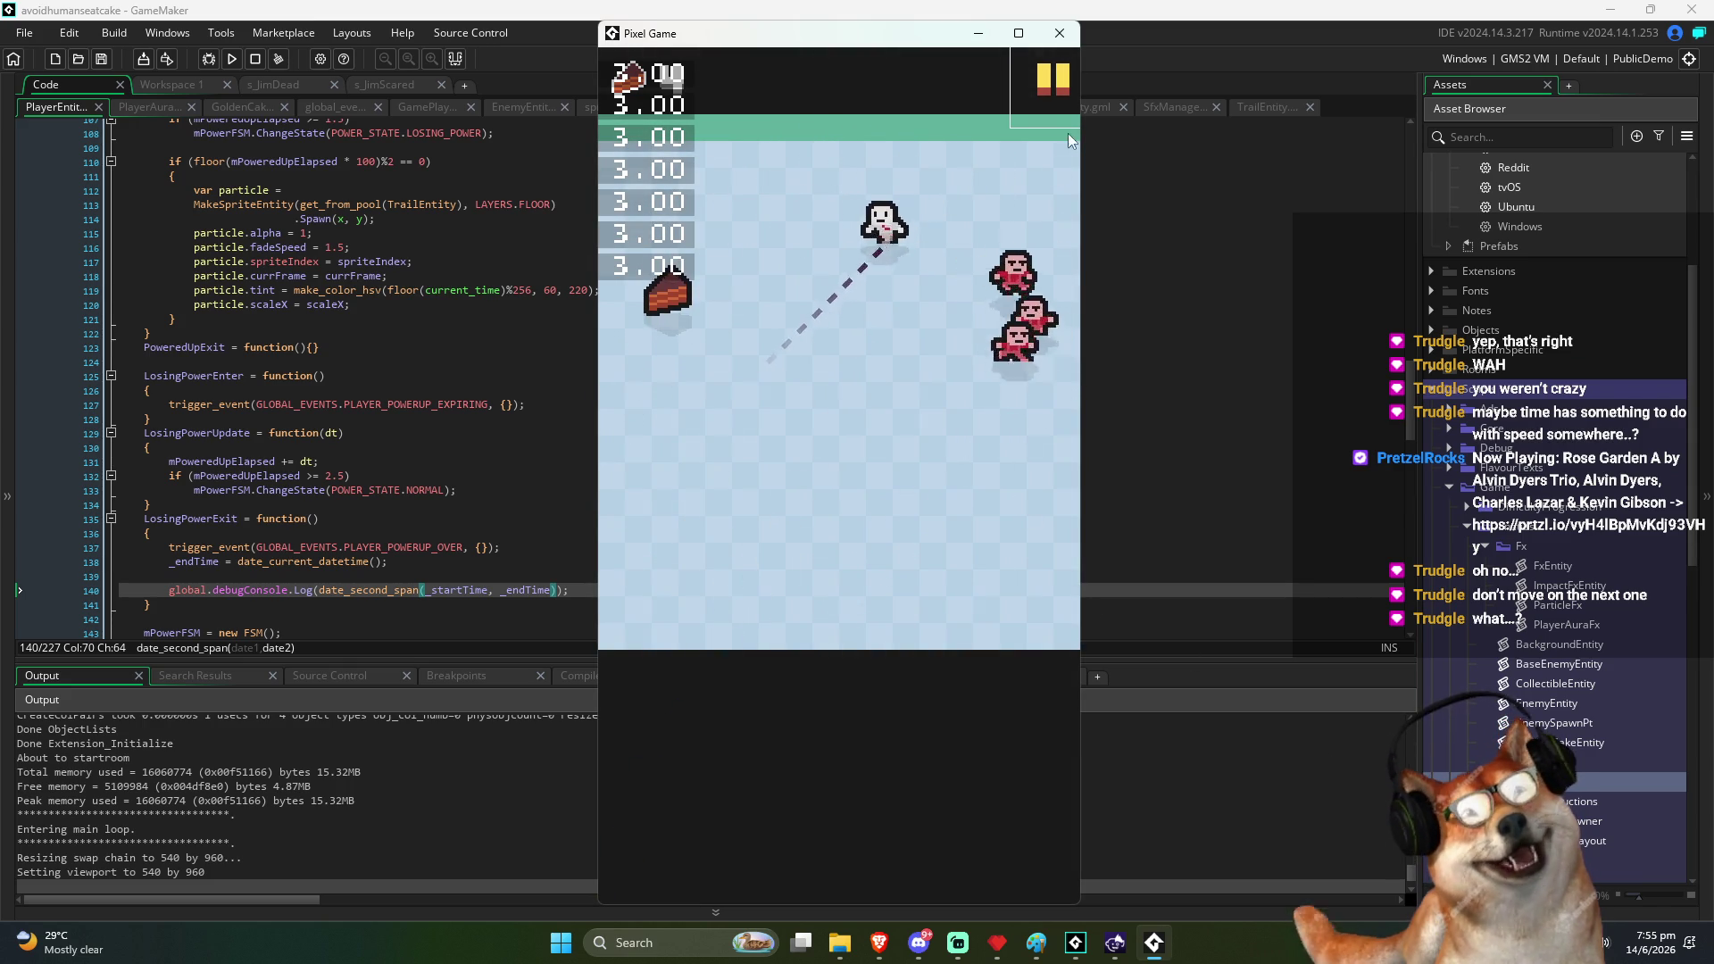
{"action": "left_click", "coordinate": [810, 384]}
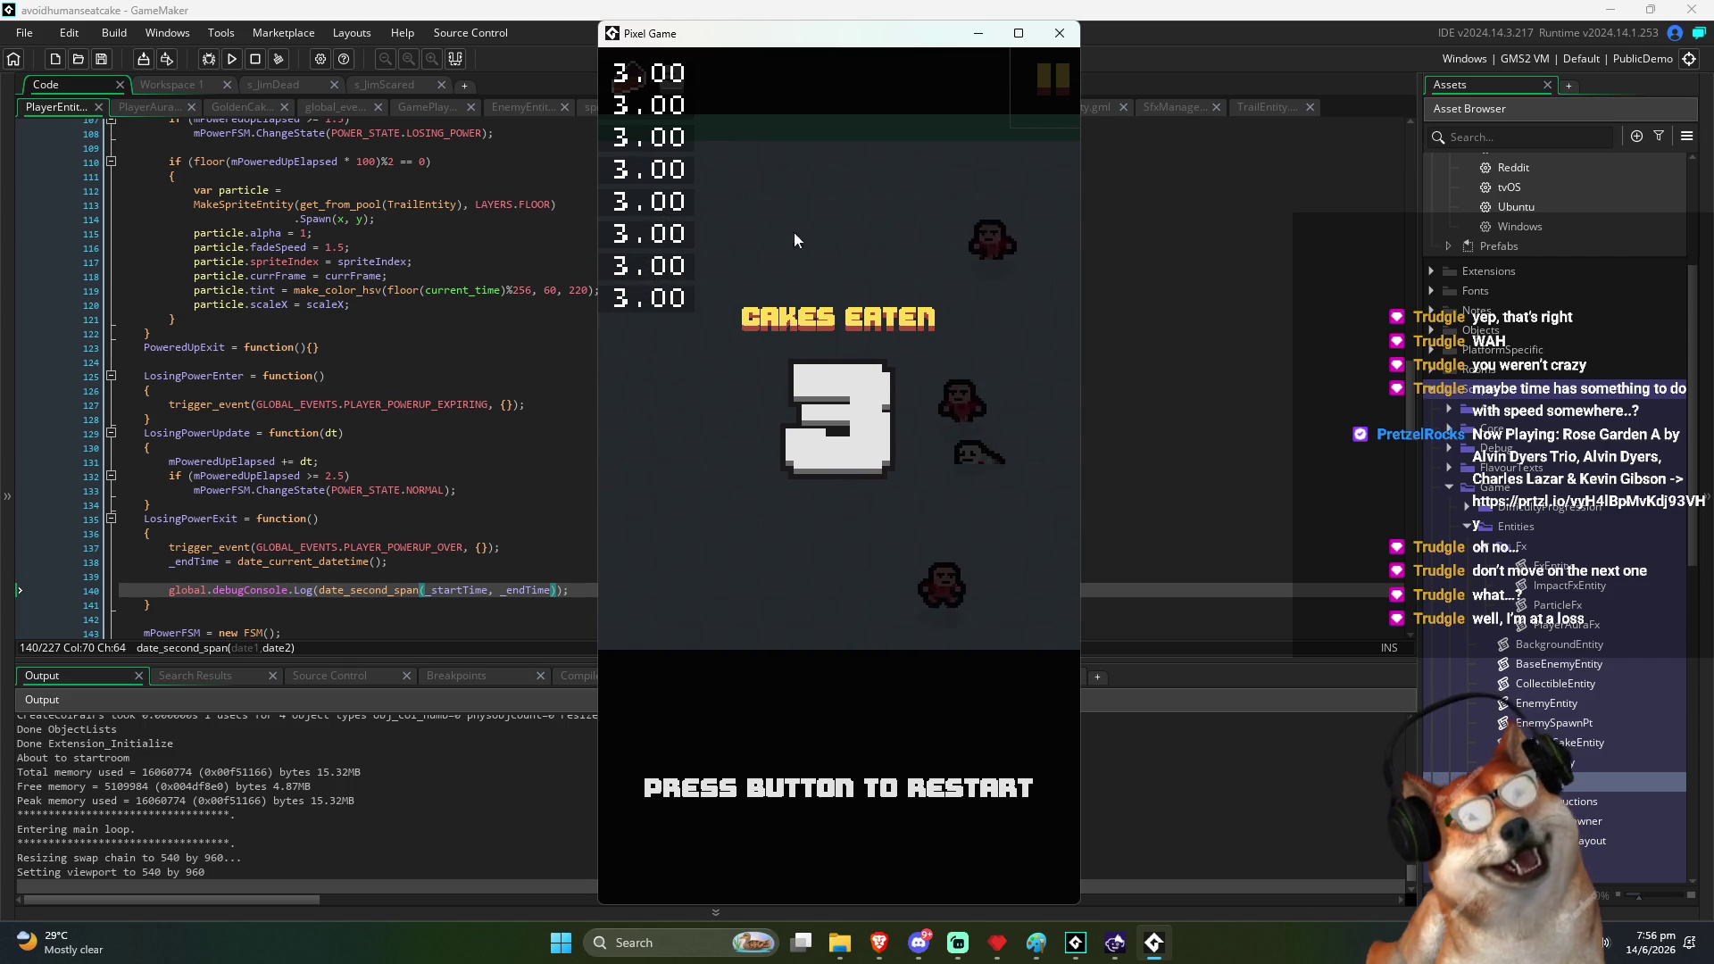
{"action": "key", "text": "Escape"}
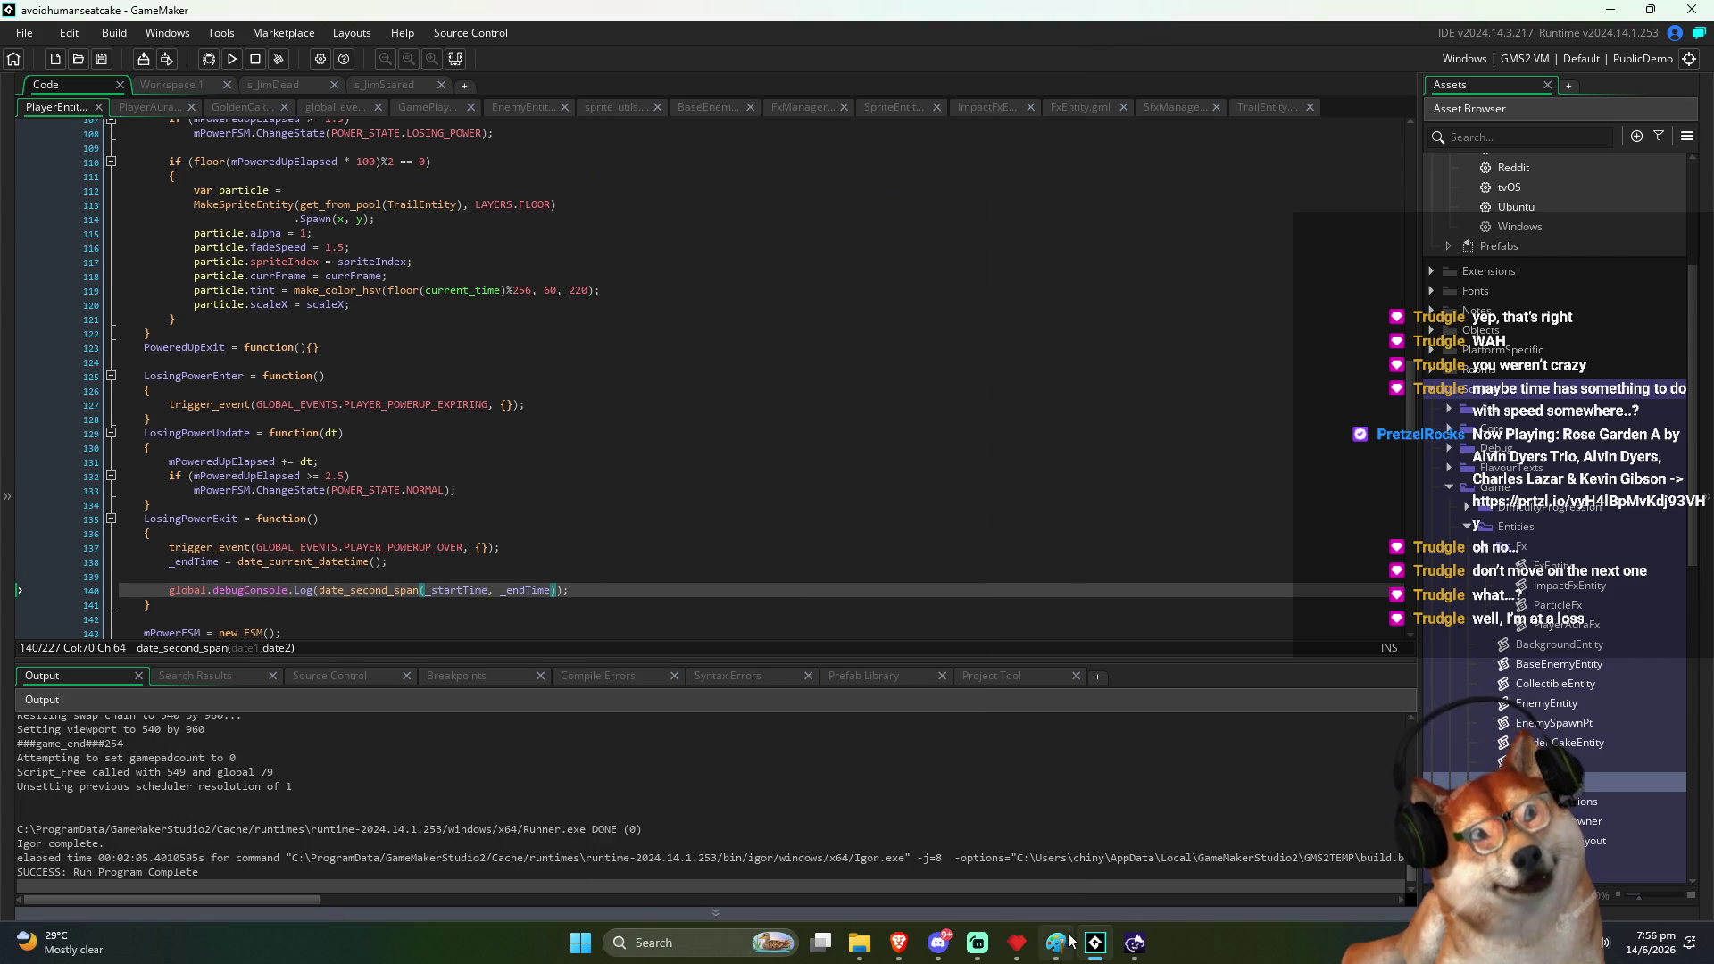
{"action": "mouse_move", "coordinate": [860, 945]}
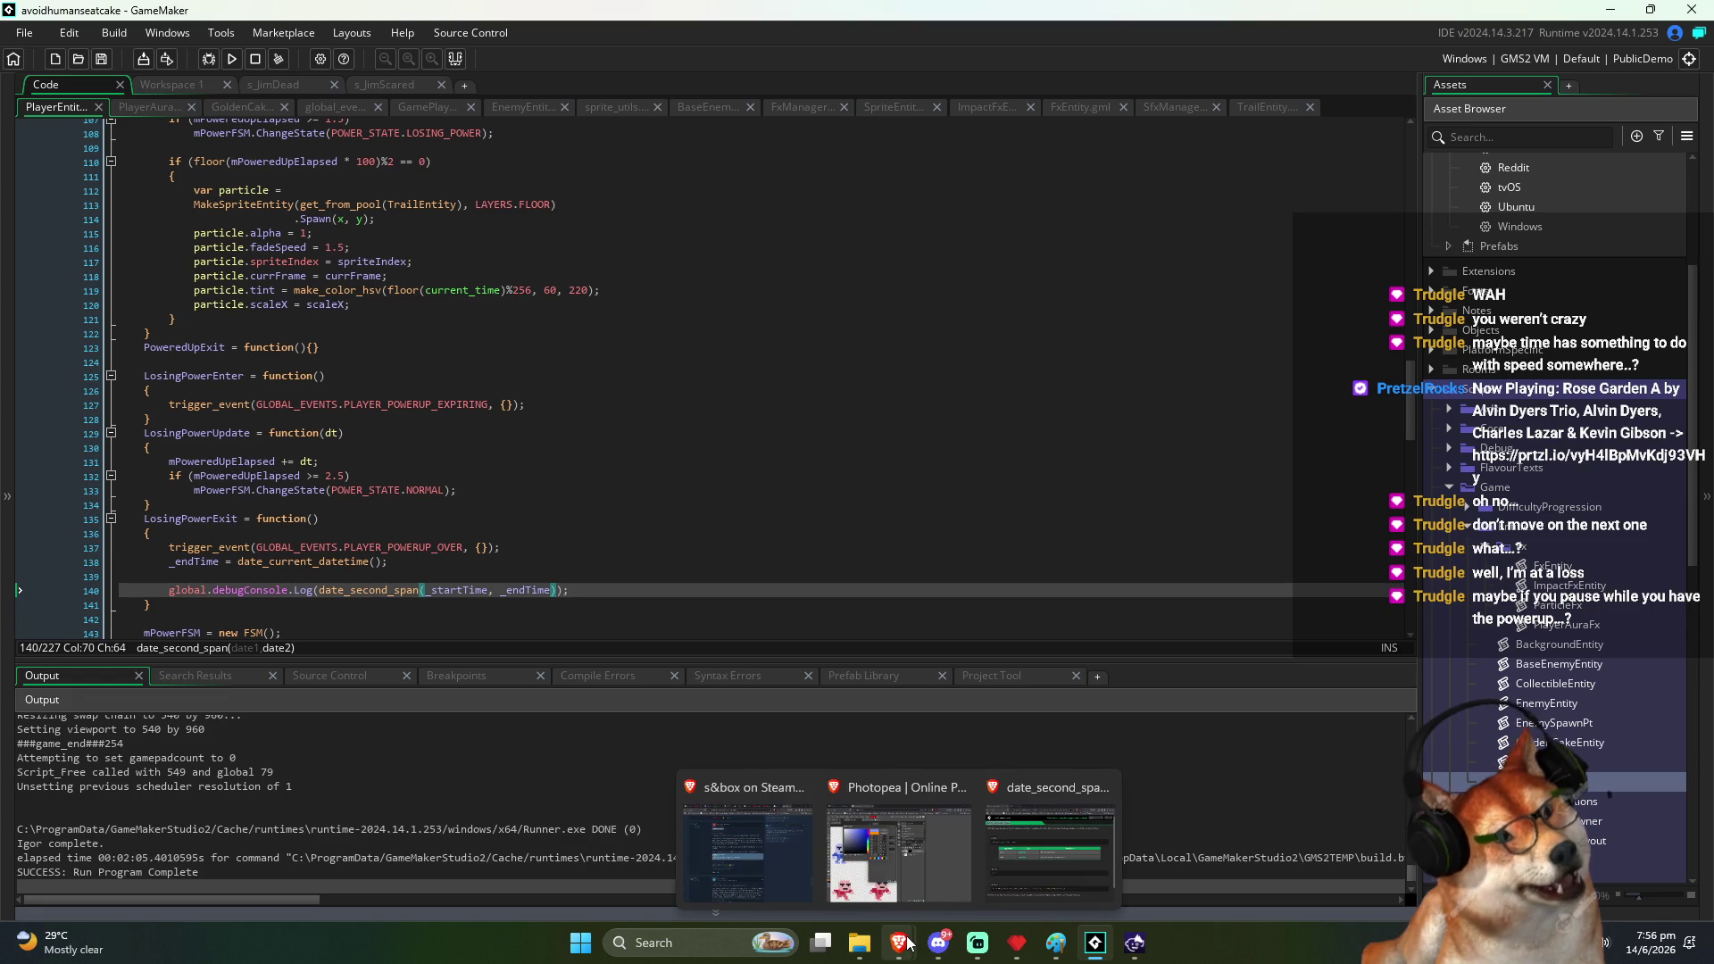
{"action": "left_click", "coordinate": [1003, 840]}
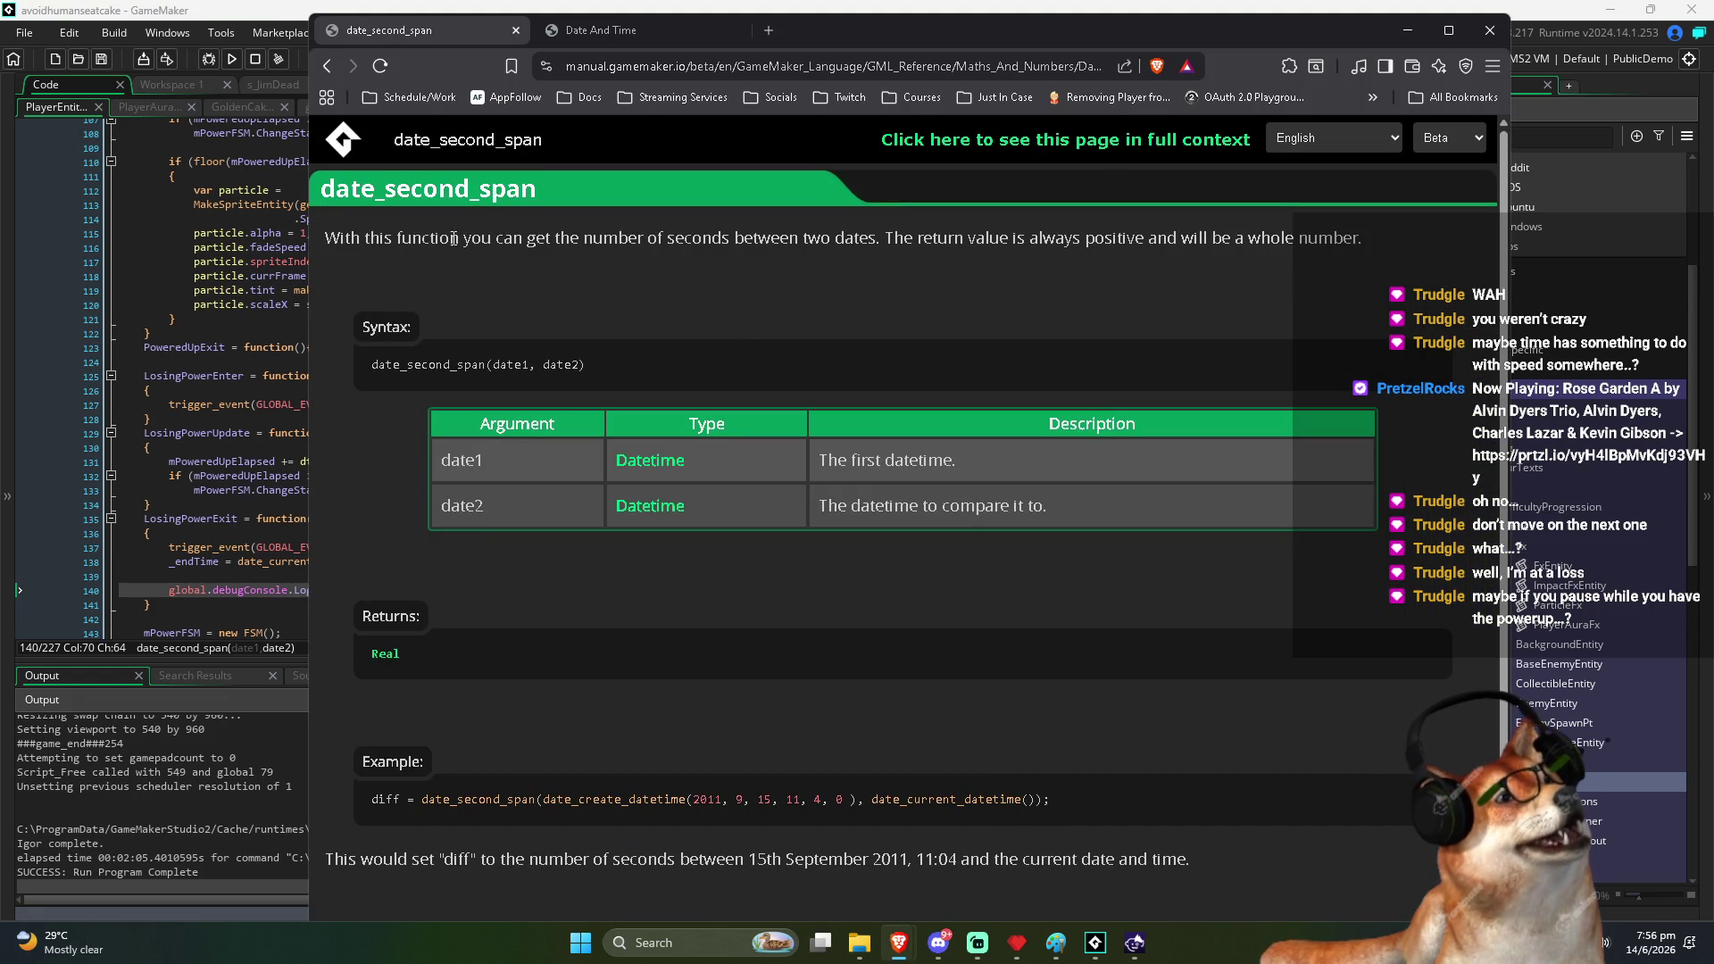
Highlight the date_second_span description of seconds between two dates, then return to GameMaker
{"action": "left_click_drag", "start_coordinate": [431, 236], "coordinate": [783, 247]}
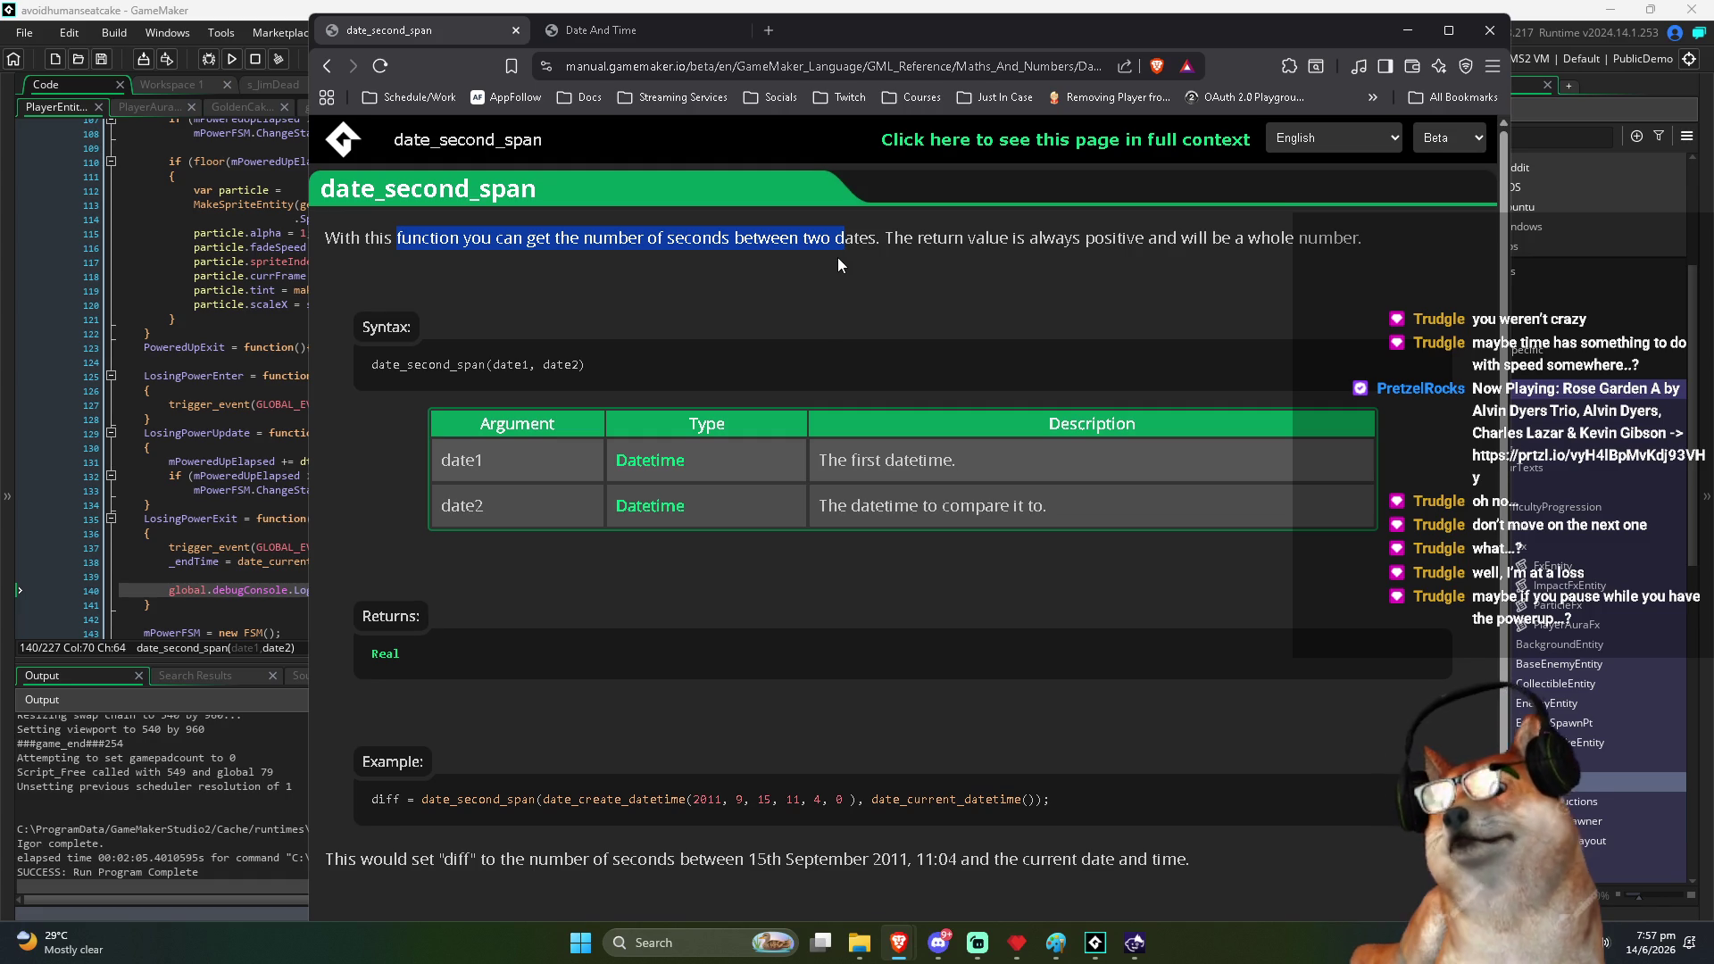
{"action": "left_click", "coordinate": [387, 7]}
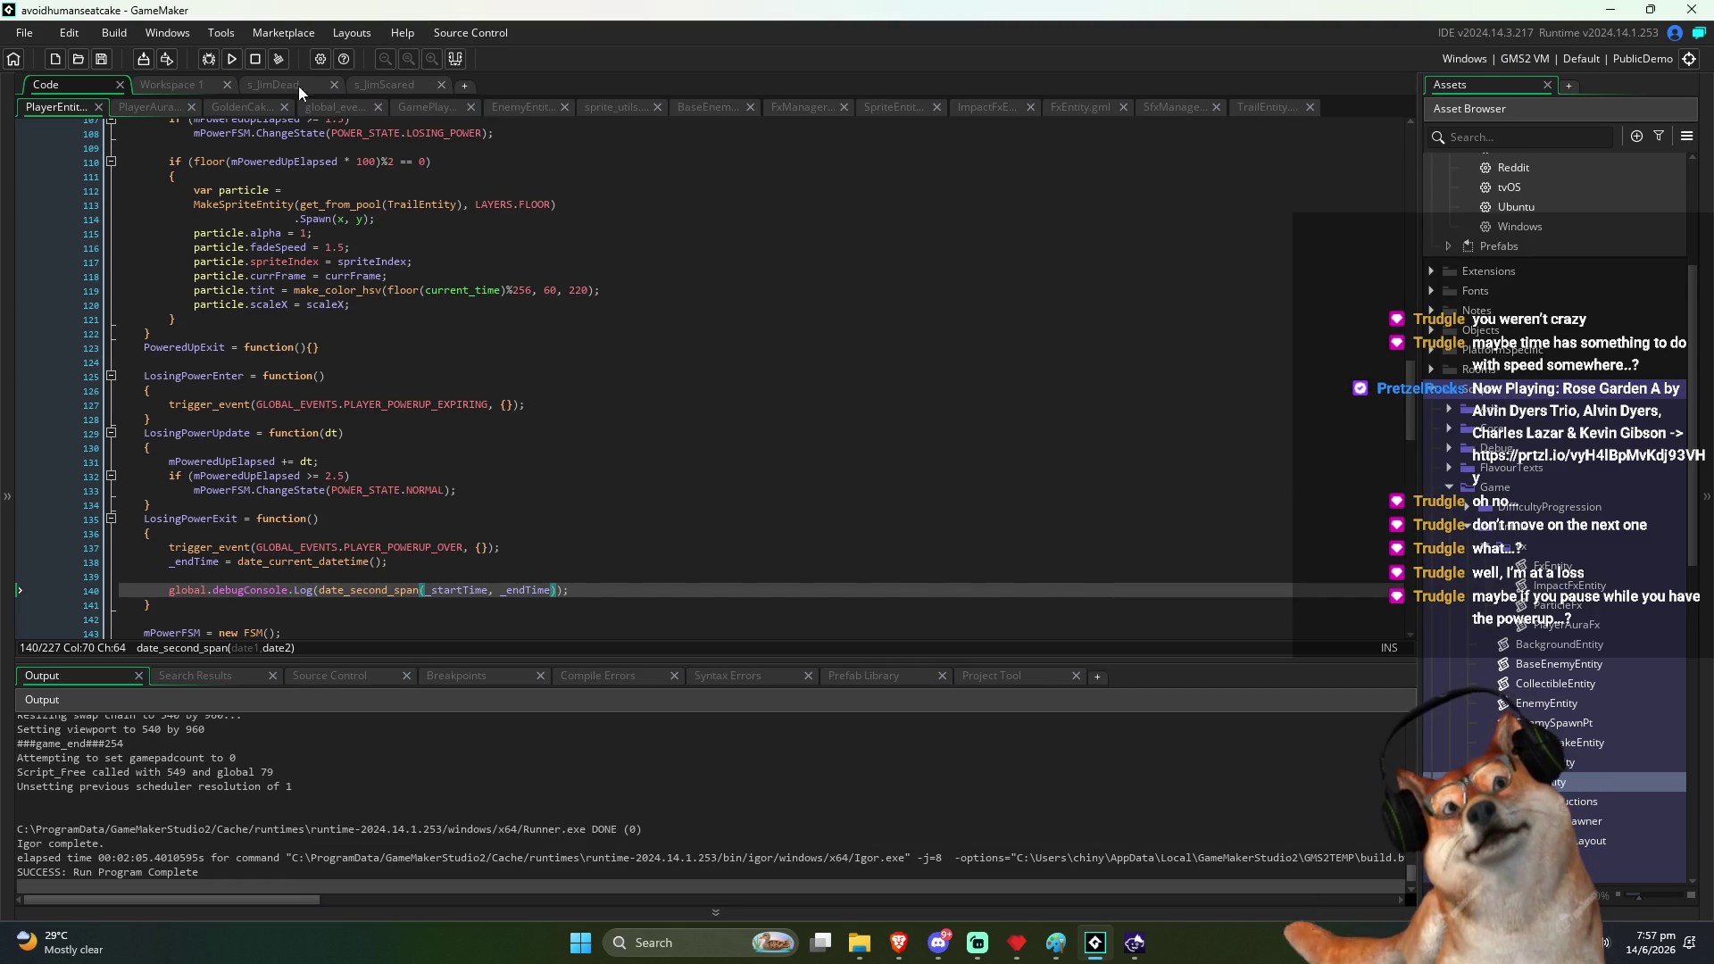
Rerun the project and steer the player around the playfield
{"action": "left_click", "coordinate": [234, 61]}
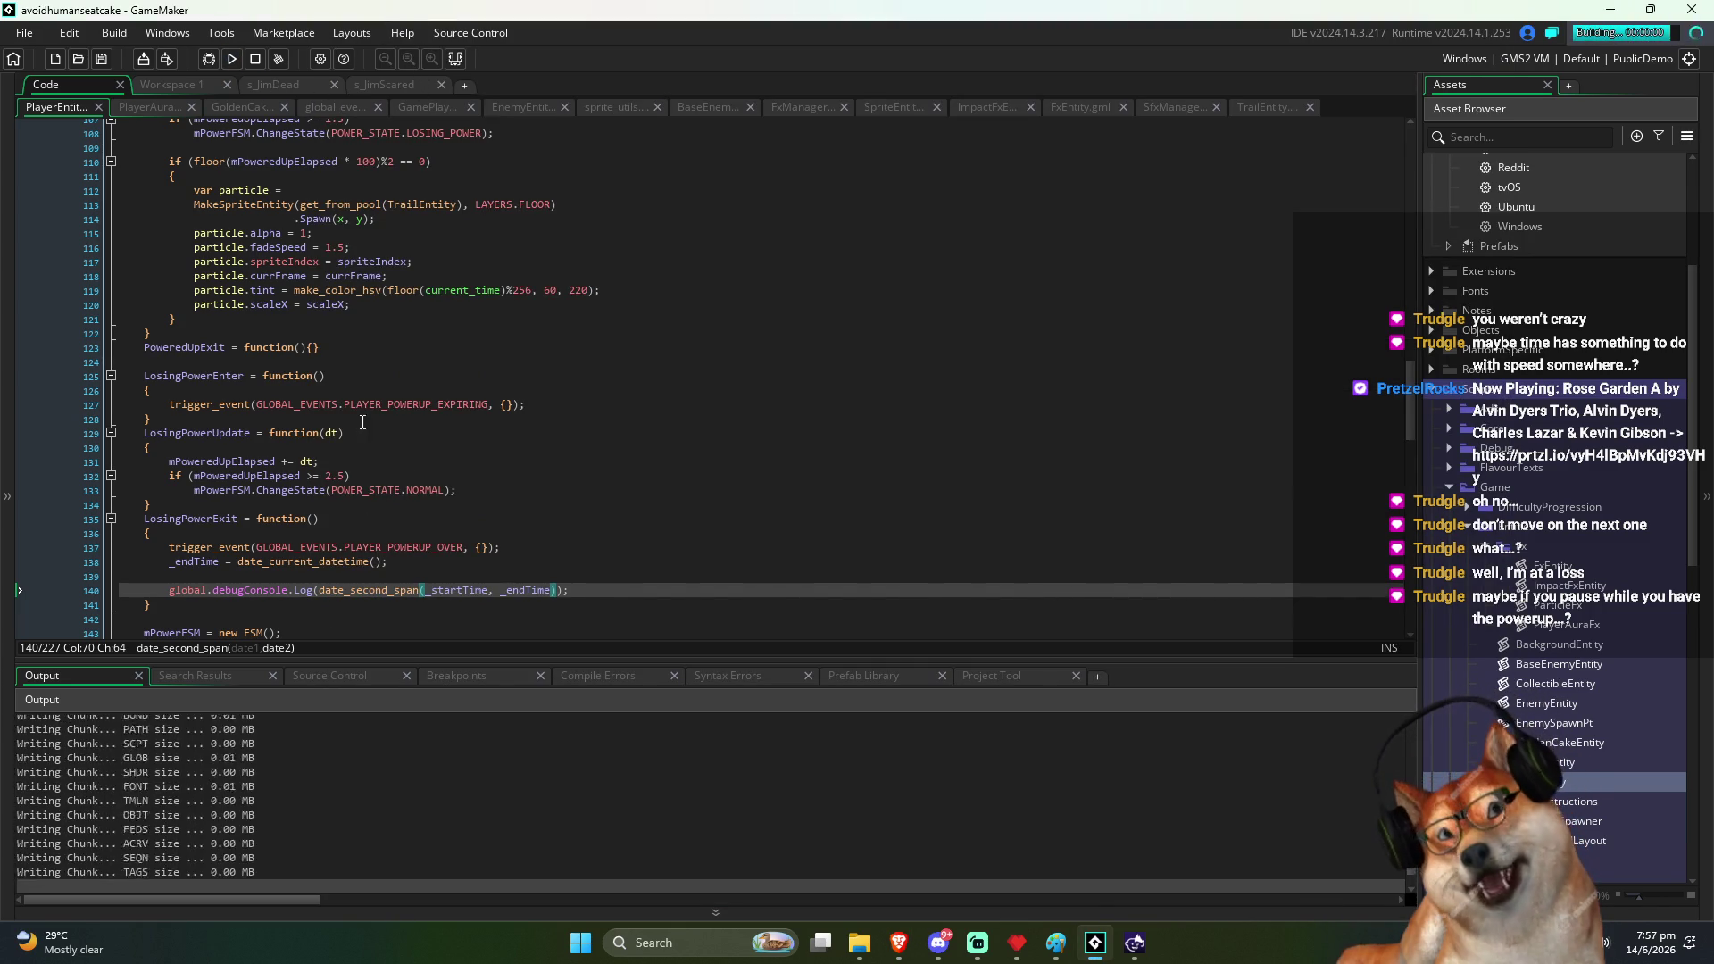
{"action": "left_click", "coordinate": [356, 467]}
{"action": "scroll", "coordinate": [344, 480], "scroll_direction": "down", "scroll_amount": 1}
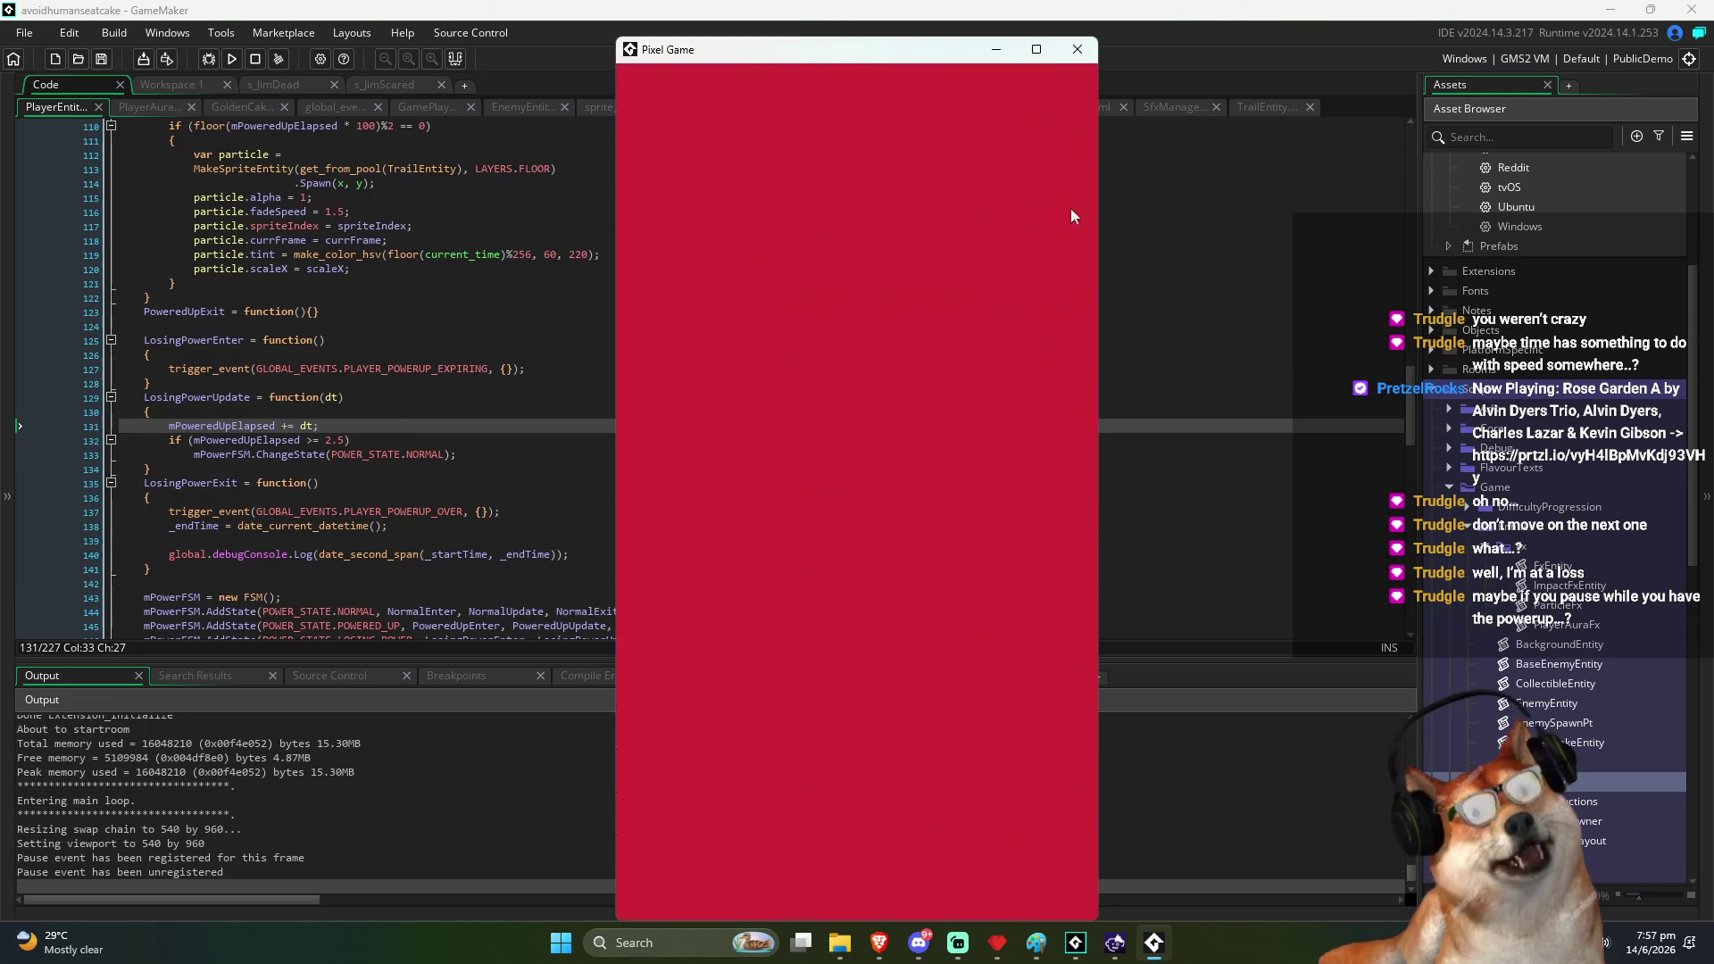
{"action": "key", "text": "Right"}
{"action": "key", "text": "Down"}
{"action": "key", "text": "Up"}
{"action": "key", "text": "Left"}
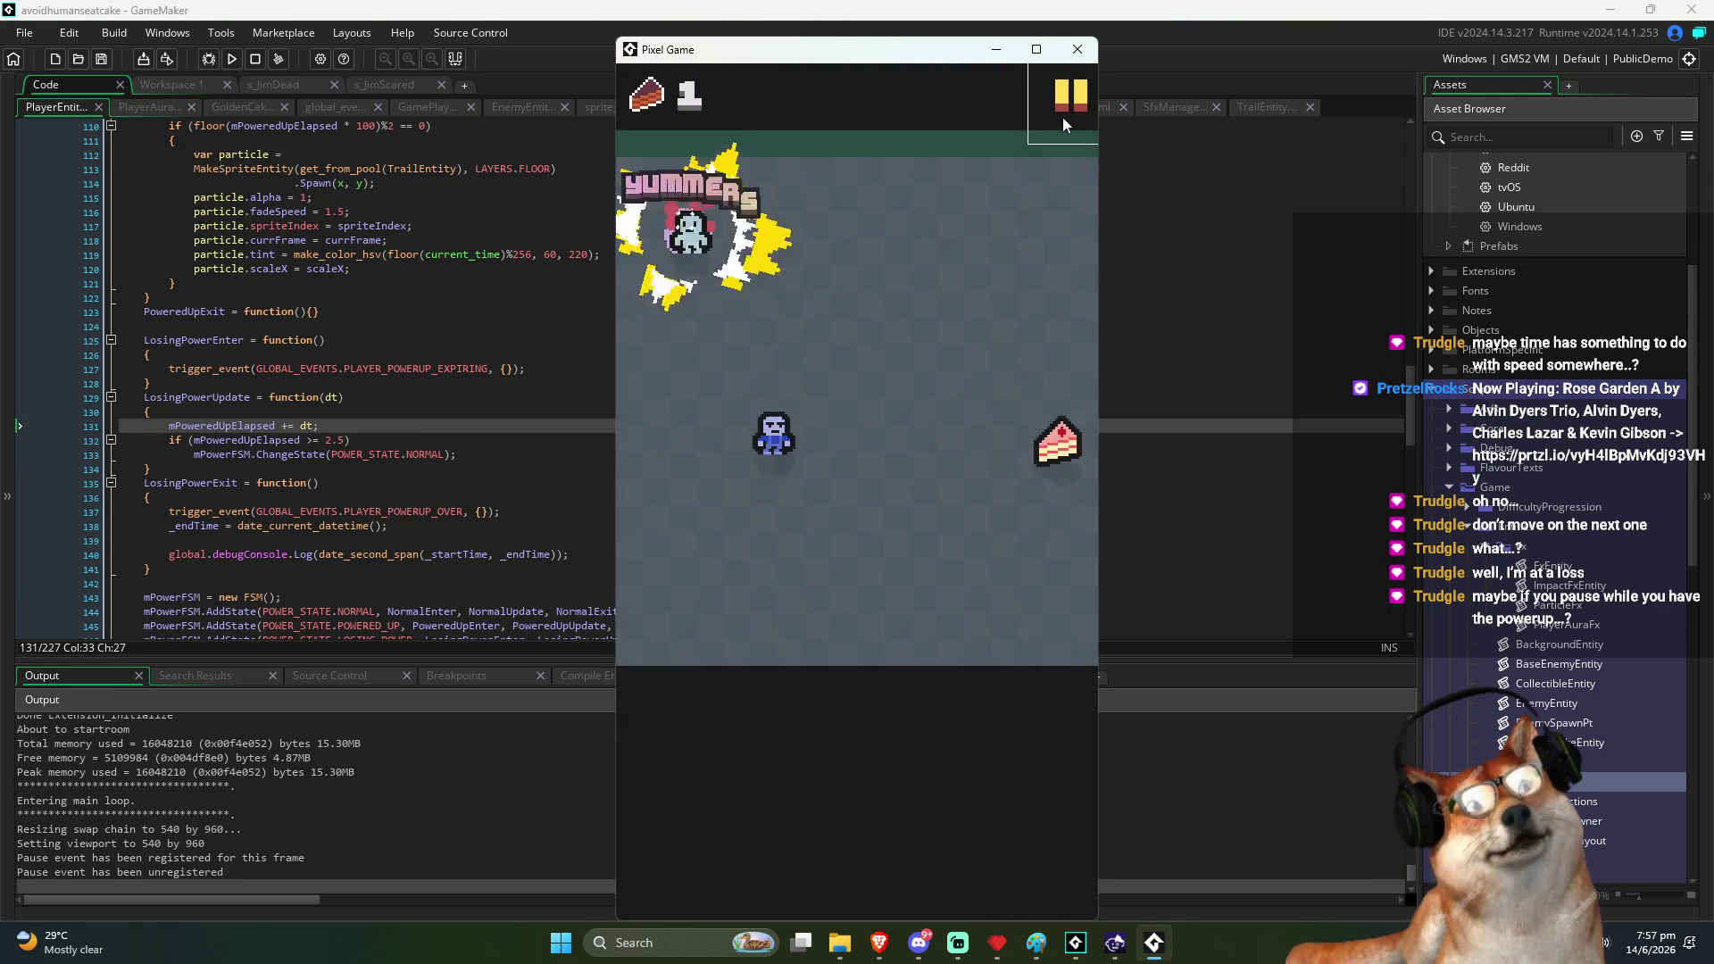
Pause, resume, and keep playing until the cake logs a 3.00 duration
{"action": "left_click", "coordinate": [1064, 109]}
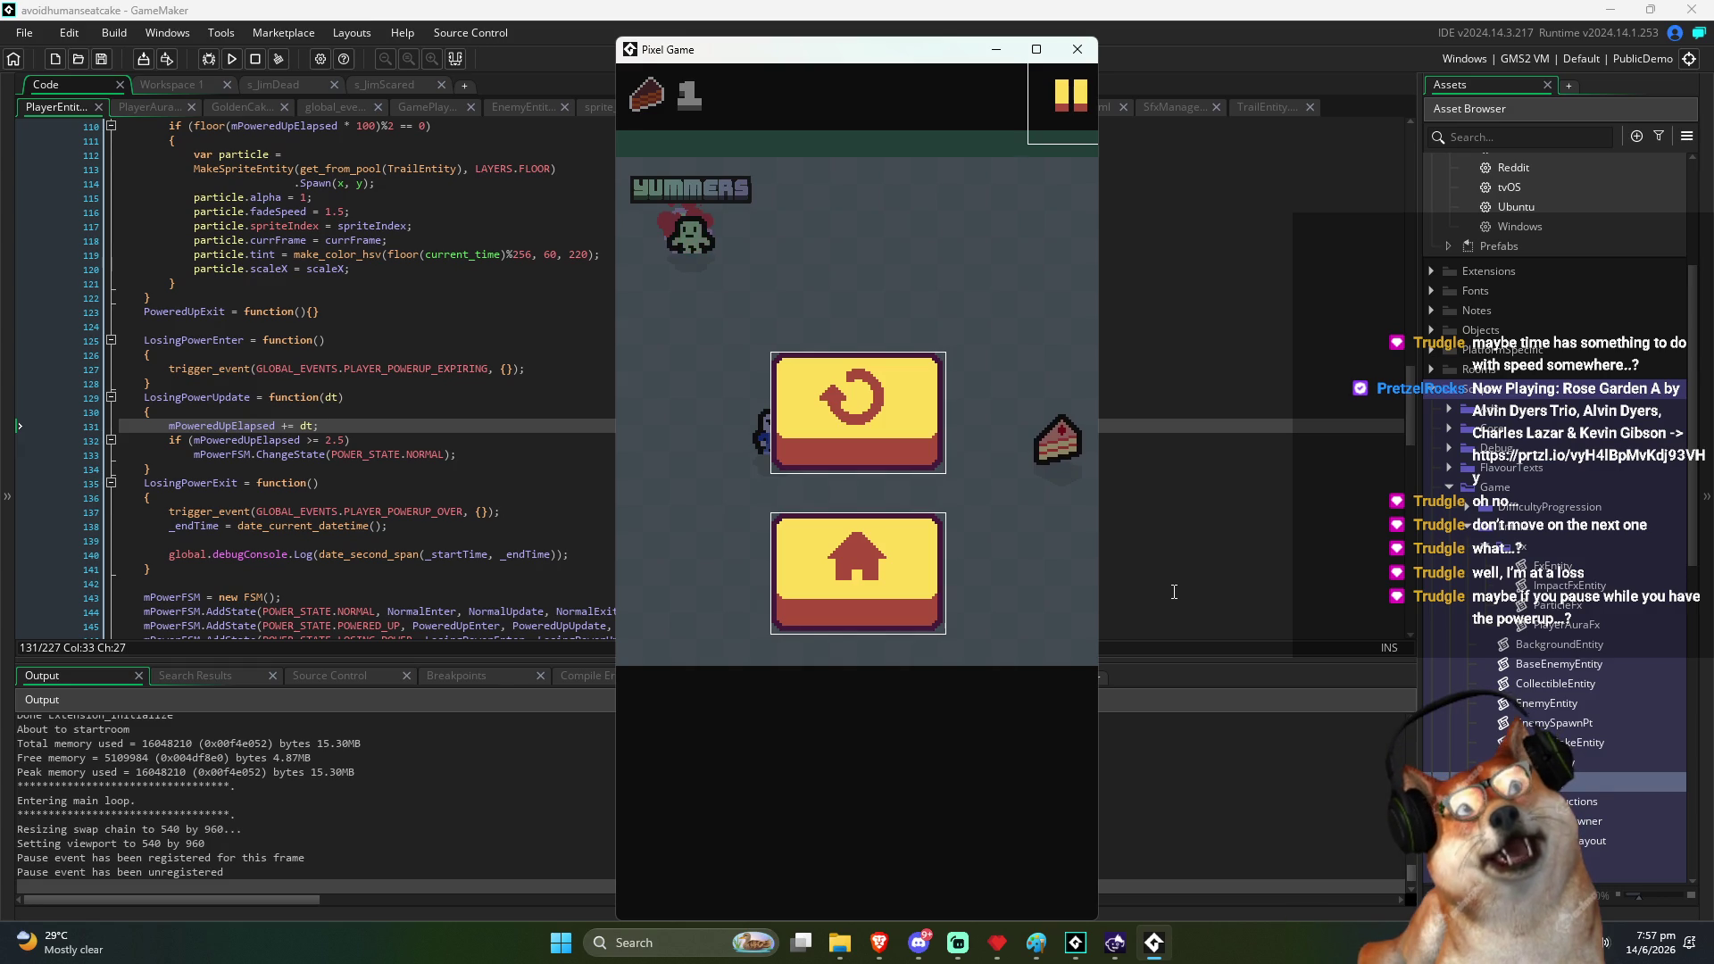
{"action": "key", "text": "Escape"}
{"action": "key", "text": "Up"}
{"action": "key", "text": "Right"}
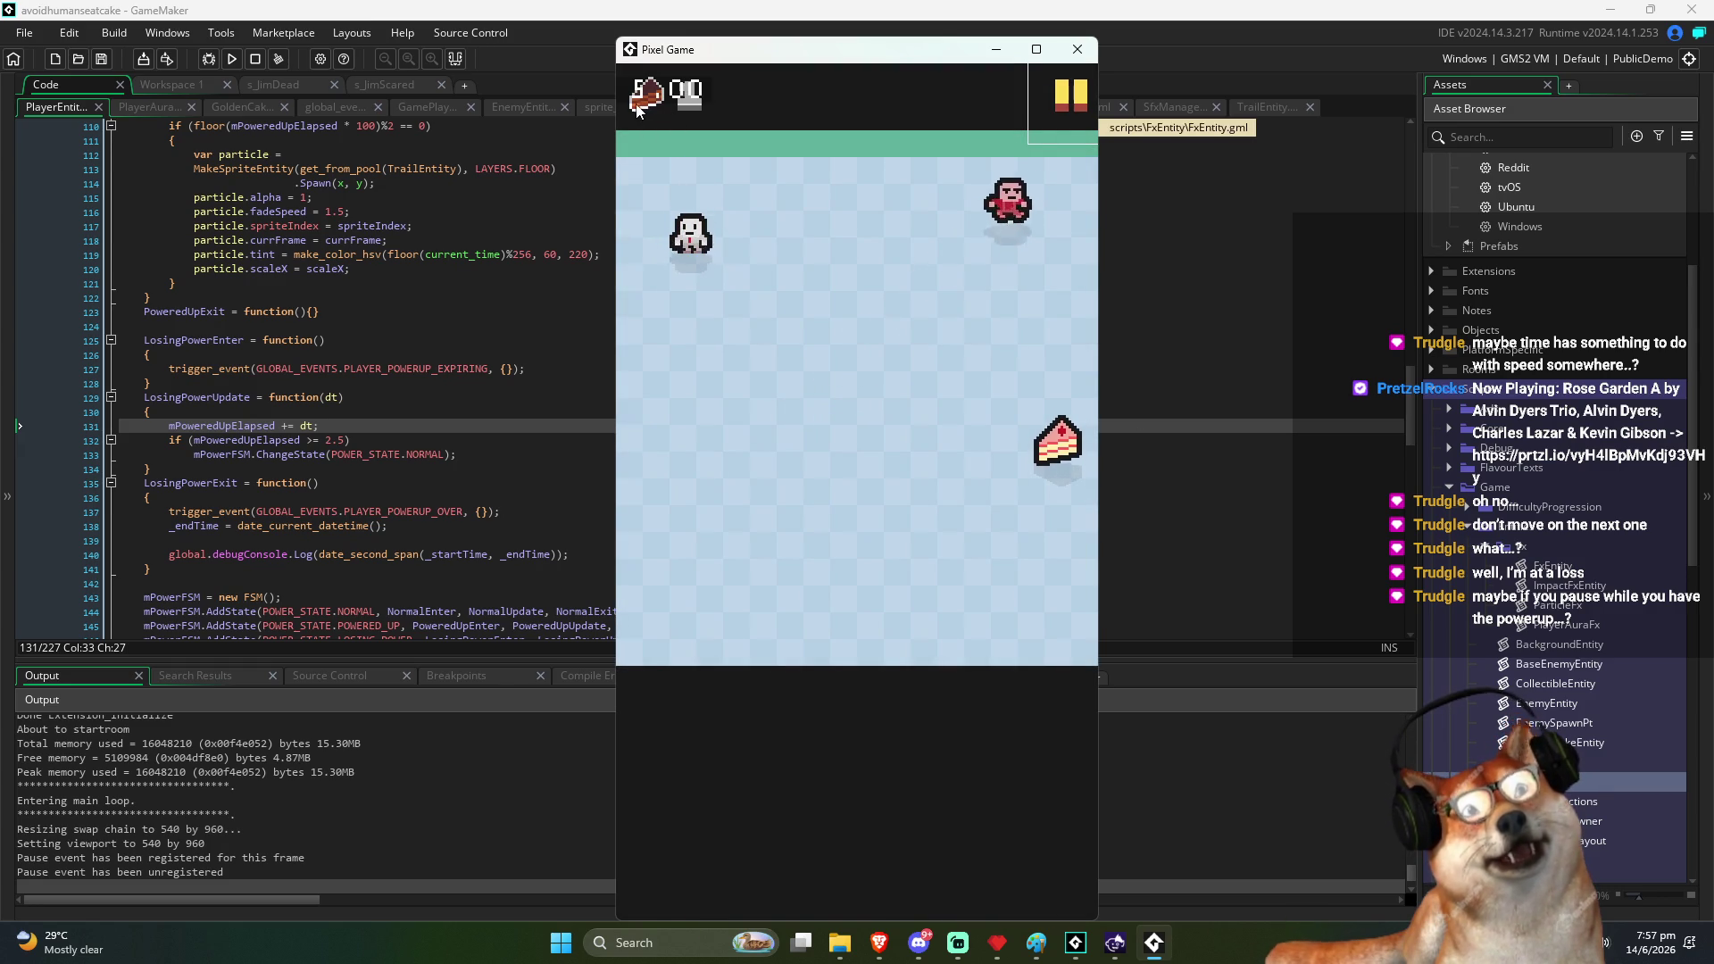
{"action": "key", "text": "Down"}
{"action": "key", "text": "Left"}
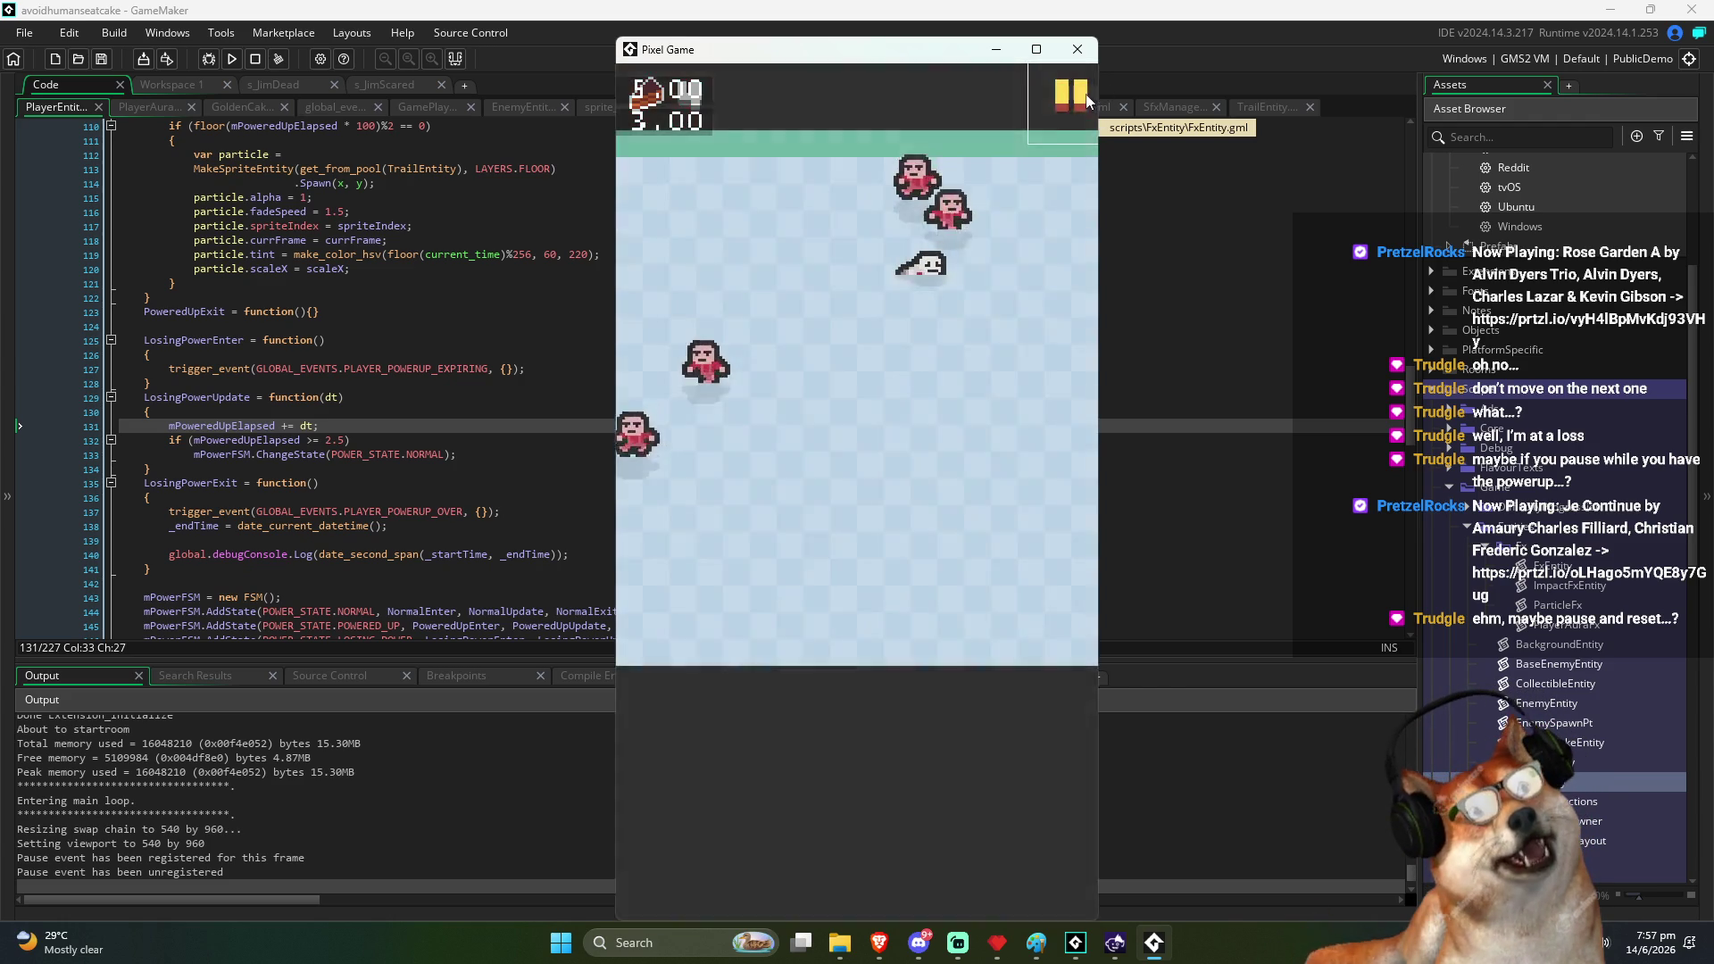
Start a new round, restart it from the pause menu, then stop the game
{"action": "left_click", "coordinate": [841, 591]}
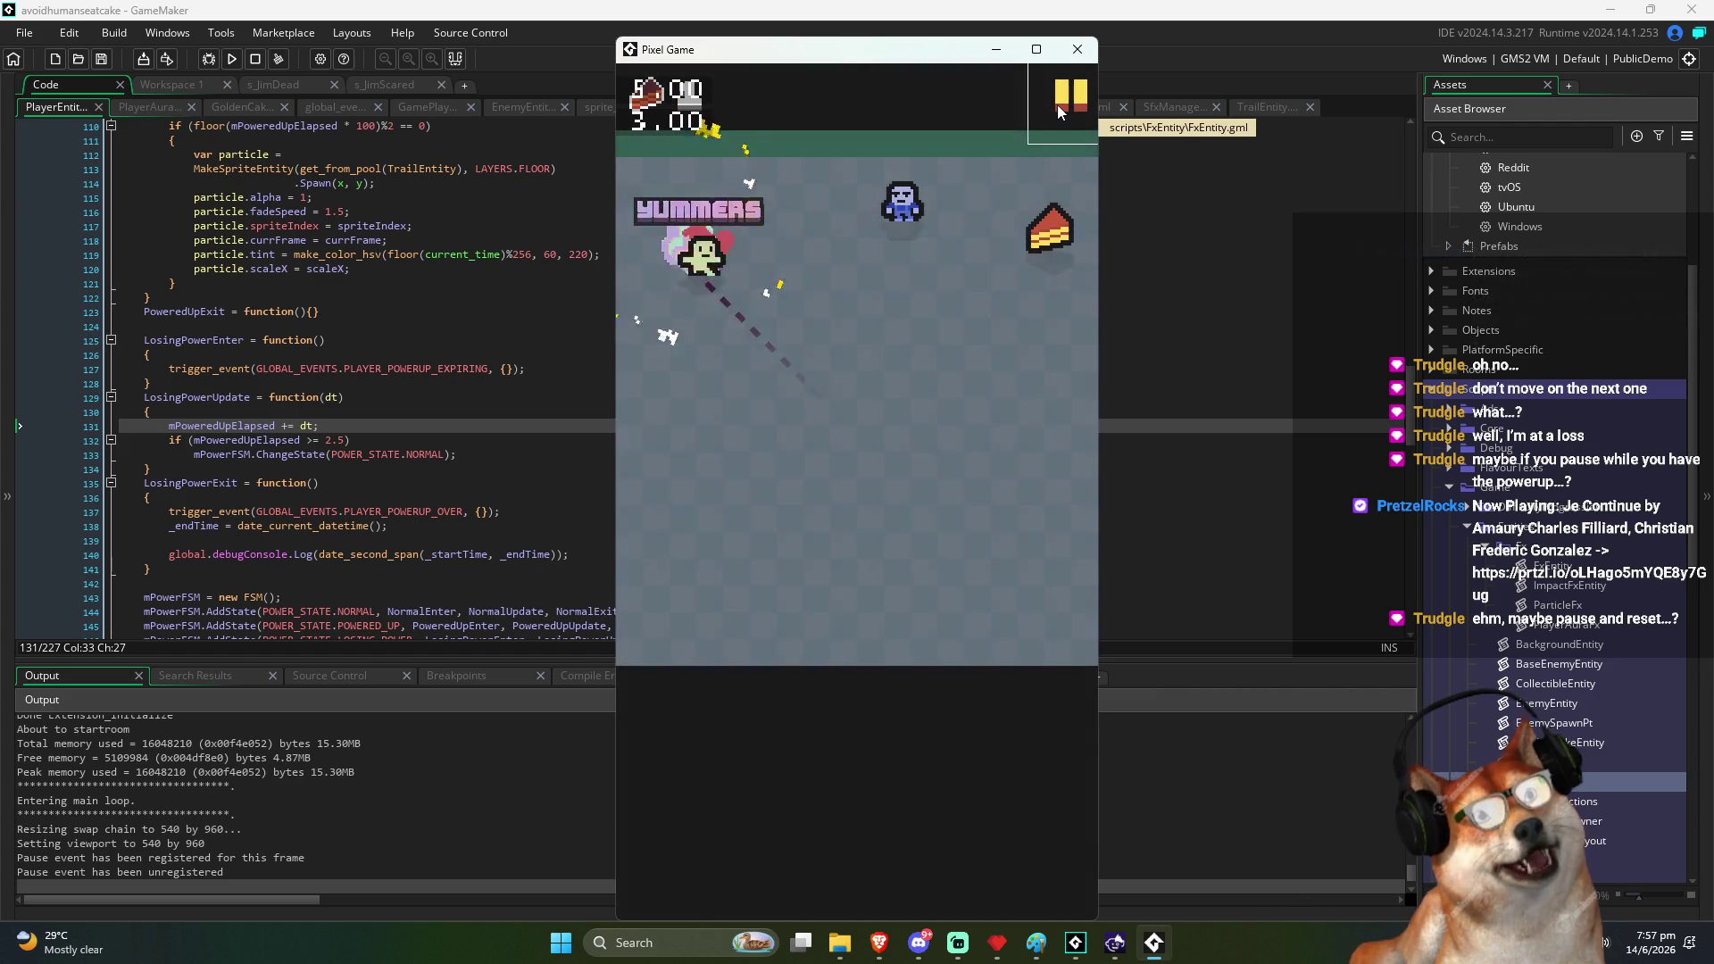
{"action": "left_click", "coordinate": [1056, 105]}
{"action": "left_click", "coordinate": [893, 398]}
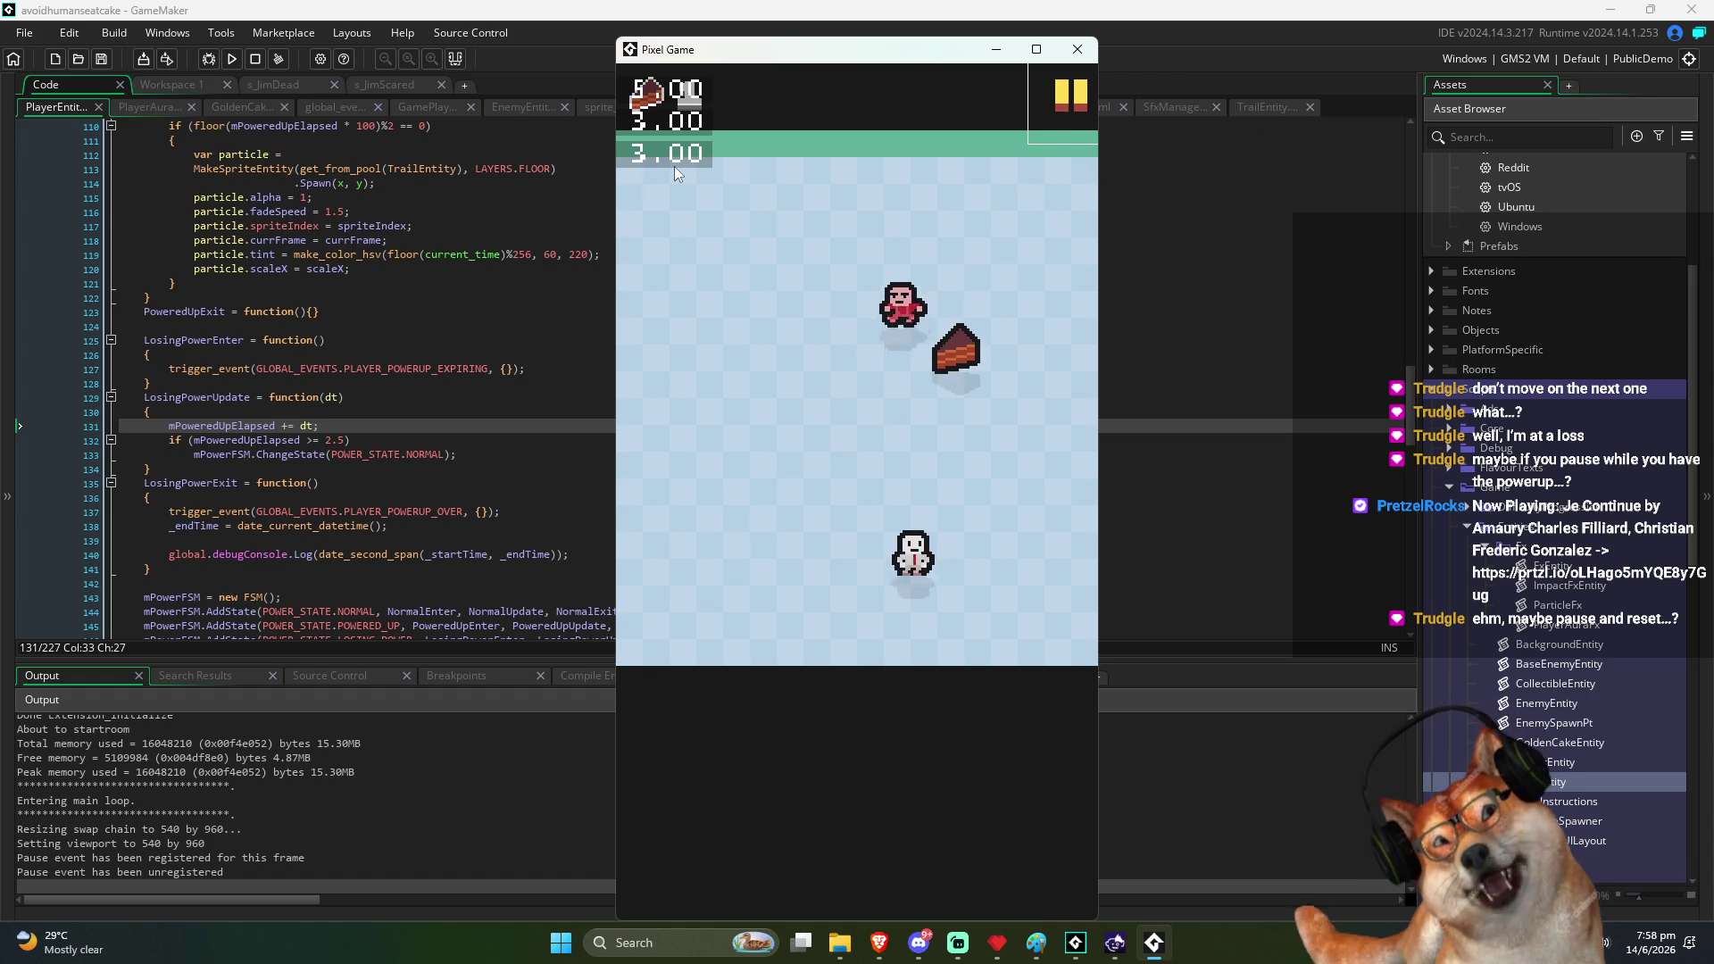
{"action": "key", "text": "Escape"}
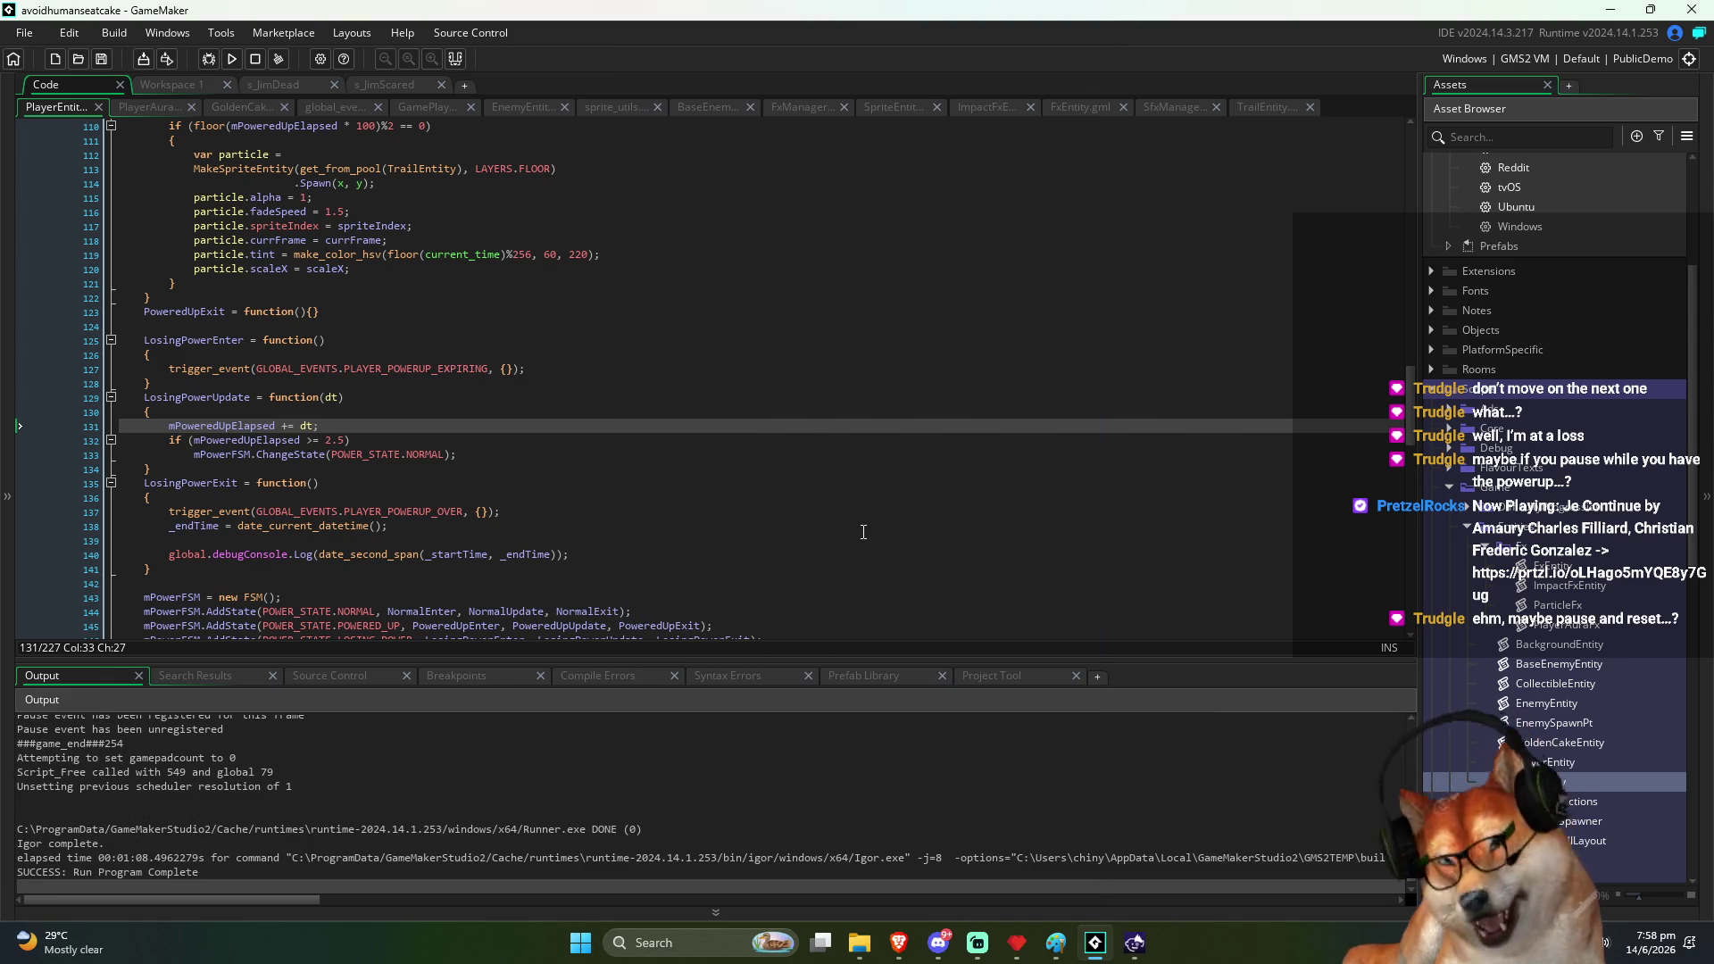
Bring the manual forward and go back to browse the Date And Time function list
{"action": "key", "text": "alt+Tab"}
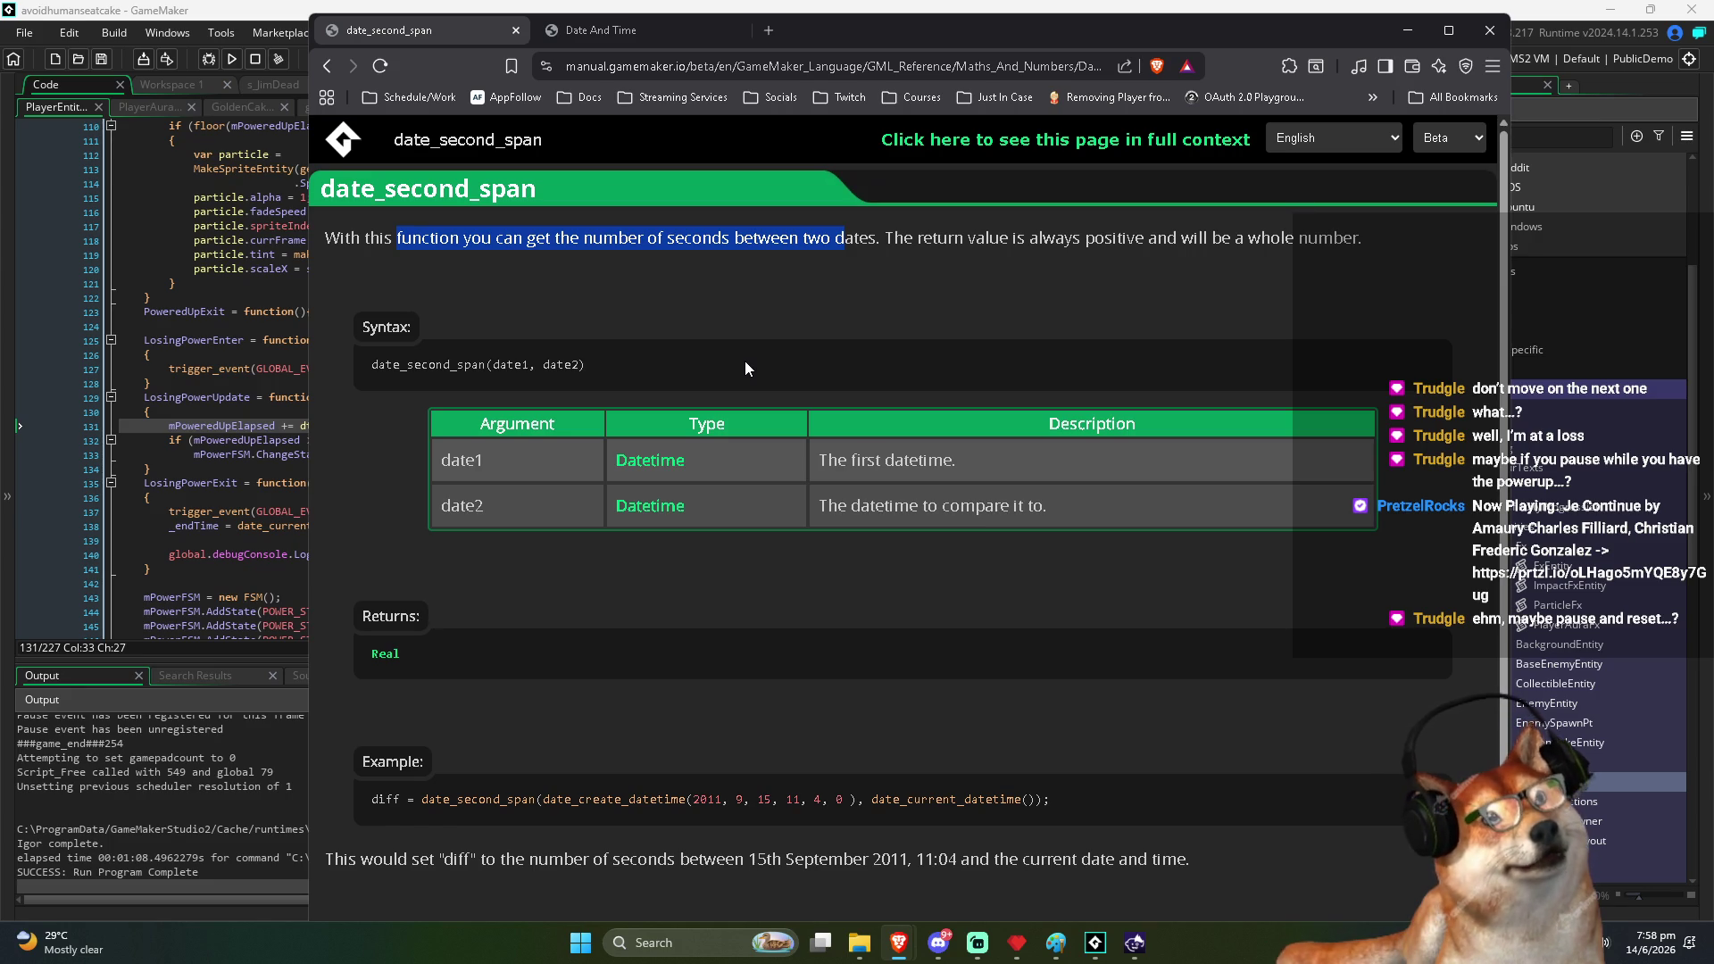
{"action": "left_click", "coordinate": [394, 188]}
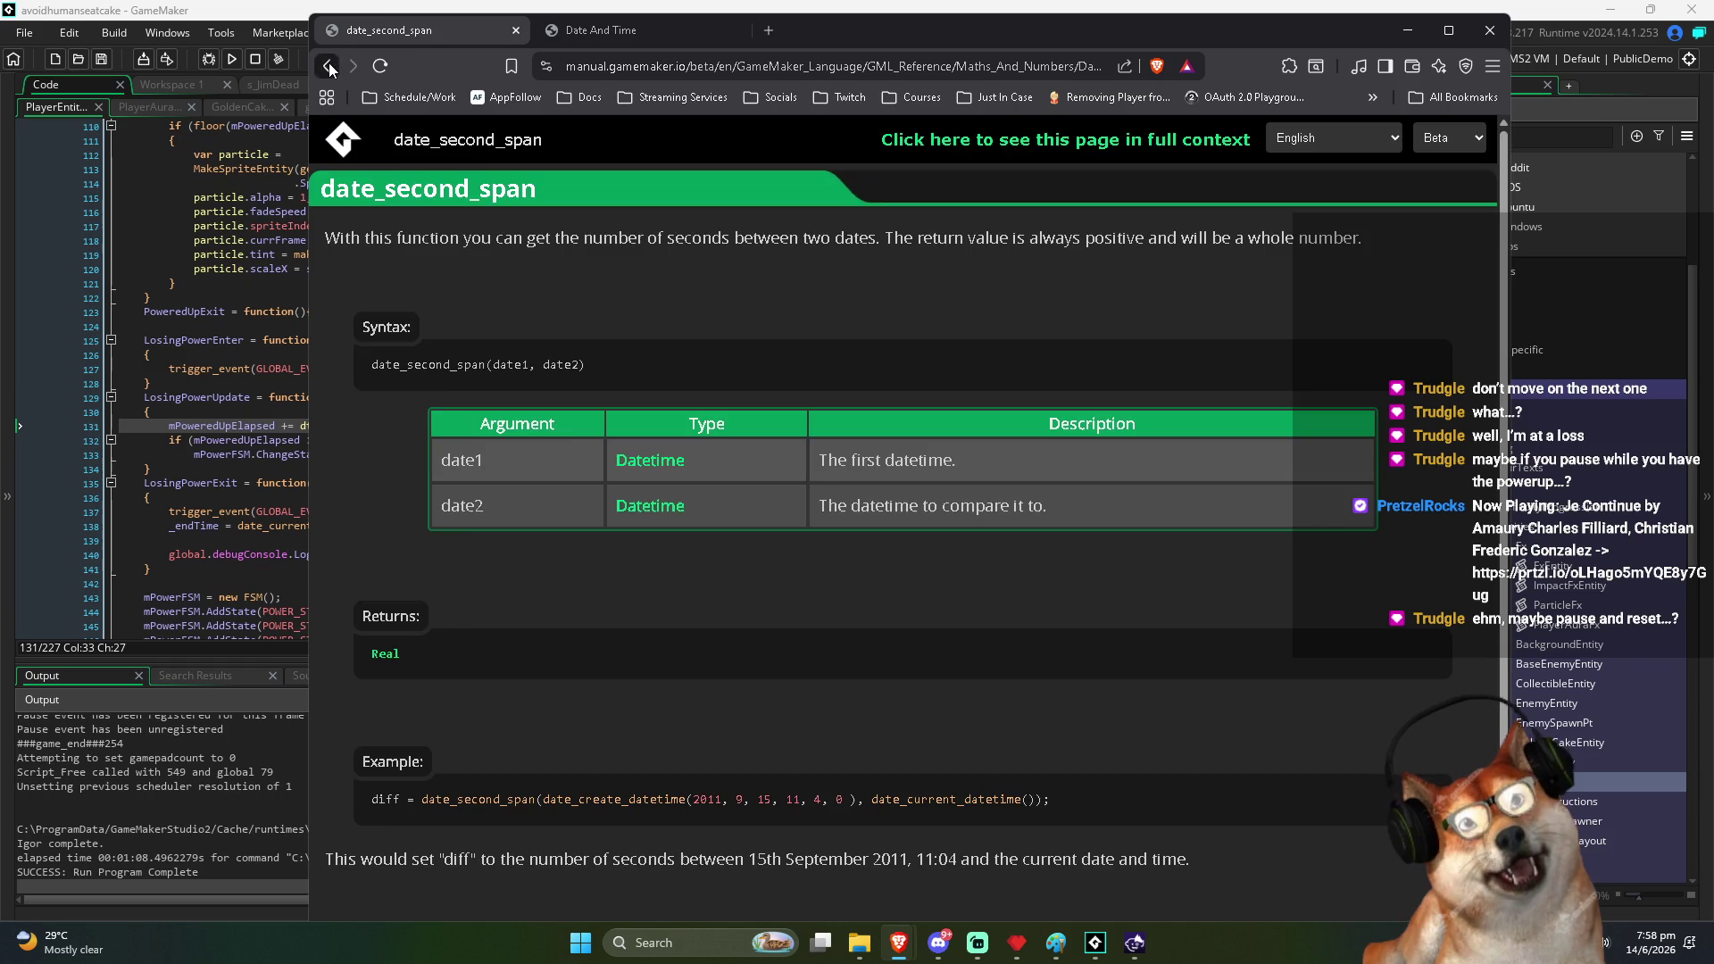
{"action": "left_click", "coordinate": [328, 66]}
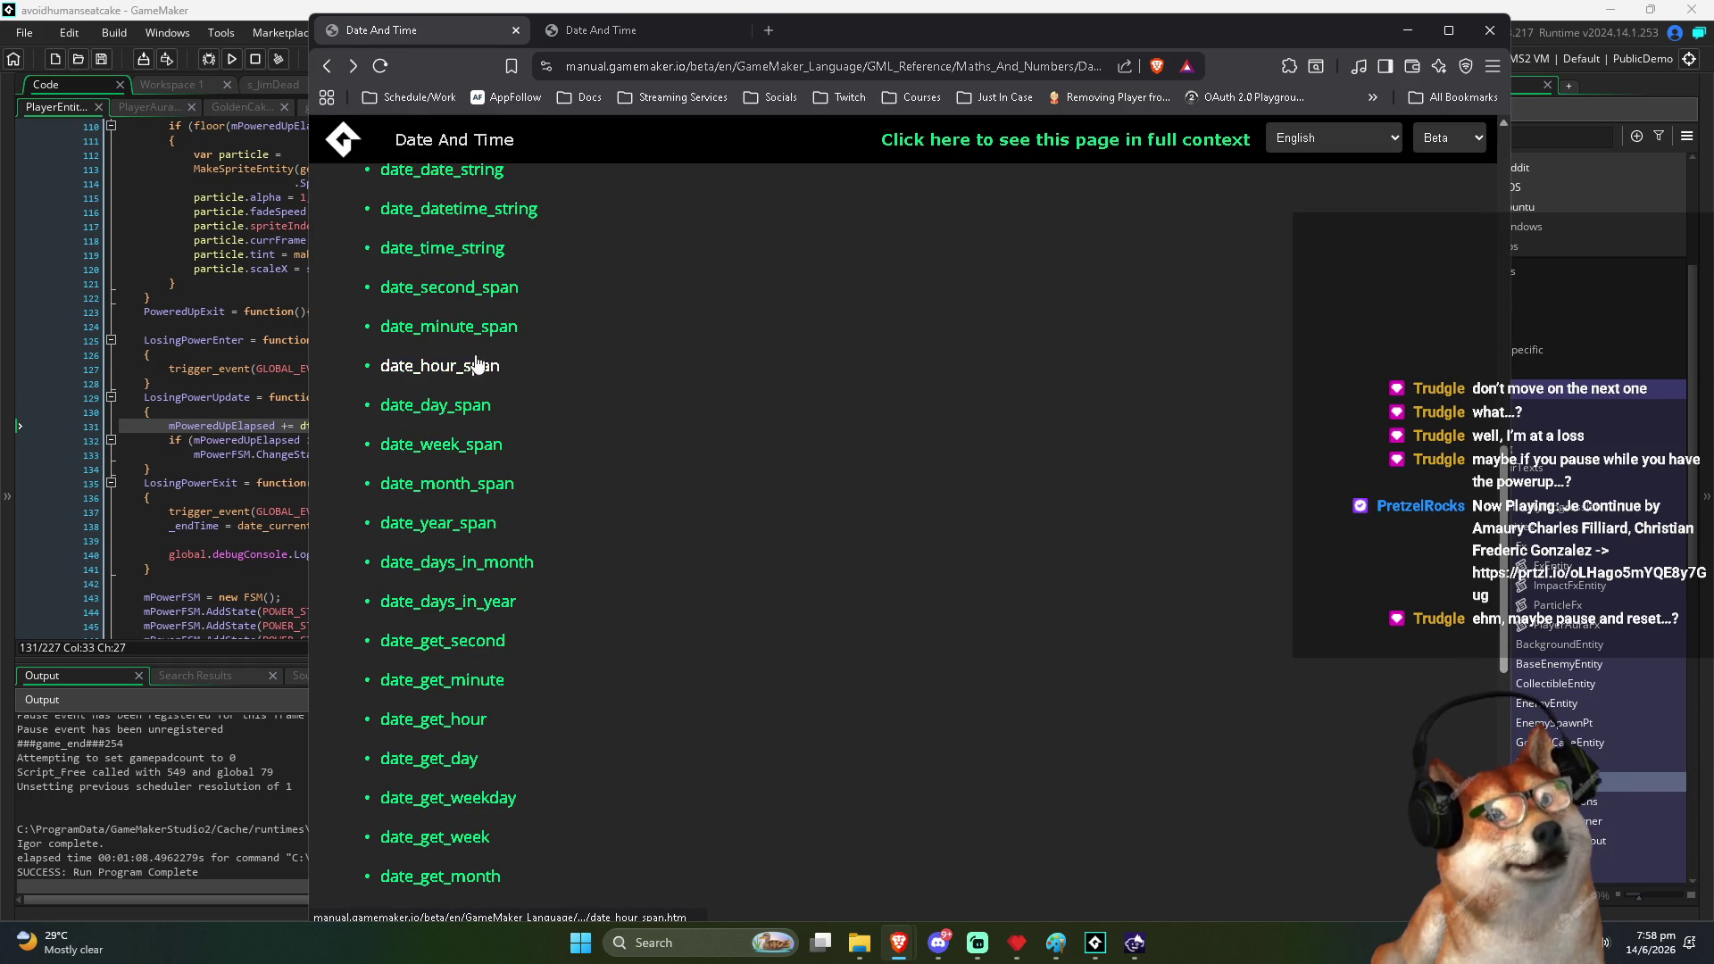
{"action": "scroll", "coordinate": [522, 327], "scroll_direction": "up", "scroll_amount": 1}
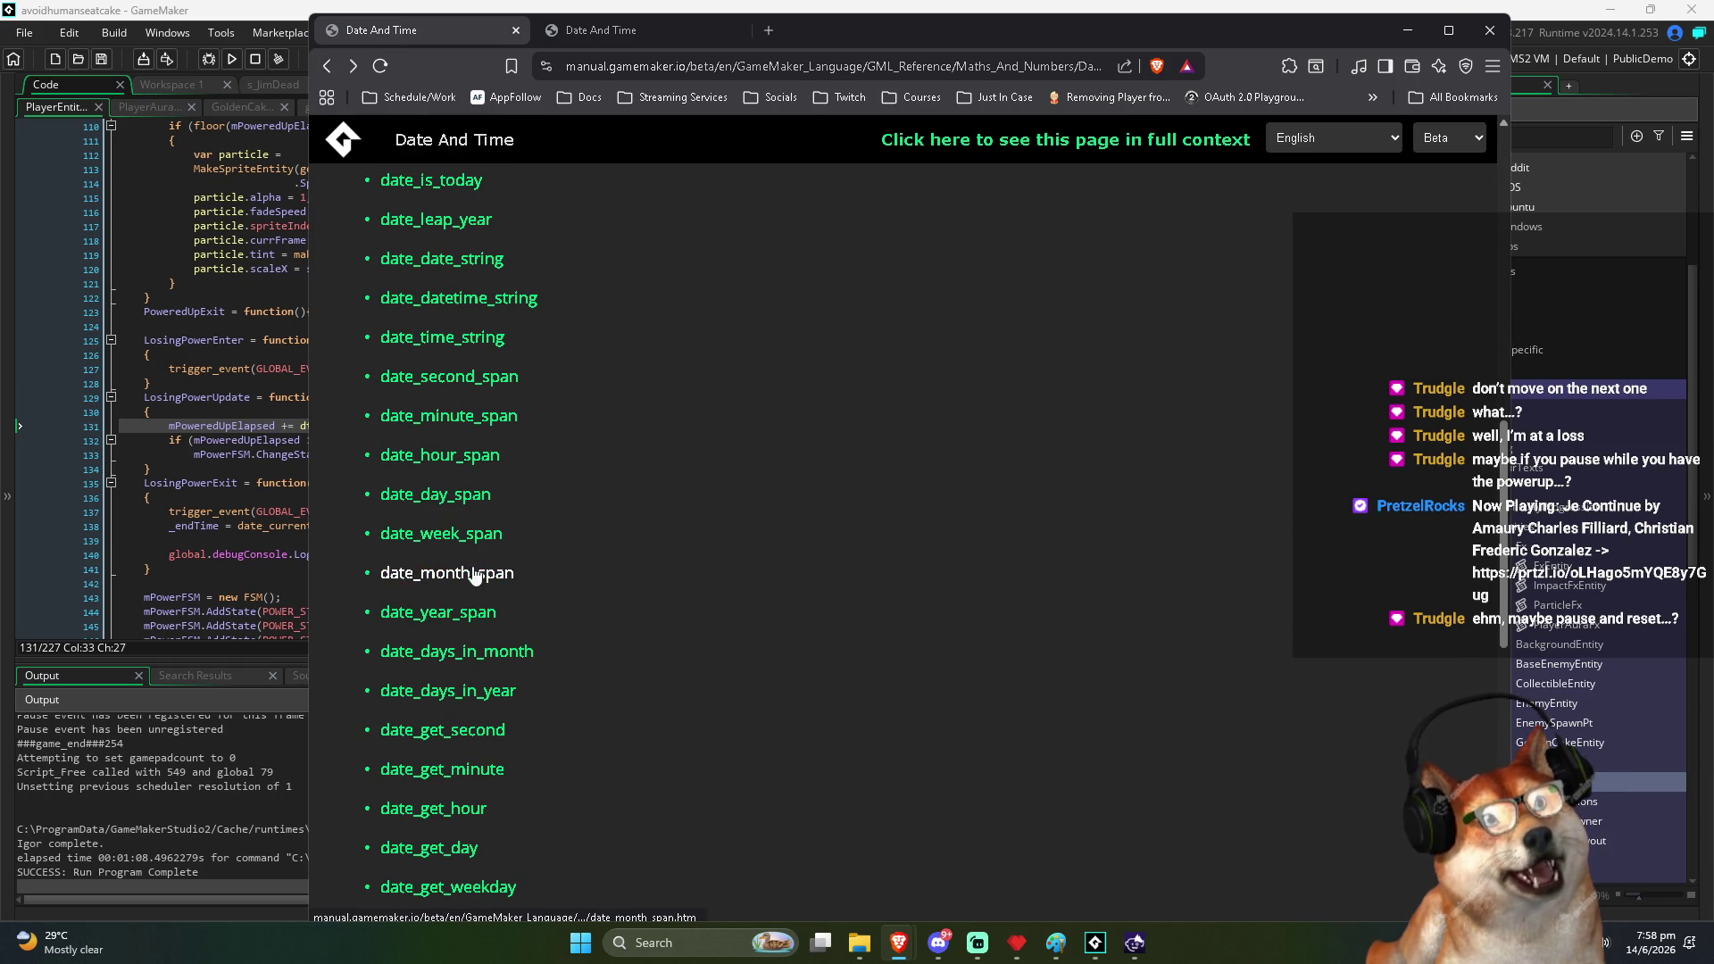
{"action": "scroll", "coordinate": [473, 619], "scroll_direction": "down", "scroll_amount": 1}
{"action": "scroll", "coordinate": [460, 730], "scroll_direction": "down", "scroll_amount": 2}
{"action": "scroll", "coordinate": [464, 589], "scroll_direction": "up", "scroll_amount": 4}
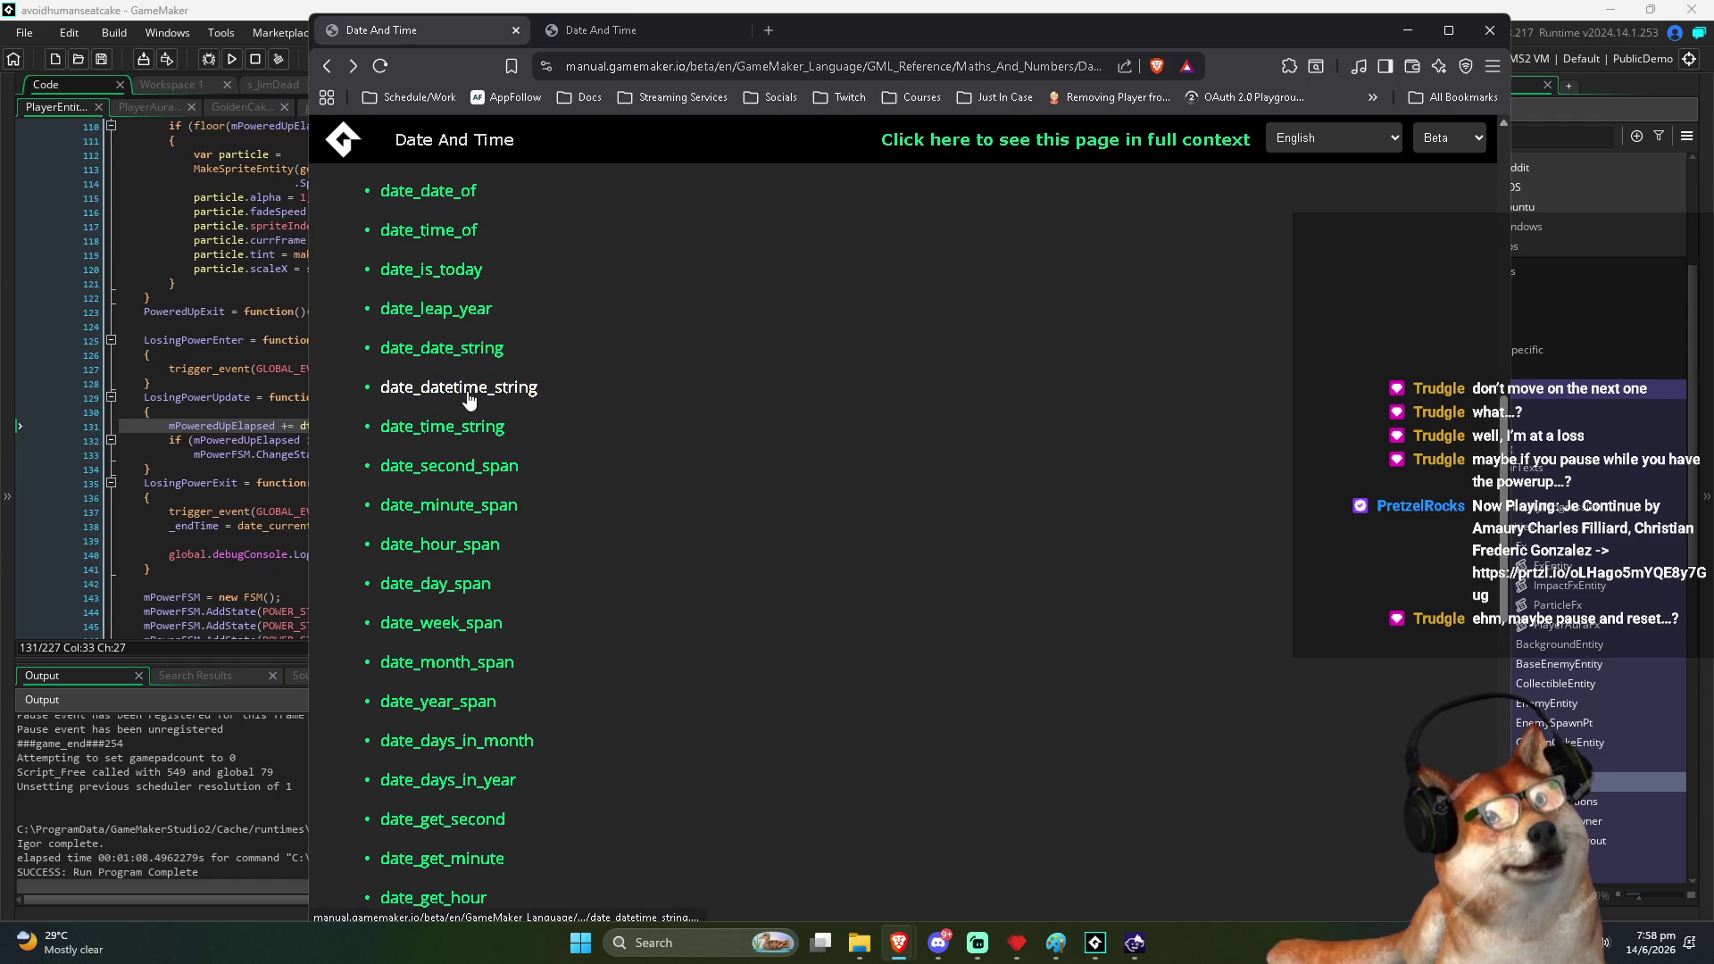
{"action": "scroll", "coordinate": [468, 397], "scroll_direction": "up", "scroll_amount": 3}
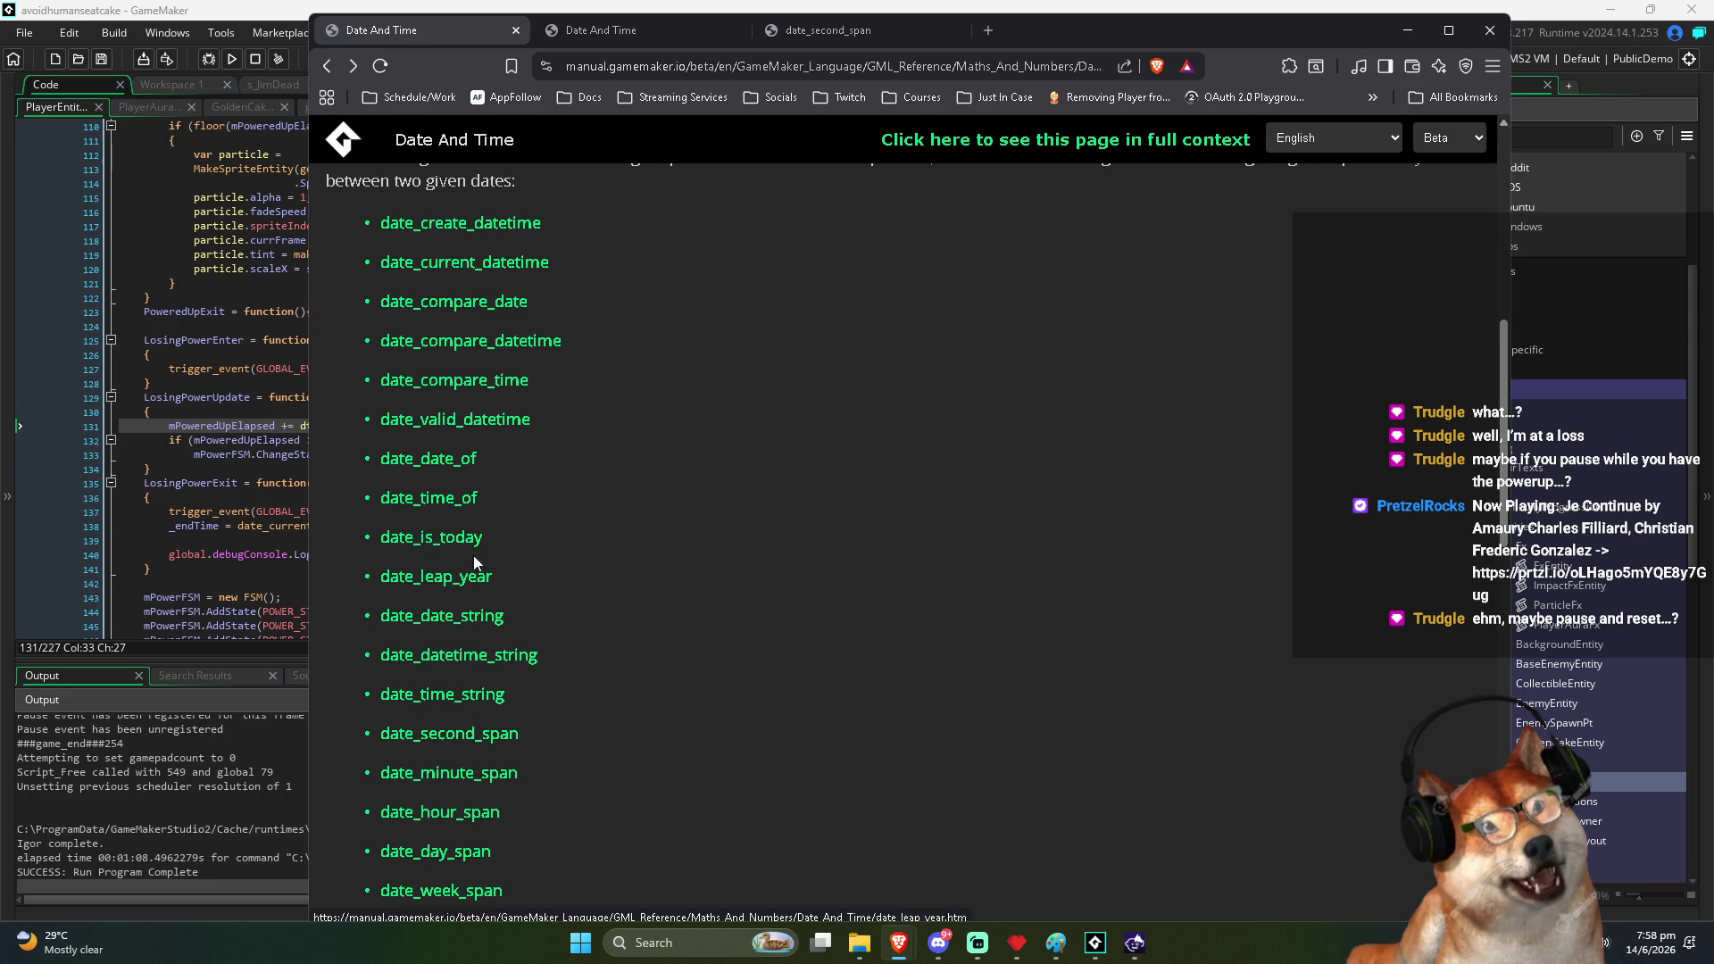
{"action": "scroll", "coordinate": [473, 571], "scroll_direction": "down", "scroll_amount": 1}
{"action": "scroll", "coordinate": [474, 657], "scroll_direction": "down", "scroll_amount": 6}
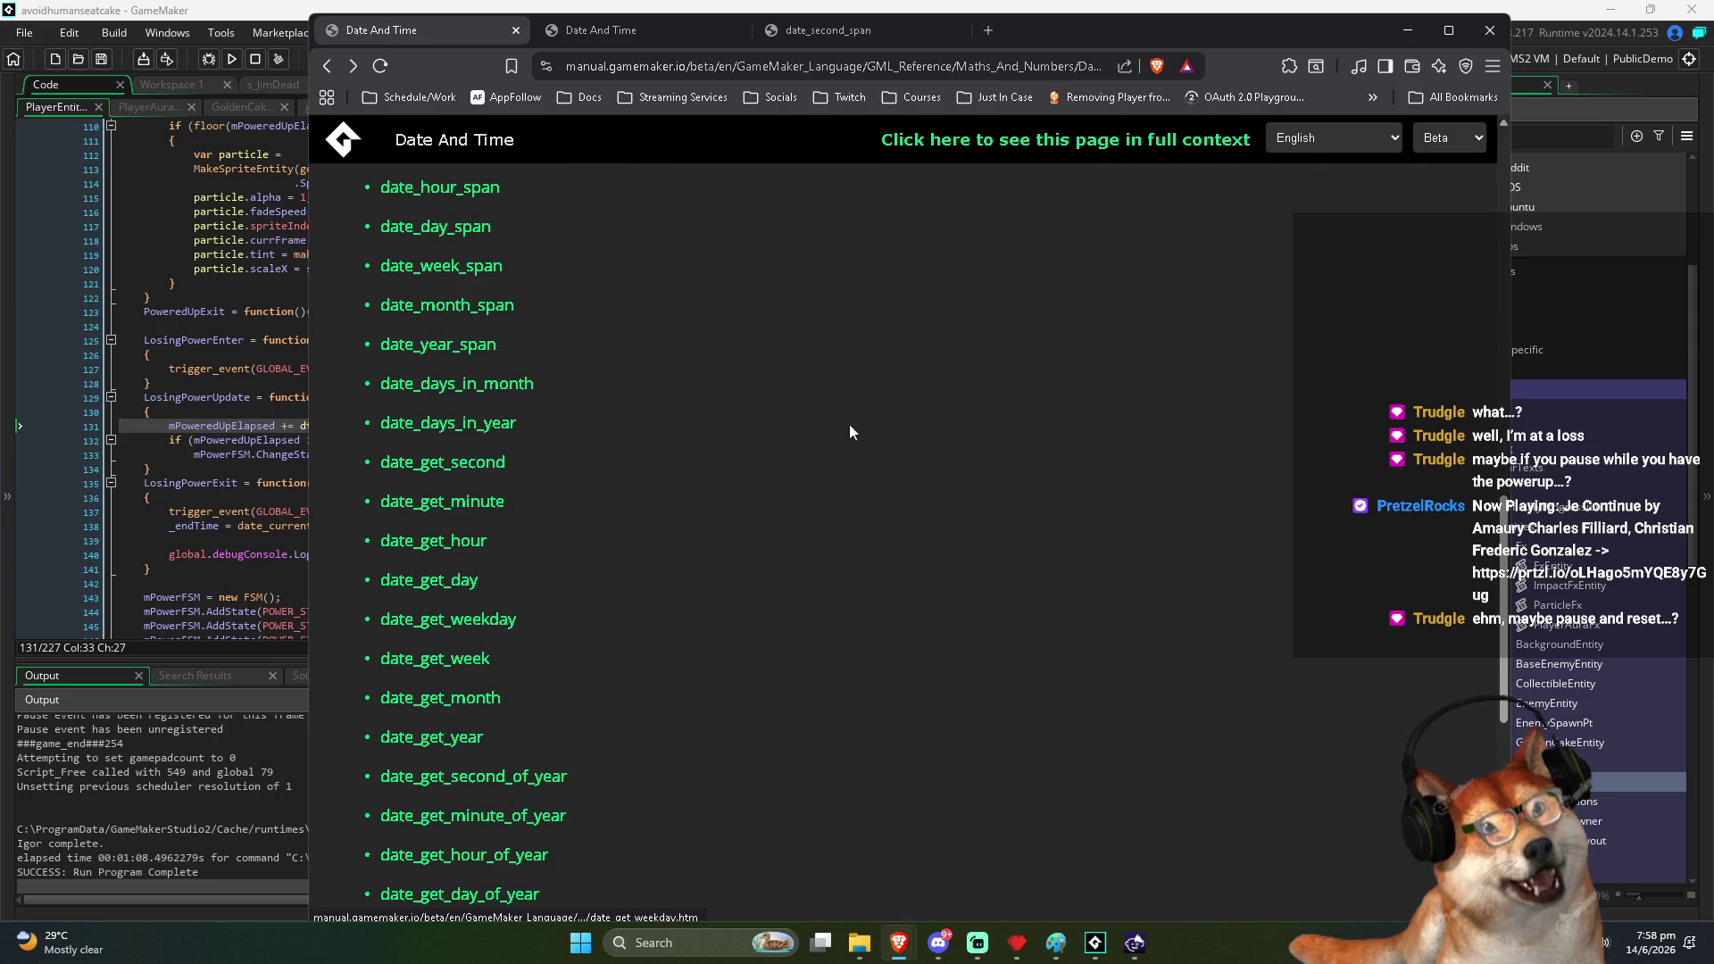
On the second manual tab, open the date_second_span reference from the list
{"action": "left_click", "coordinate": [620, 31]}
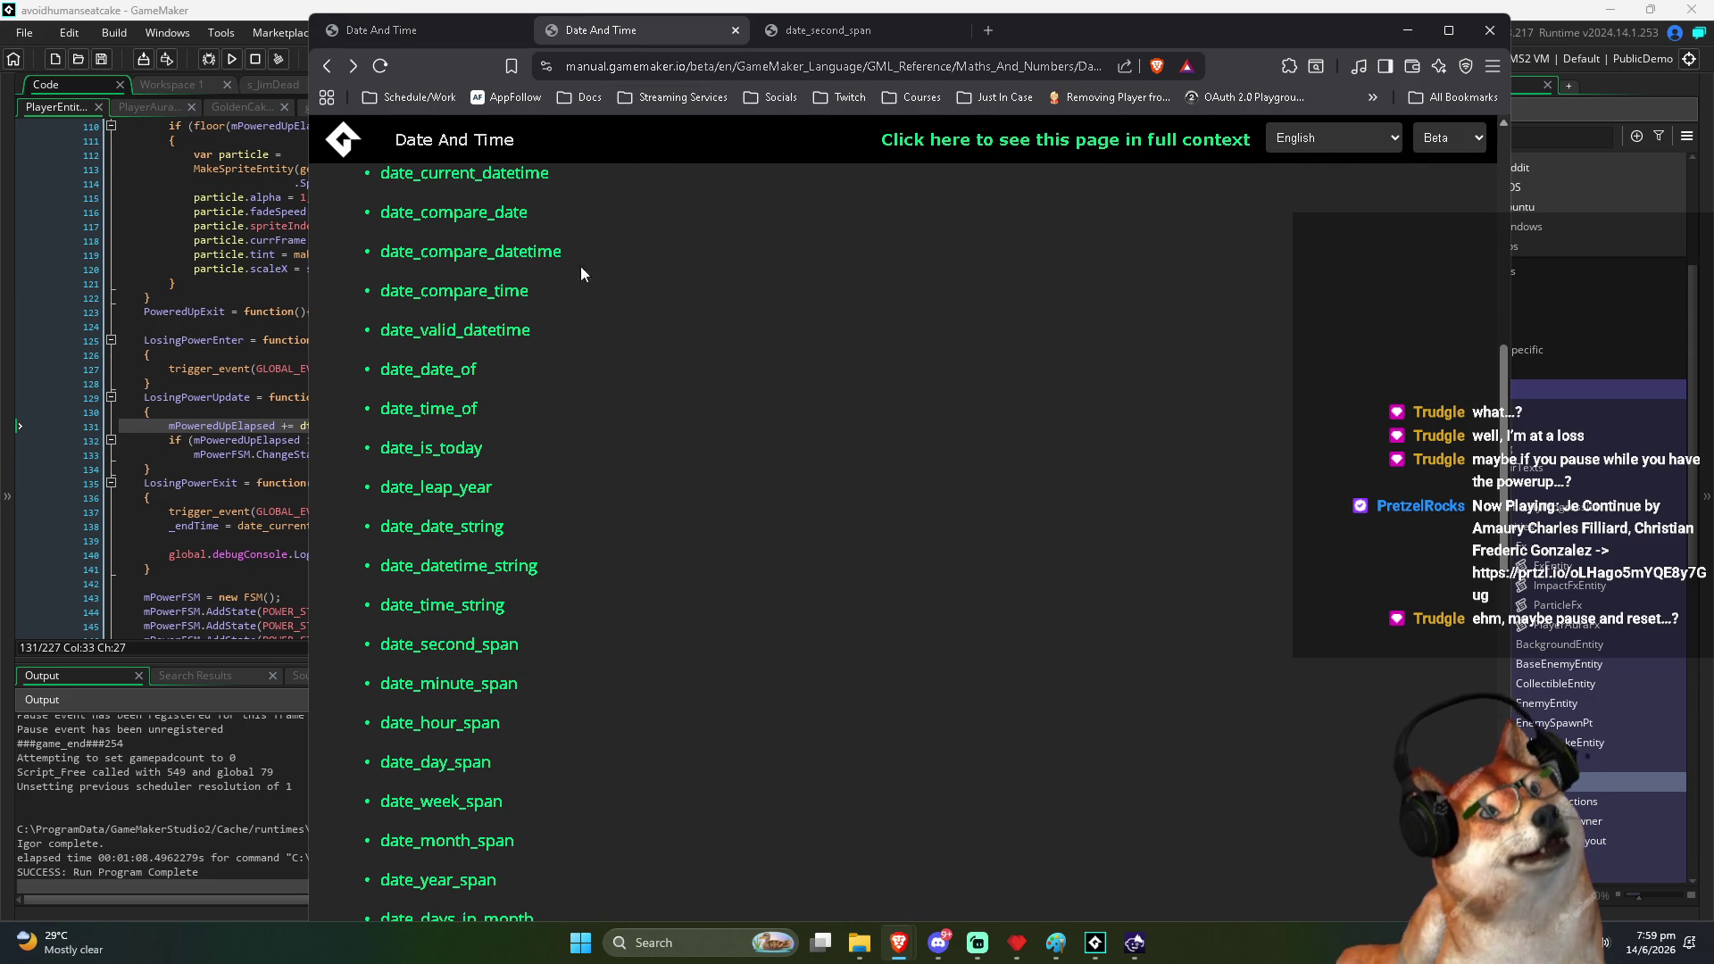
{"action": "scroll", "coordinate": [539, 339], "scroll_direction": "up", "scroll_amount": 2}
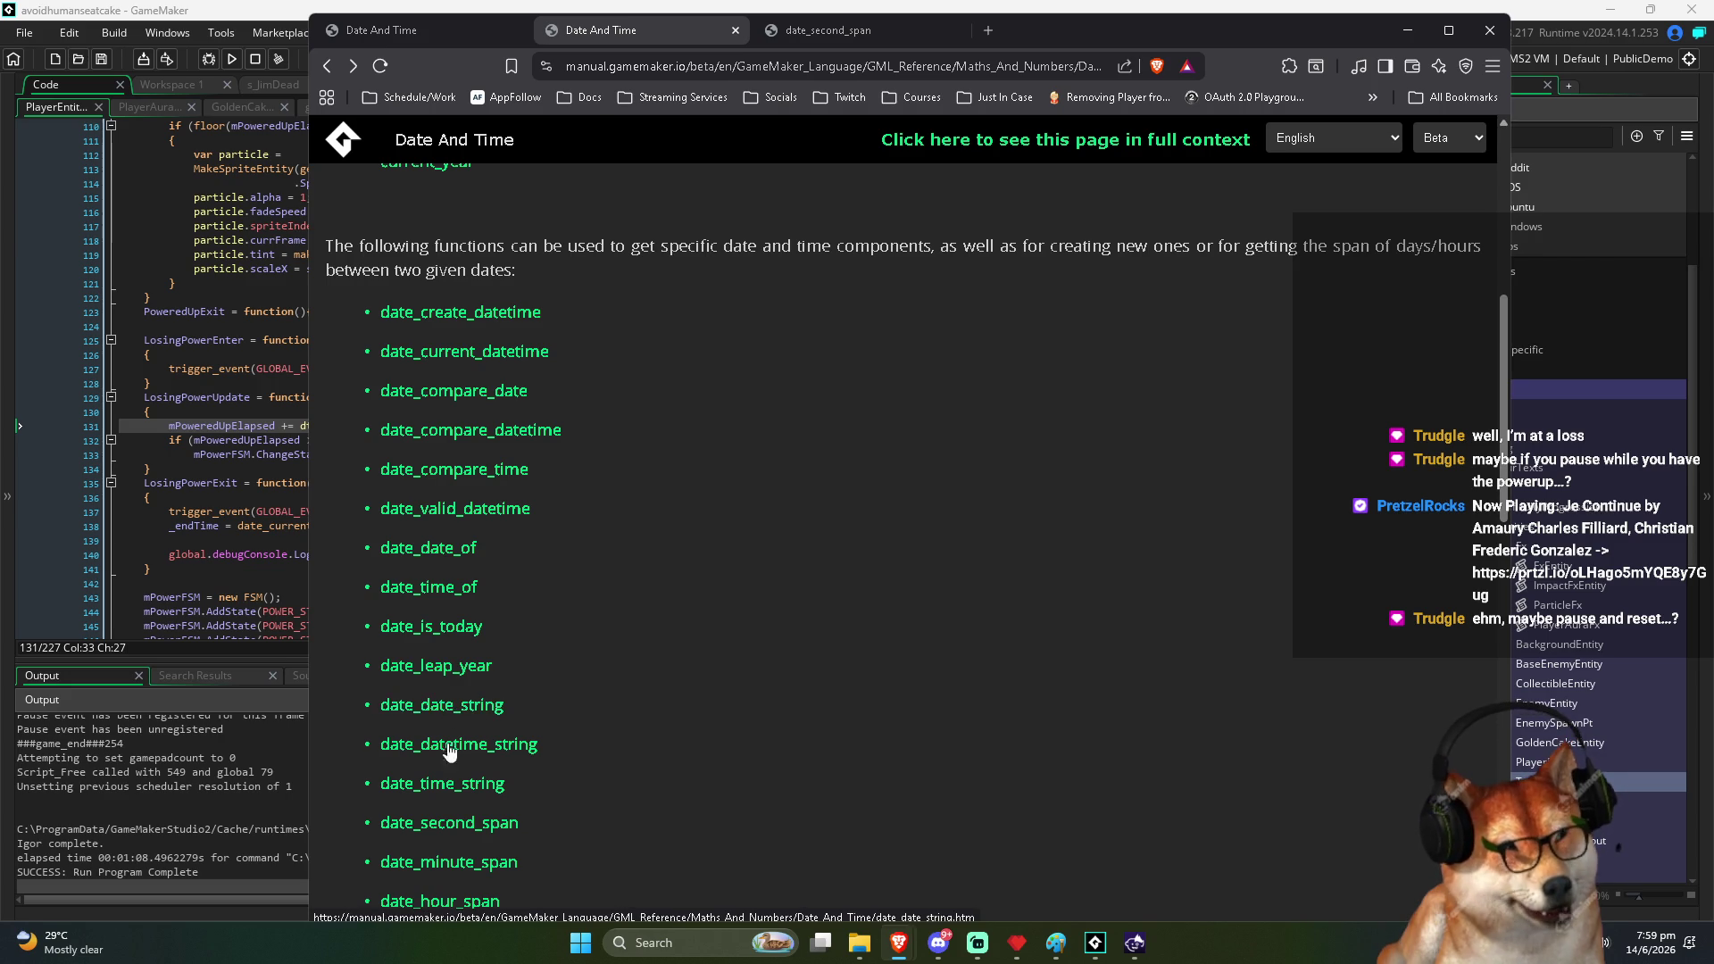
{"action": "scroll", "coordinate": [458, 768], "scroll_direction": "down", "scroll_amount": 1}
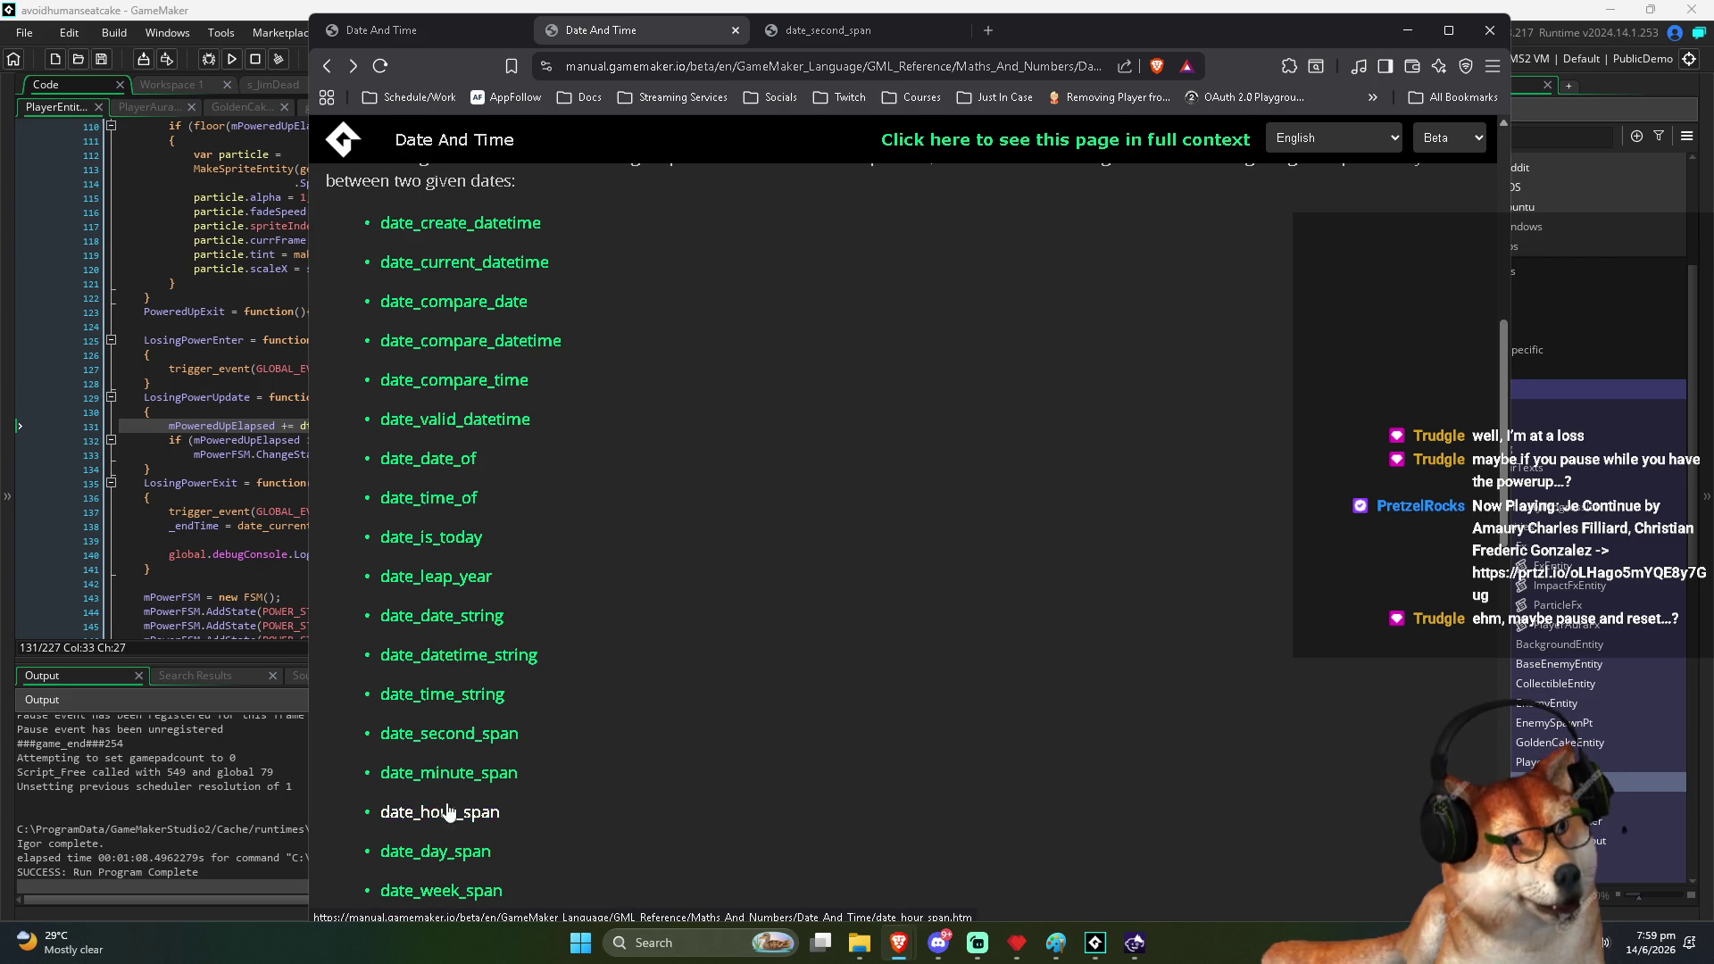
{"action": "left_click", "coordinate": [472, 739]}
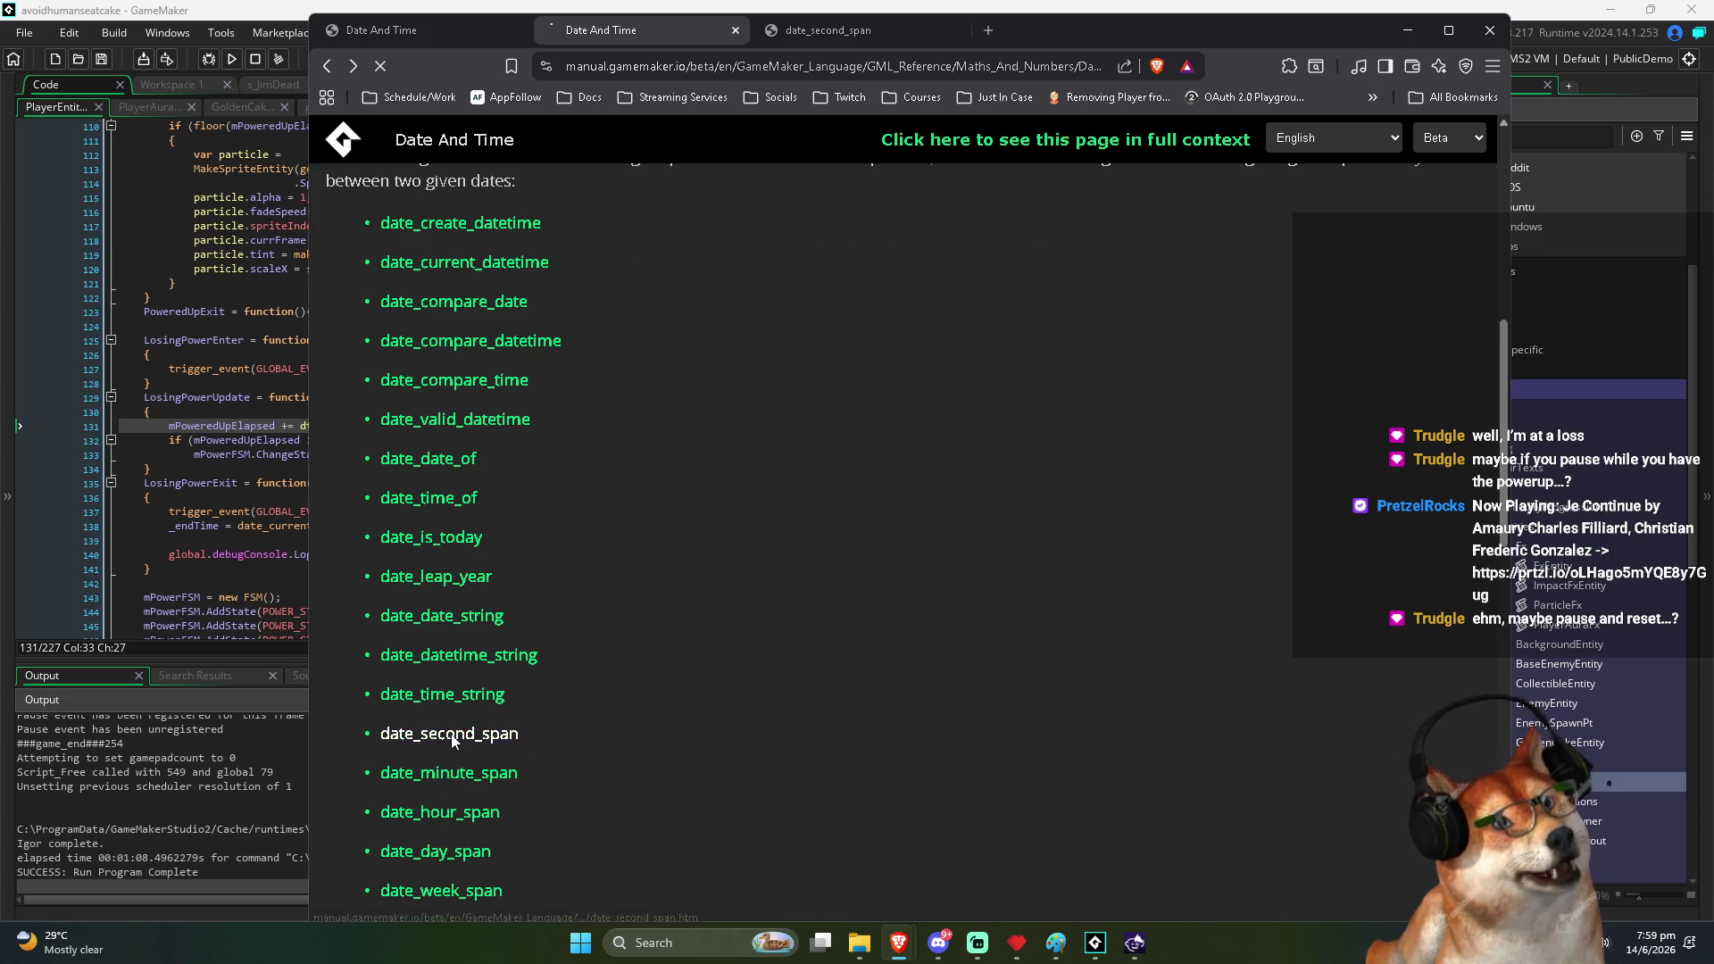
Highlight 'whole number' in the date_second_span description, then go back to the function list
{"action": "left_click_drag", "start_coordinate": [458, 237], "coordinate": [1285, 272]}
{"action": "scroll", "coordinate": [915, 336], "scroll_direction": "down", "scroll_amount": 3}
{"action": "scroll", "coordinate": [915, 336], "scroll_direction": "up", "scroll_amount": 3}
{"action": "left_click_drag", "start_coordinate": [1179, 239], "coordinate": [1361, 293]}
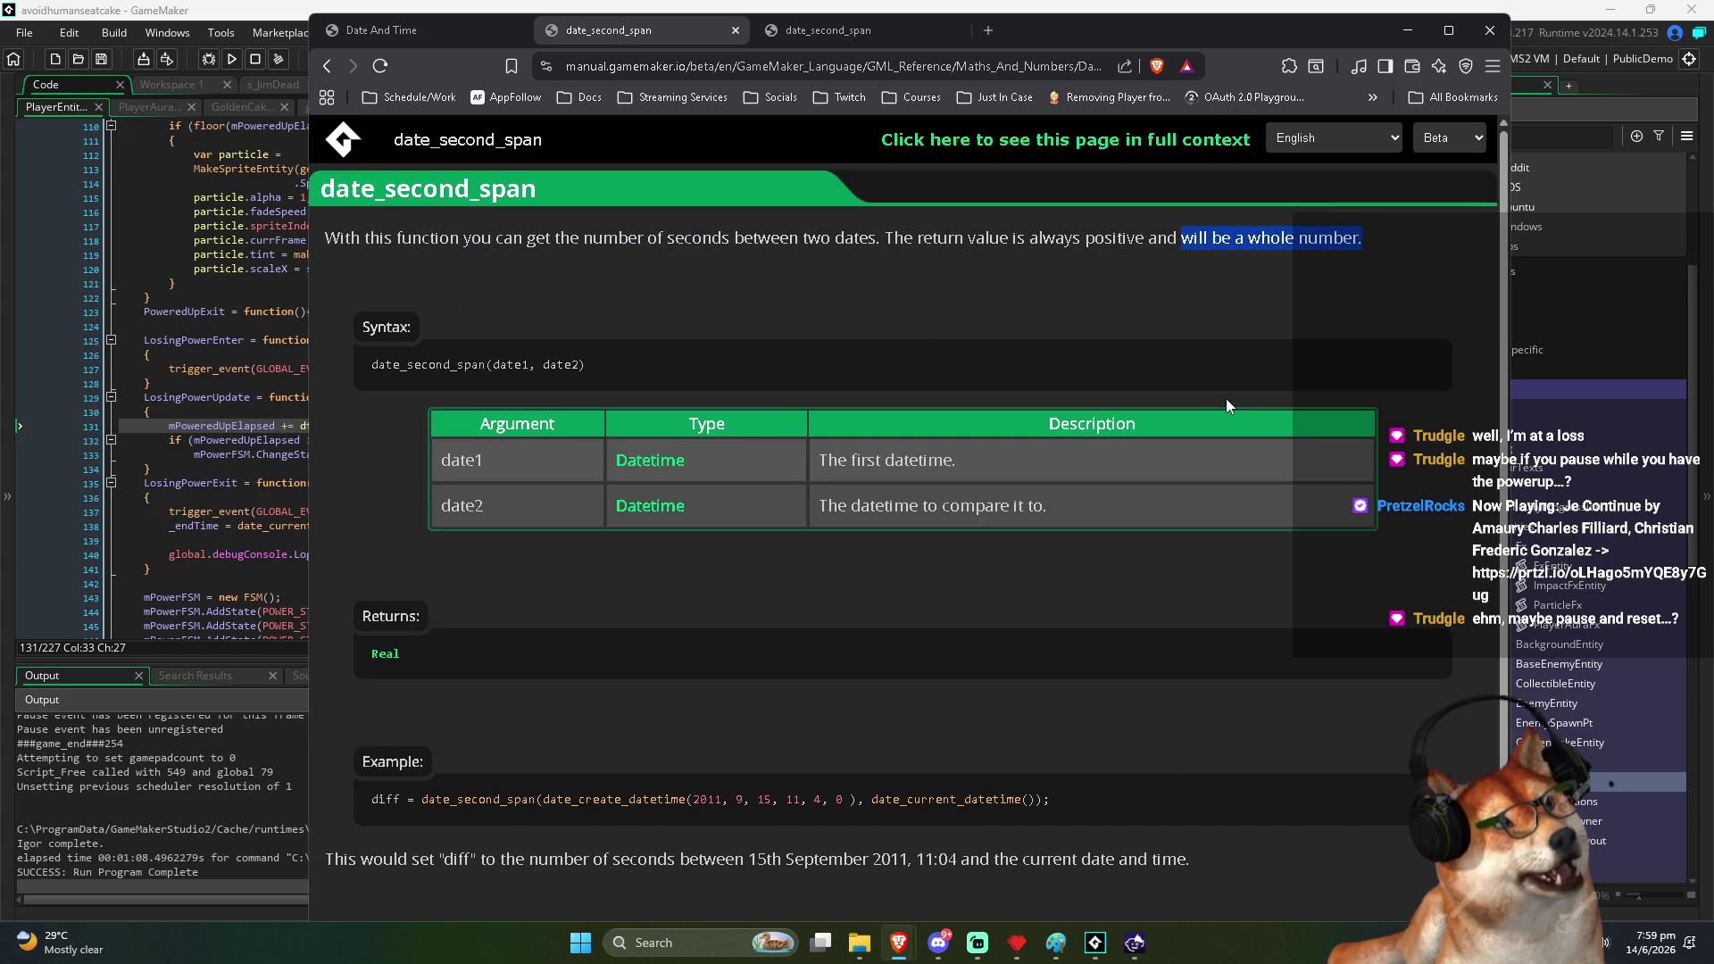
{"action": "scroll", "coordinate": [1224, 405], "scroll_direction": "down", "scroll_amount": 2}
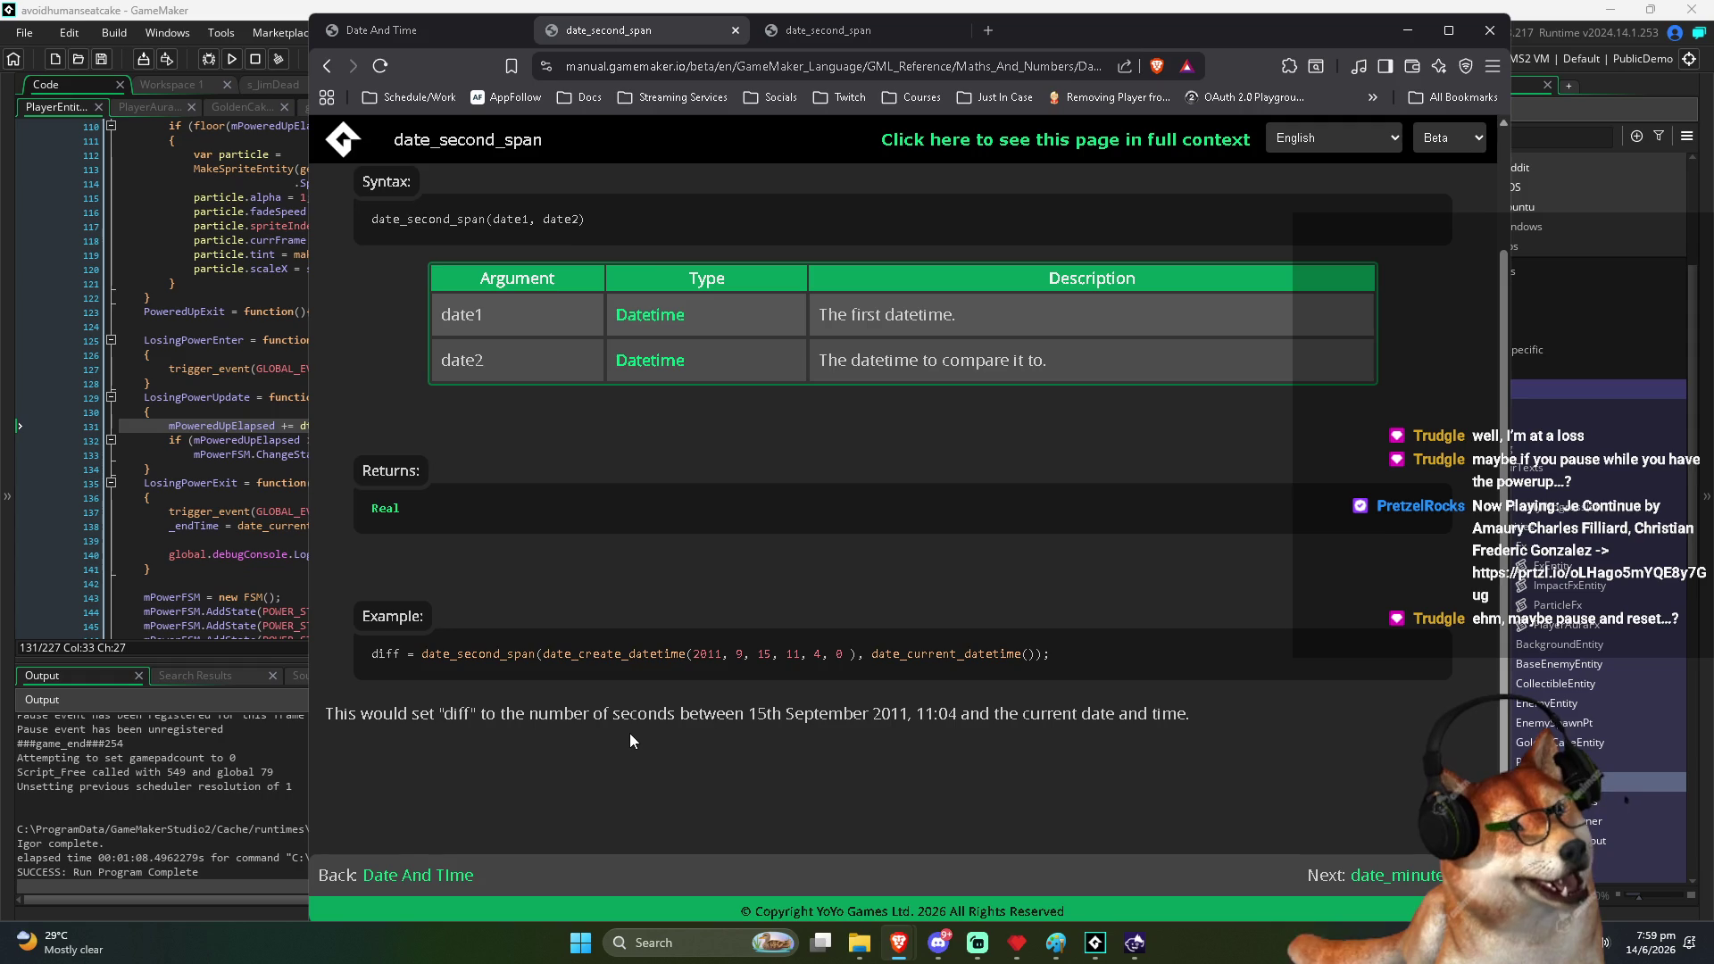
{"action": "scroll", "coordinate": [629, 732], "scroll_direction": "up", "scroll_amount": 2}
{"action": "left_click", "coordinate": [1250, 255]}
{"action": "left_click_drag", "start_coordinate": [1246, 237], "coordinate": [1356, 234]}
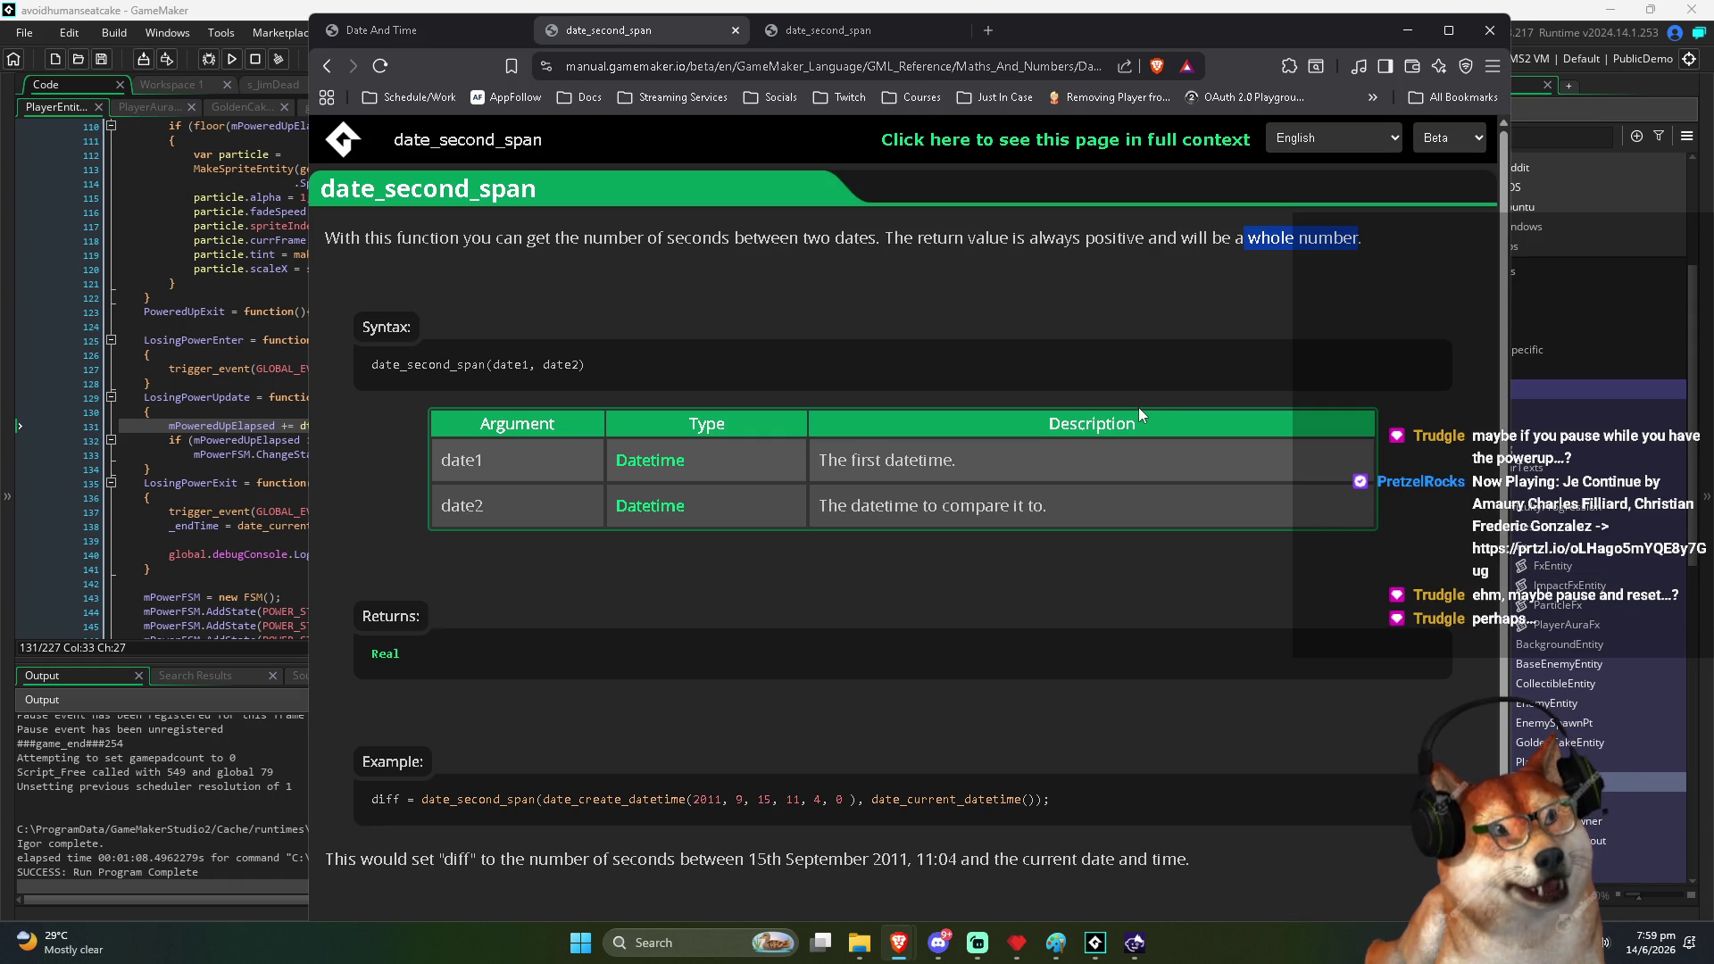
{"action": "scroll", "coordinate": [864, 580], "scroll_direction": "down", "scroll_amount": 2}
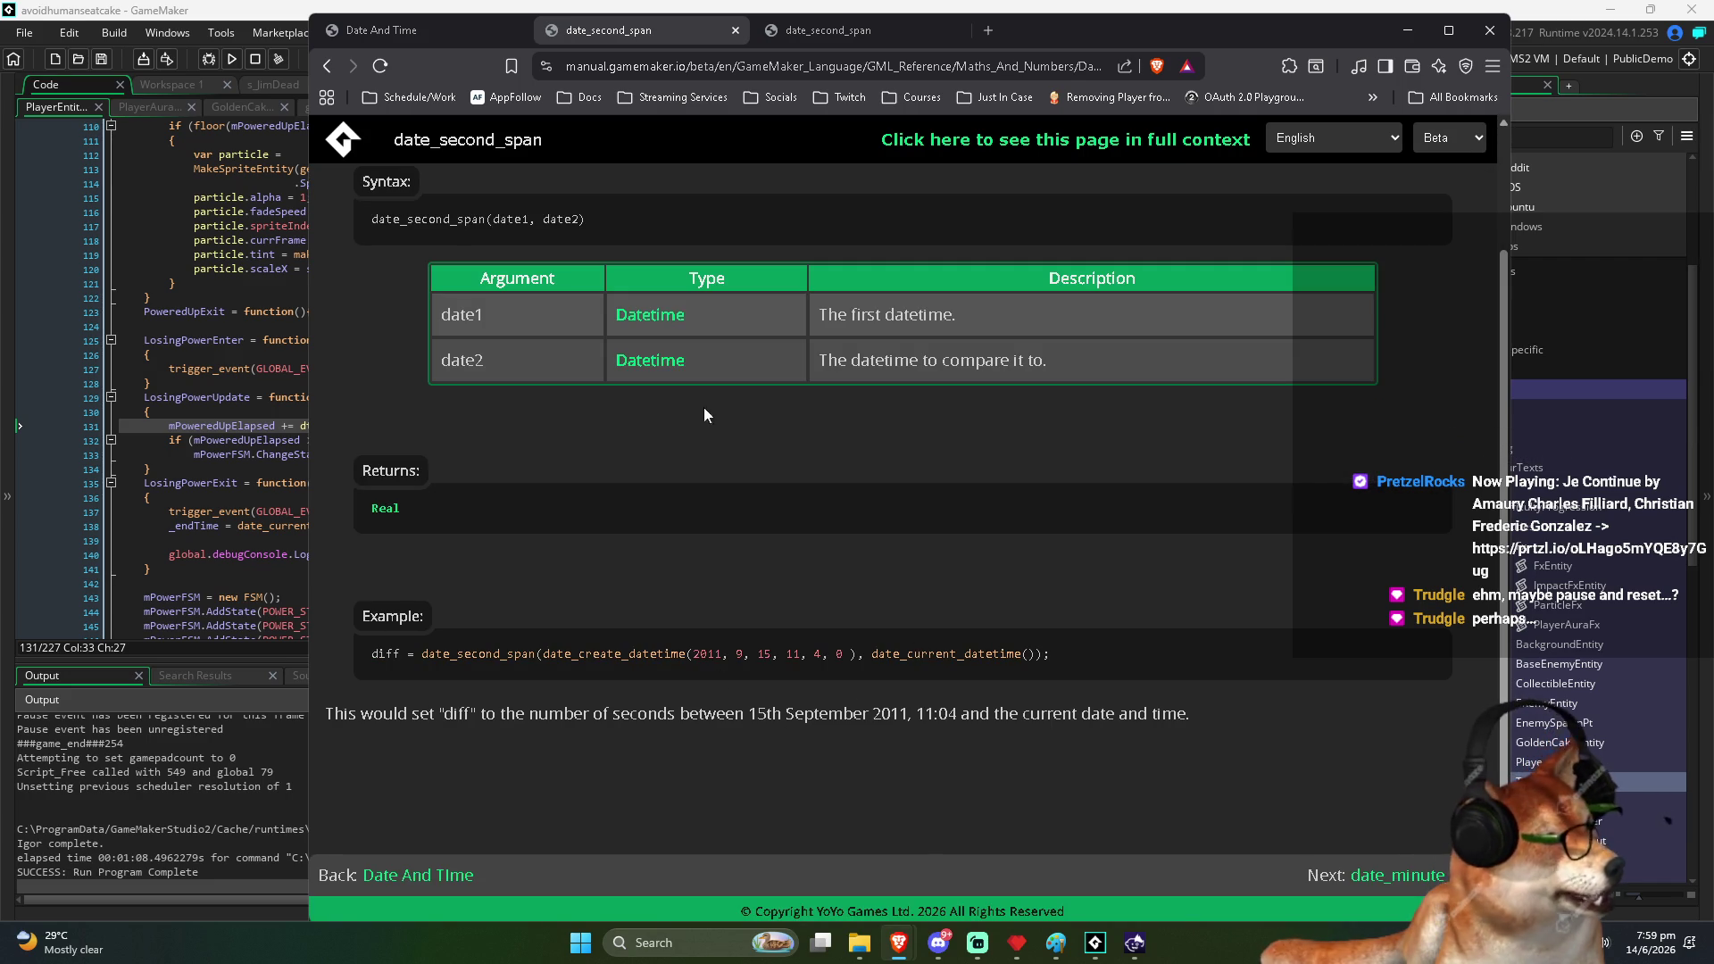
{"action": "left_click", "coordinate": [326, 65]}
Scroll the Date And Time page to date_second_span and the other span functions, then switch to GameMaker
{"action": "scroll", "coordinate": [482, 554], "scroll_direction": "down", "scroll_amount": 5}
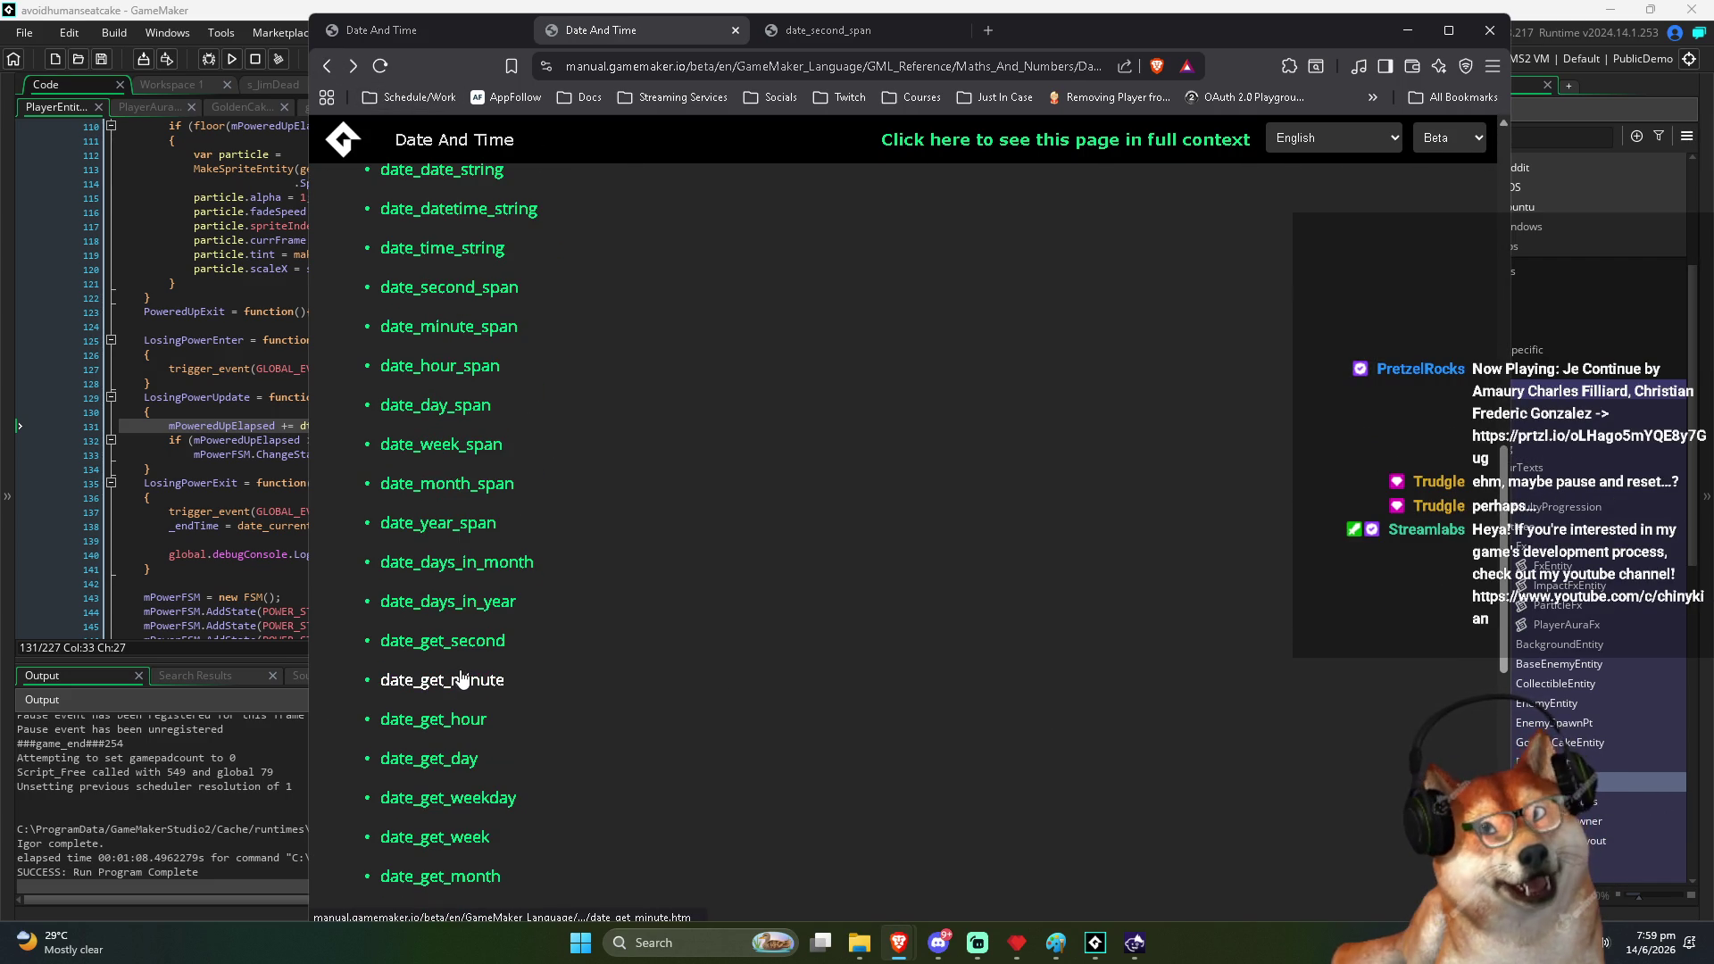
{"action": "scroll", "coordinate": [462, 680], "scroll_direction": "down", "scroll_amount": 4}
{"action": "scroll", "coordinate": [464, 805], "scroll_direction": "down", "scroll_amount": 5}
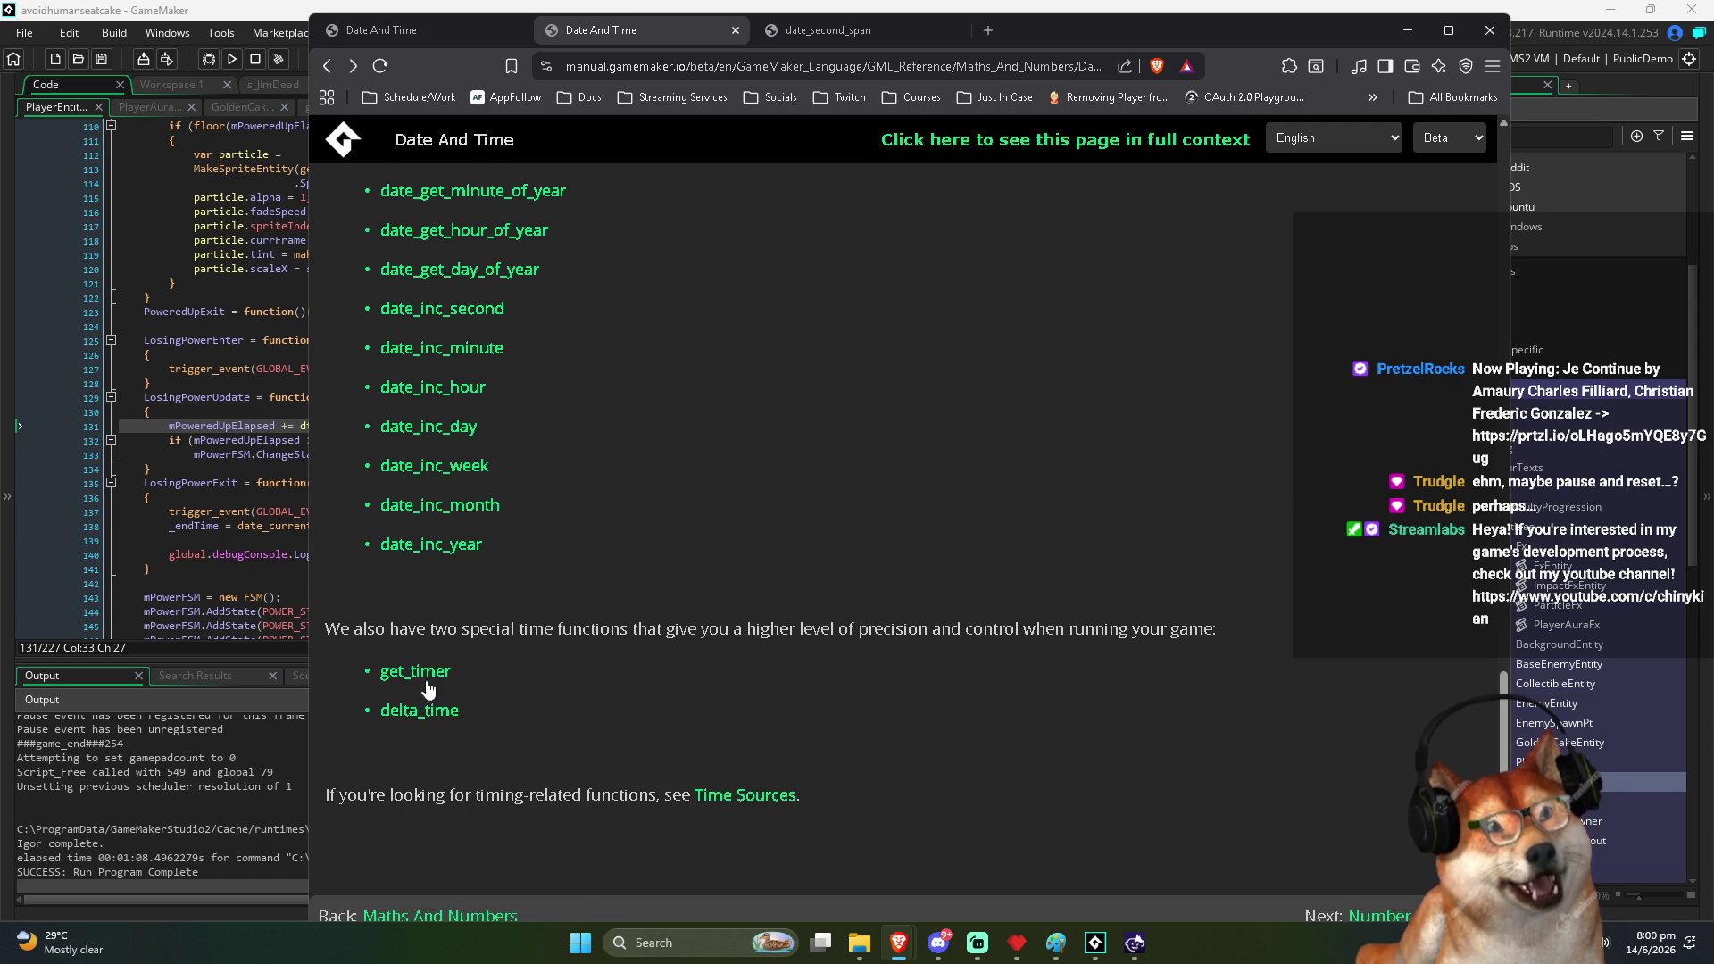
{"action": "scroll", "coordinate": [418, 721], "scroll_direction": "up", "scroll_amount": 5}
{"action": "scroll", "coordinate": [449, 654], "scroll_direction": "up", "scroll_amount": 8}
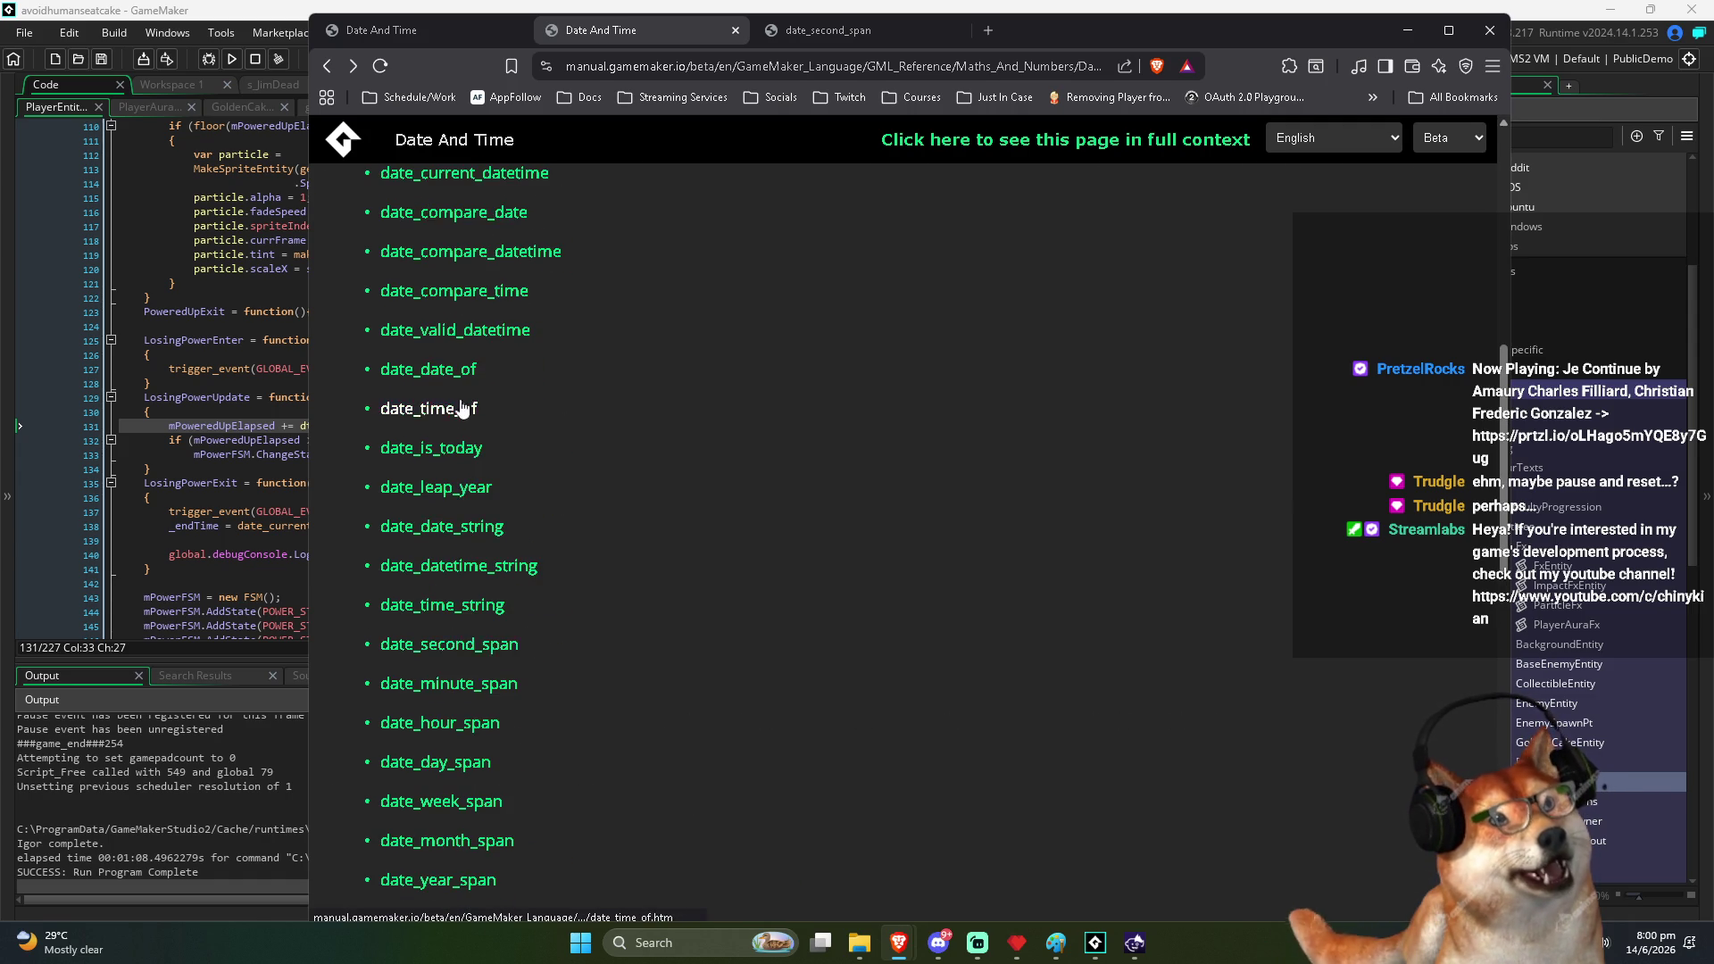
{"action": "scroll", "coordinate": [460, 409], "scroll_direction": "up", "scroll_amount": 2}
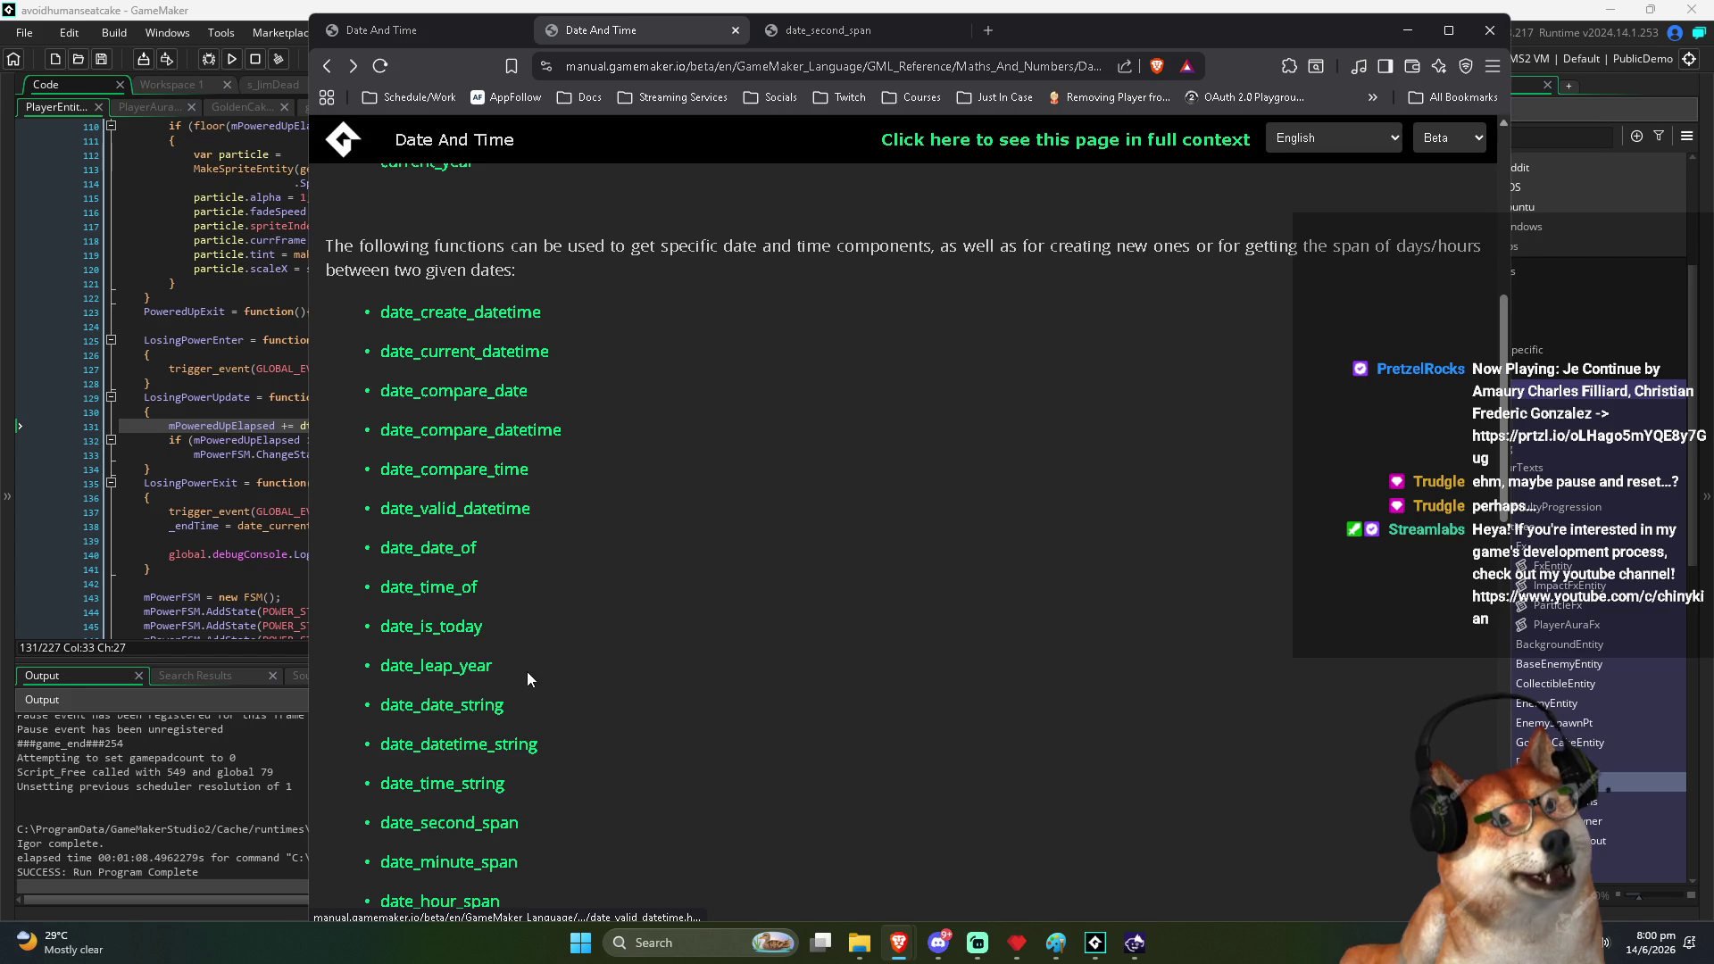
{"action": "scroll", "coordinate": [527, 679], "scroll_direction": "up", "scroll_amount": 4}
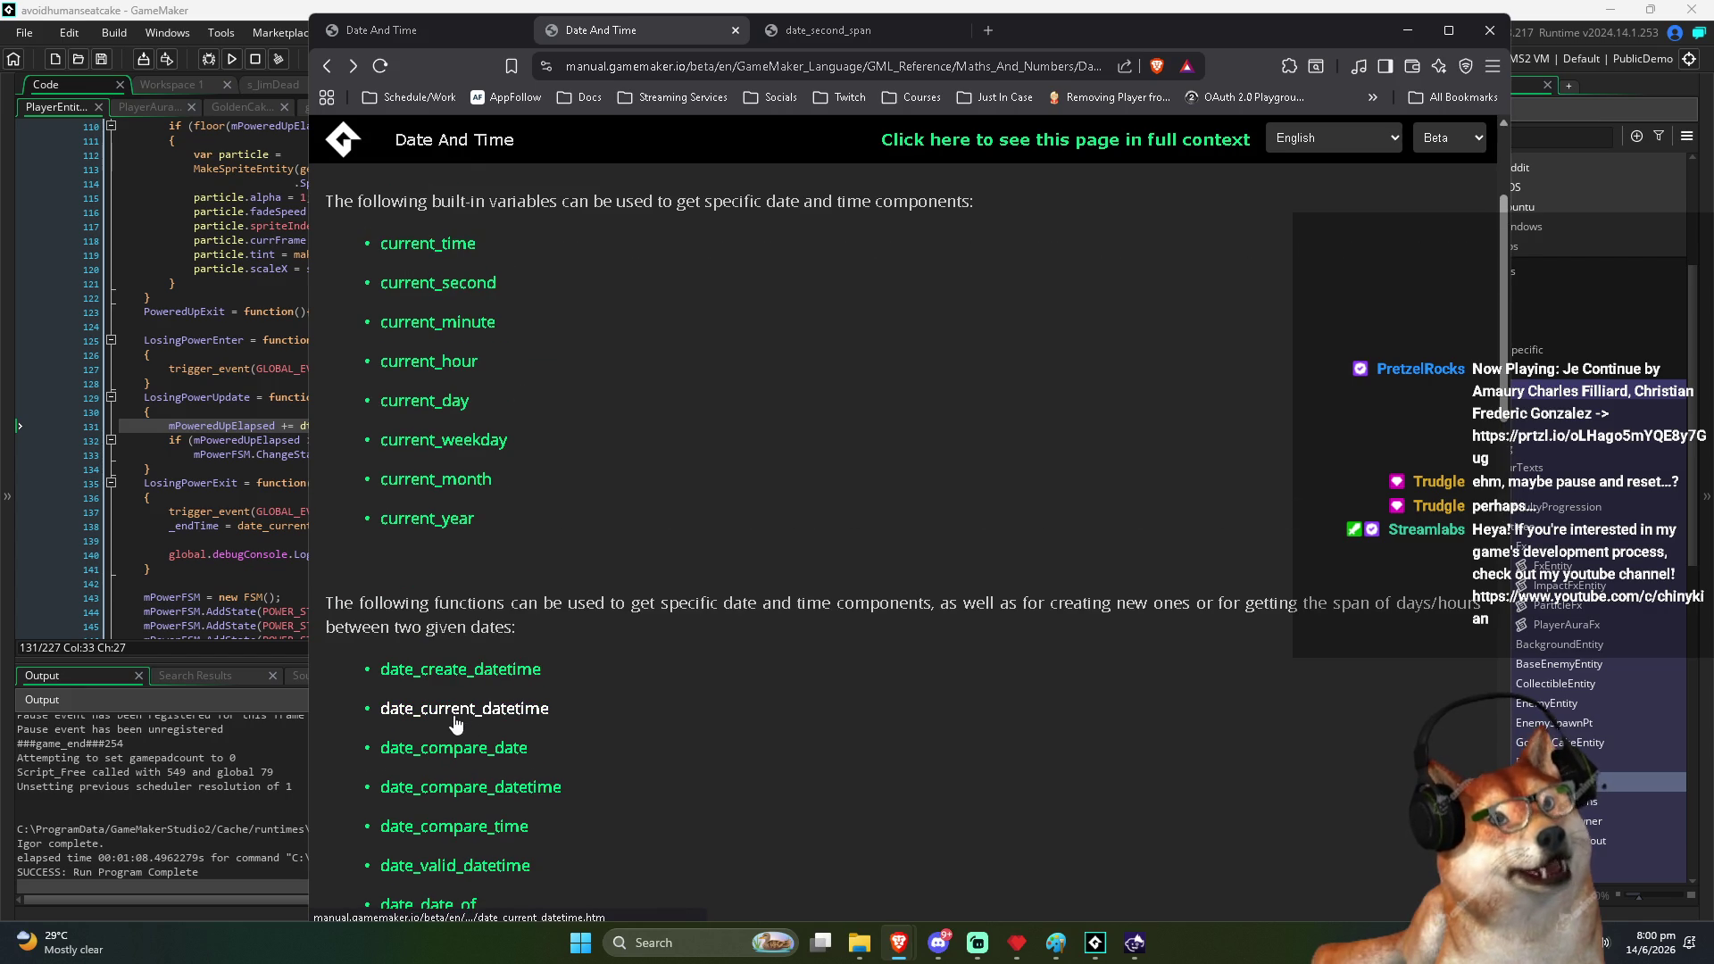
{"action": "scroll", "coordinate": [455, 719], "scroll_direction": "up", "scroll_amount": 2}
{"action": "scroll", "coordinate": [452, 710], "scroll_direction": "down", "scroll_amount": 3}
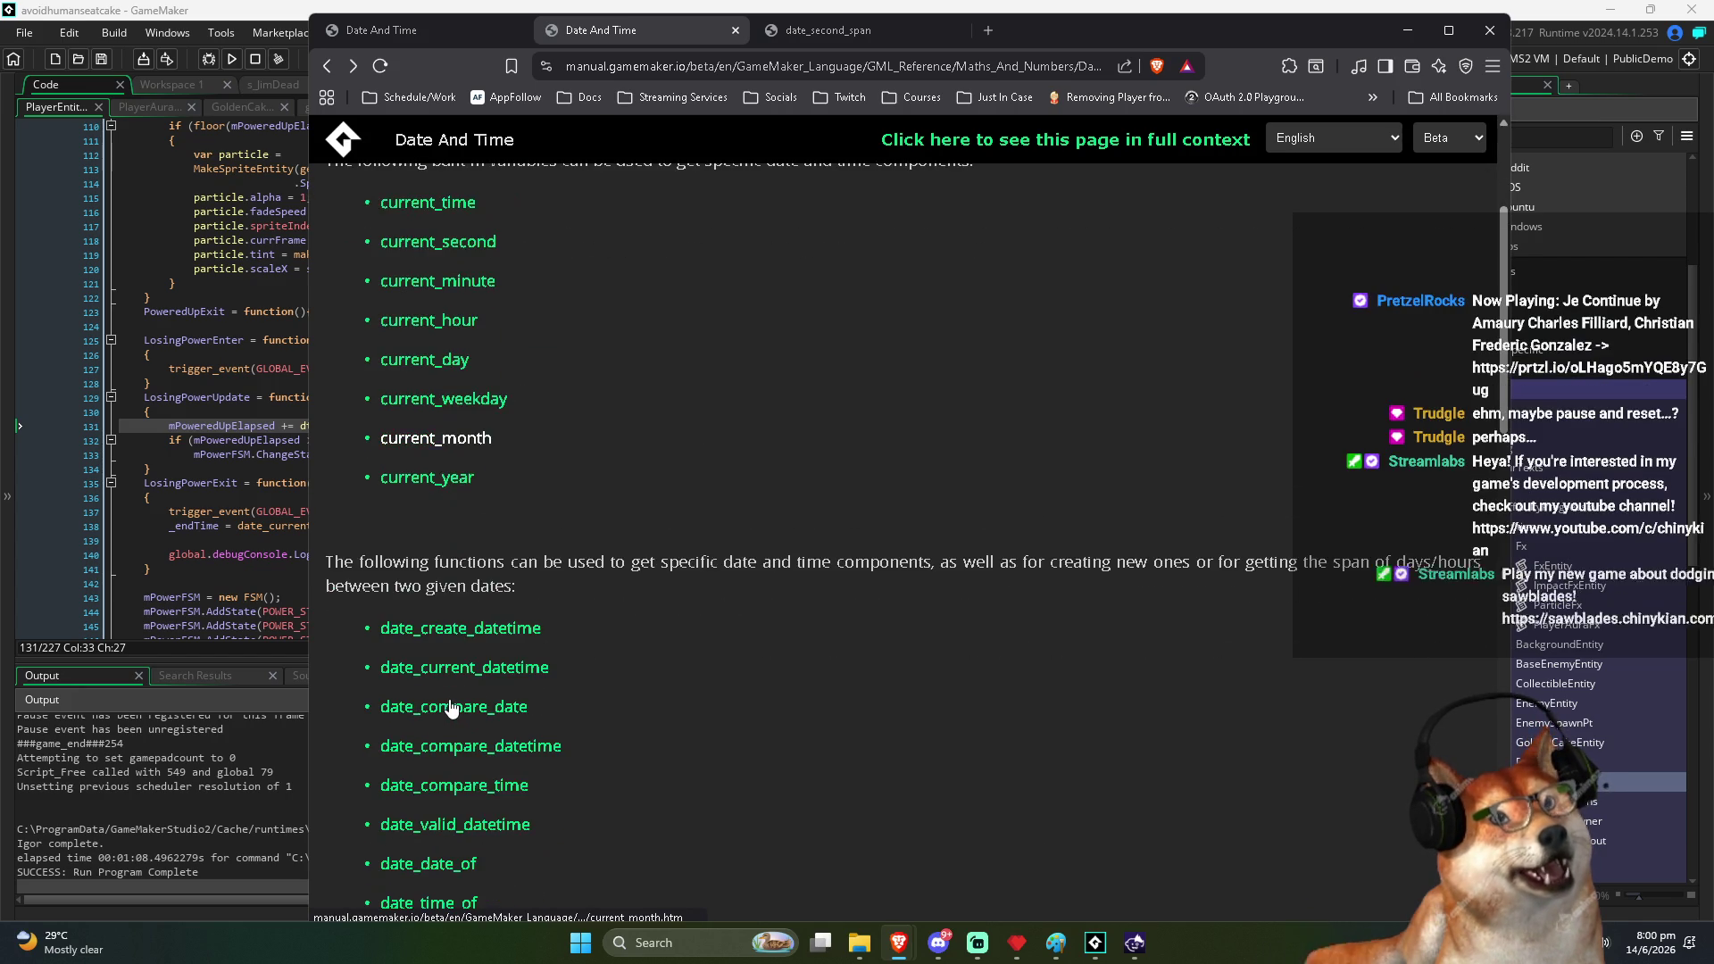
{"action": "scroll", "coordinate": [451, 709], "scroll_direction": "down", "scroll_amount": 5}
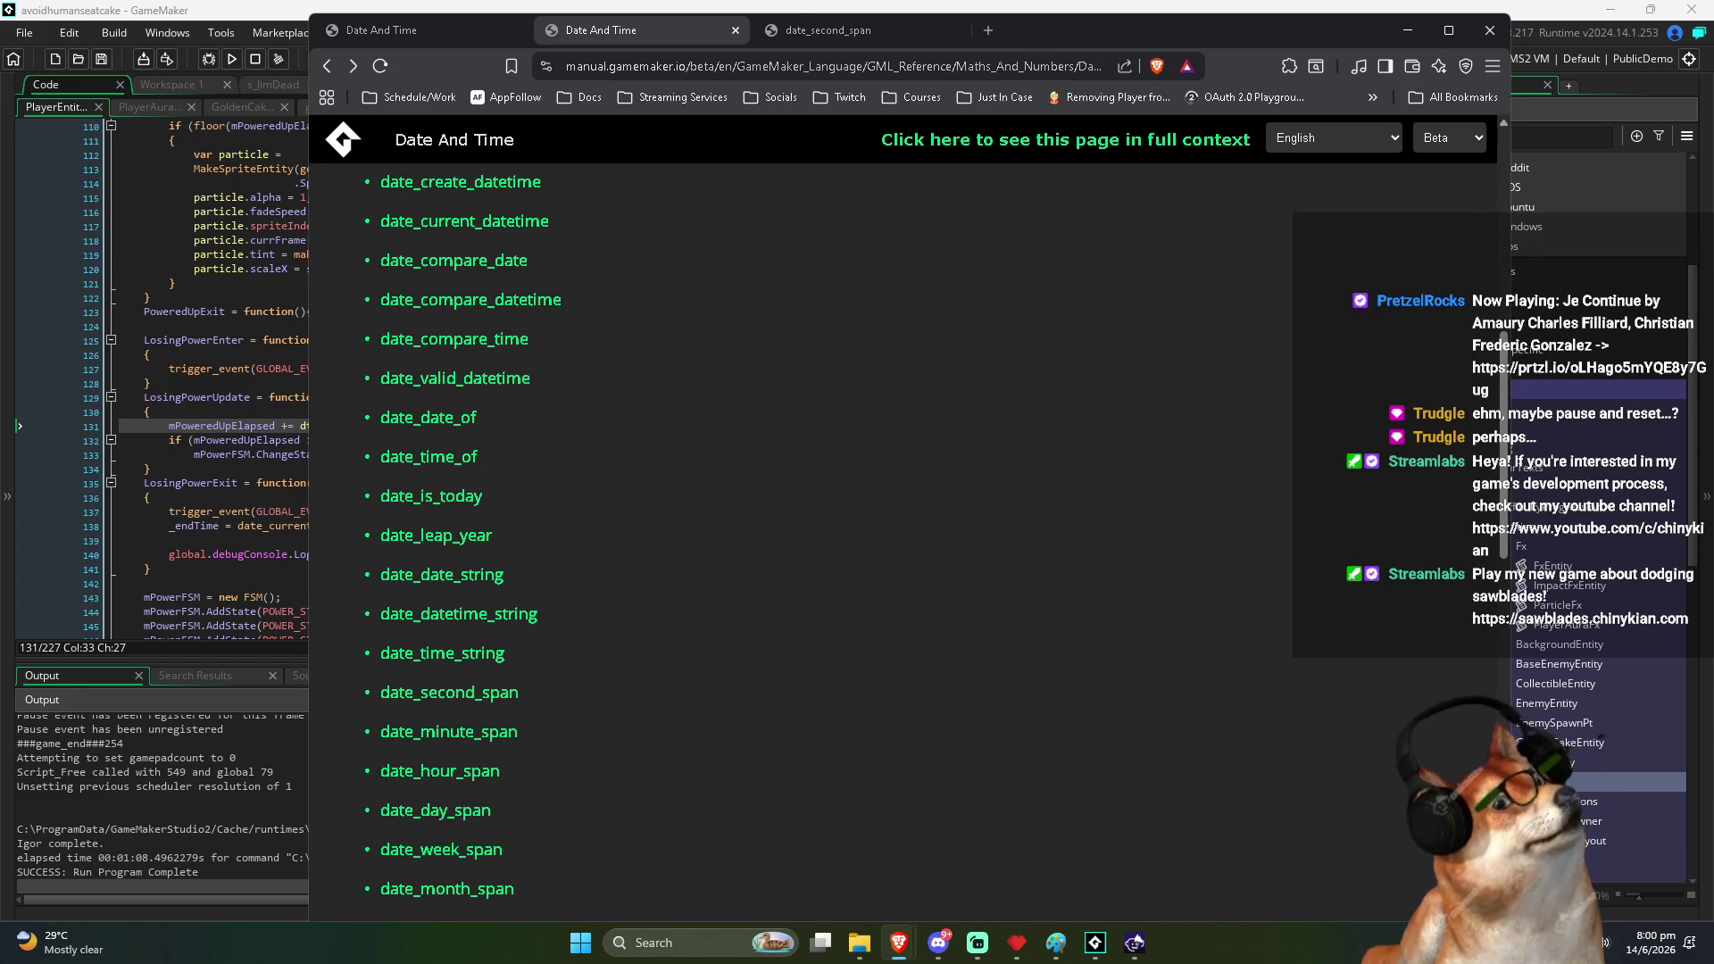
{"action": "key", "text": "alt+Tab"}
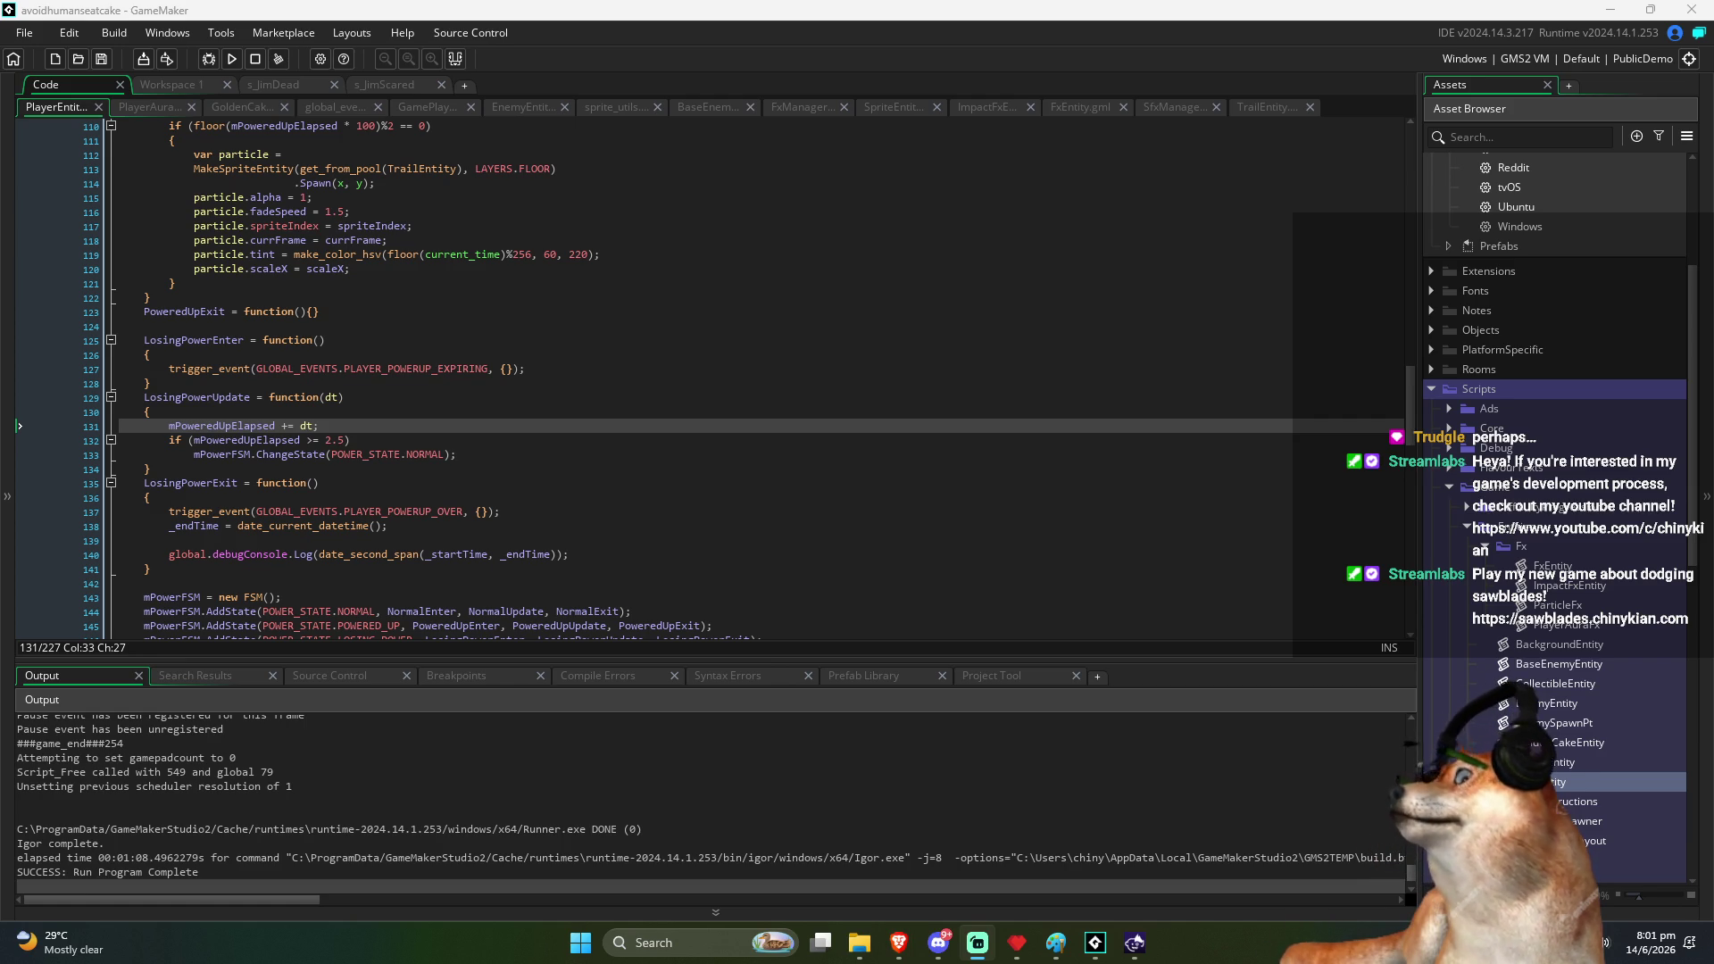
Visit the elapsed-time check and LosingPowerExit code on lines 132 and 135, then bring up the Twitch browser
{"action": "left_click", "coordinate": [474, 441]}
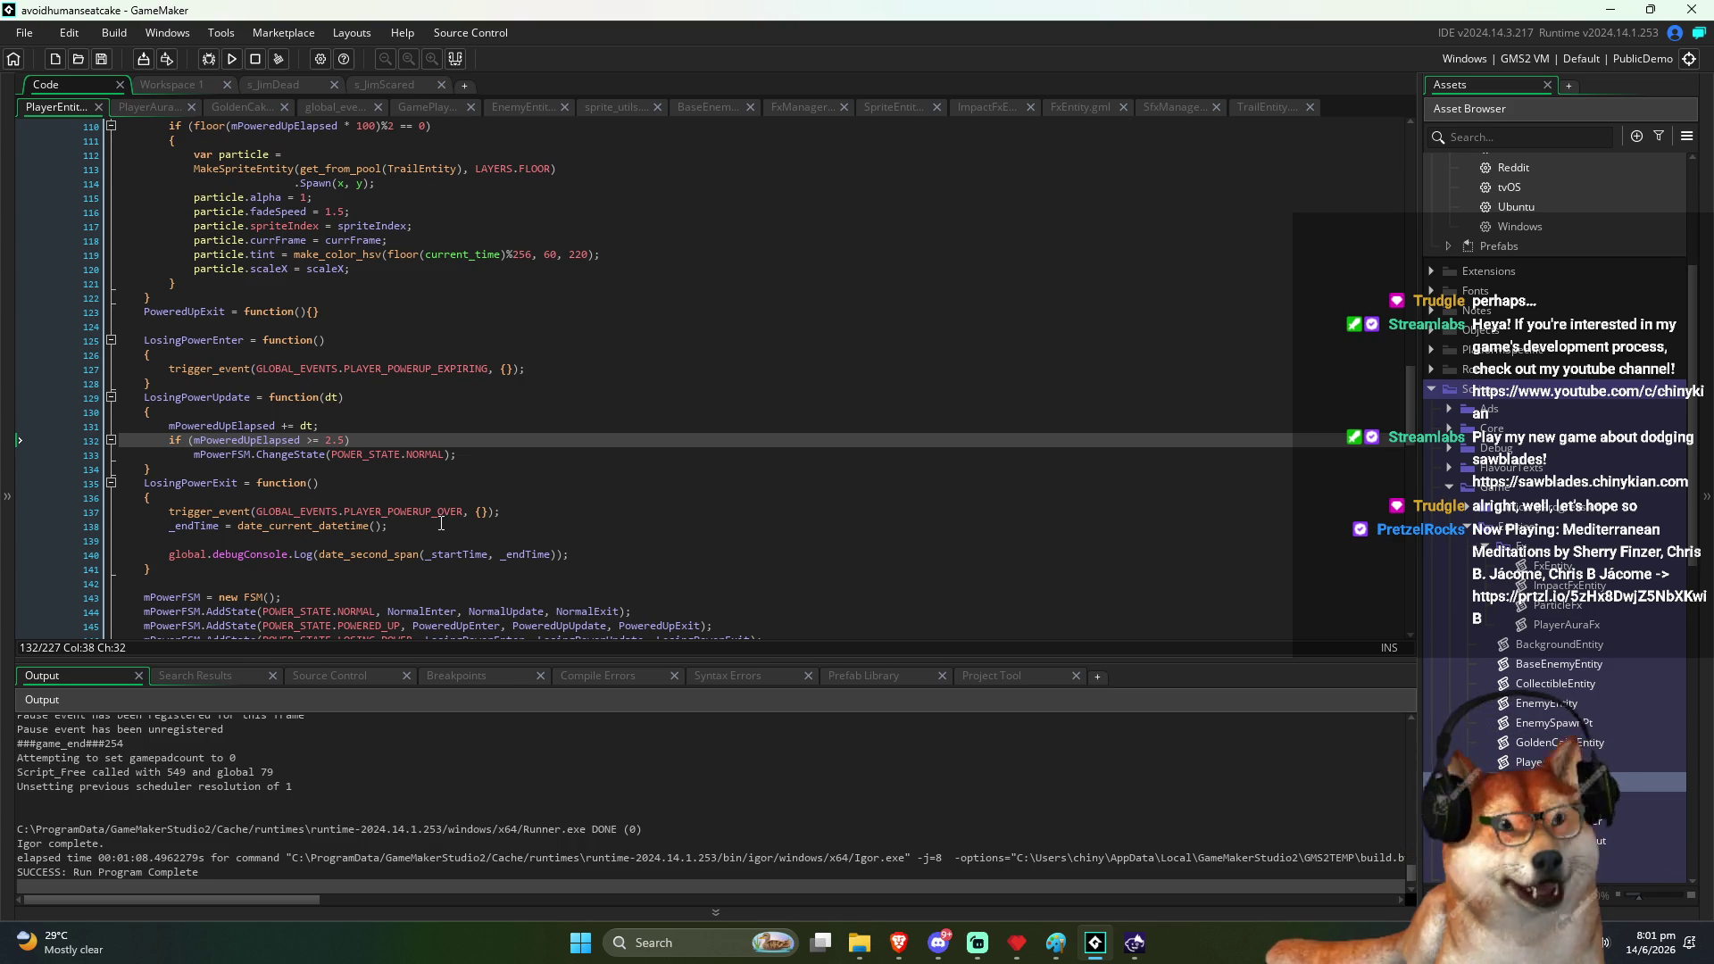
{"action": "left_click", "coordinate": [446, 480]}
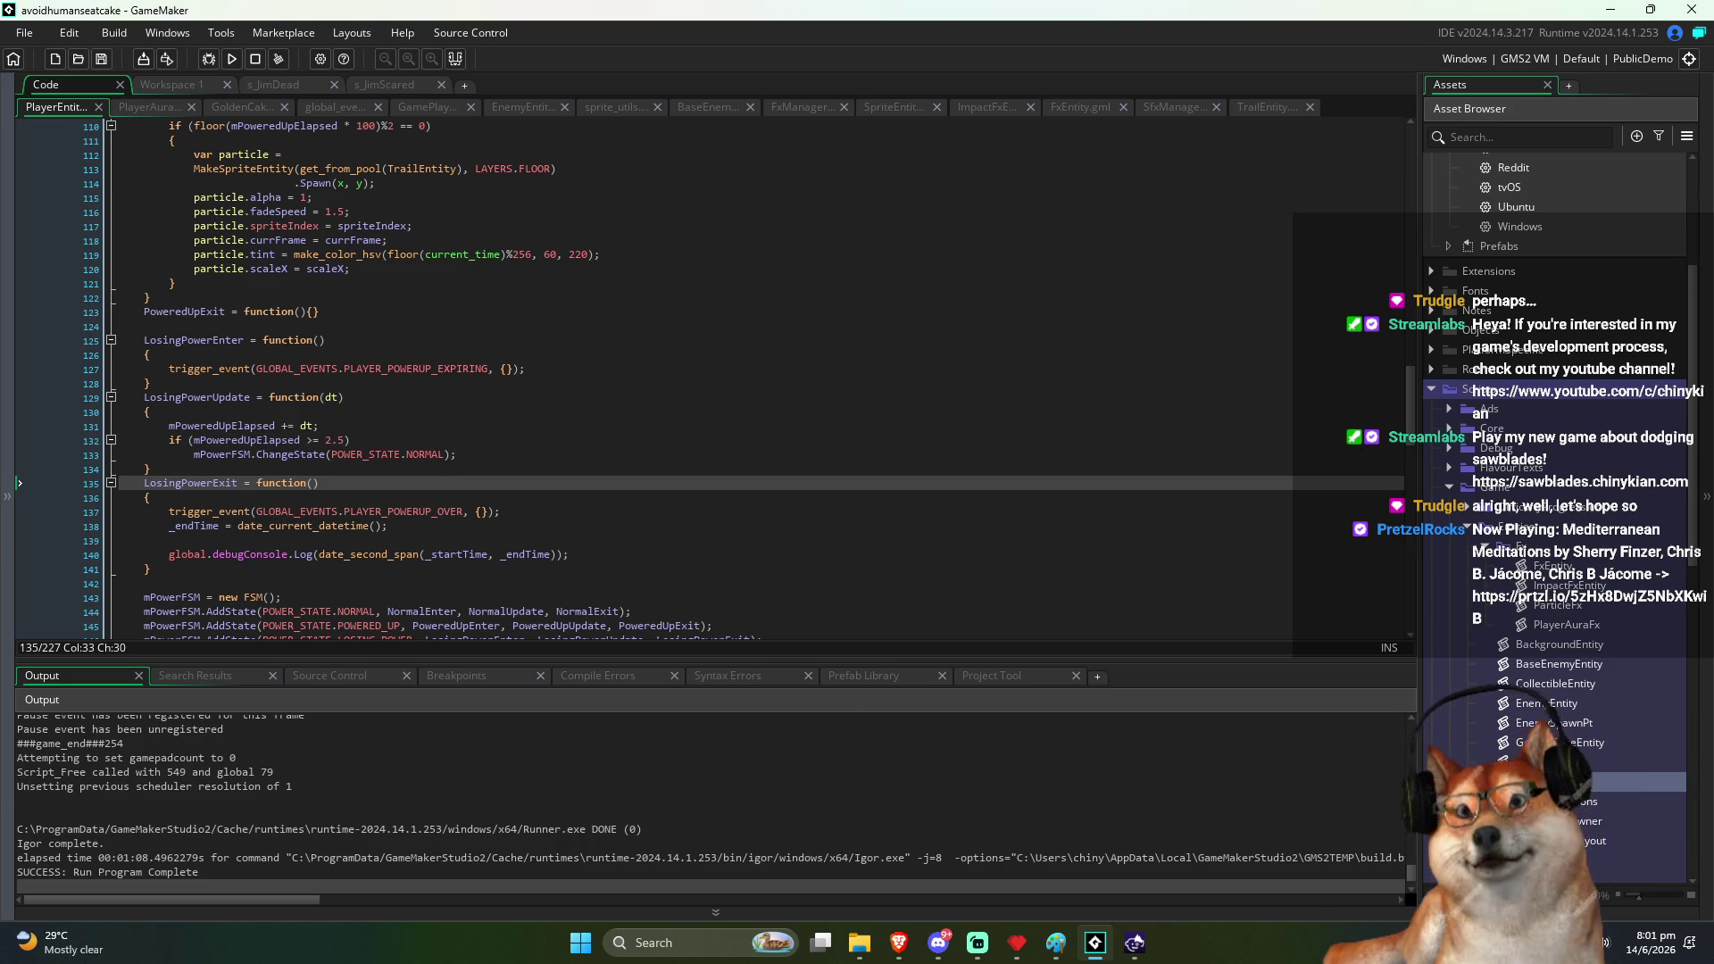
{"action": "key", "text": "alt+Tab"}
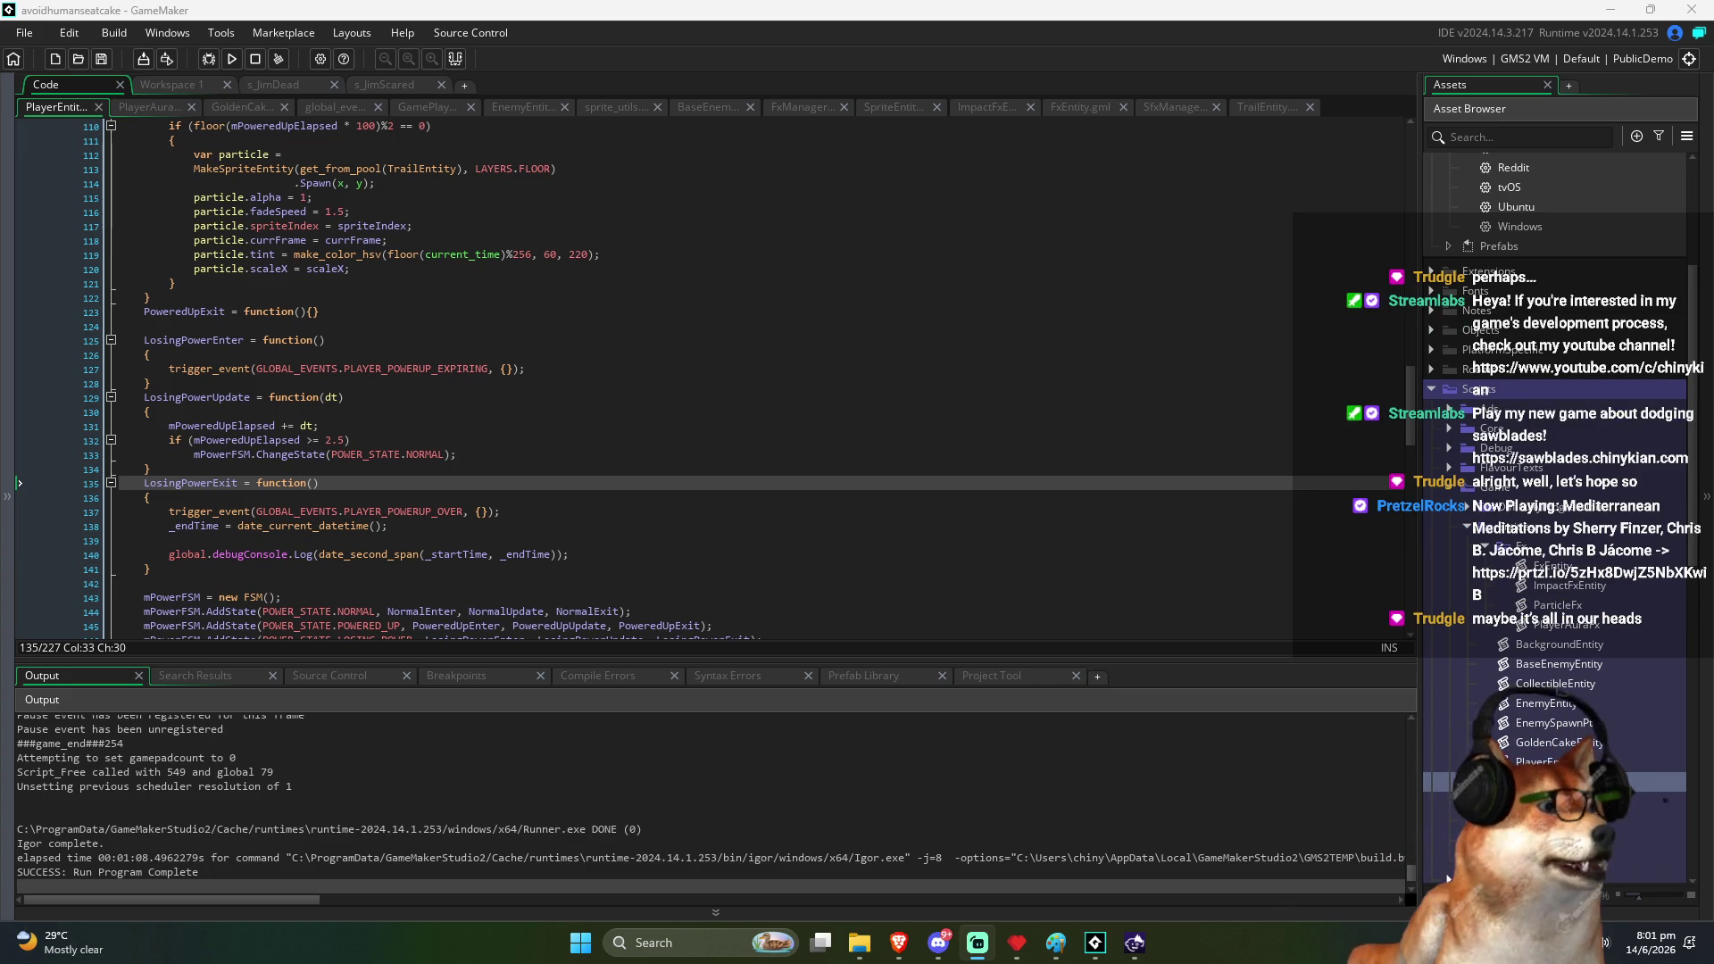
{"action": "mouse_move", "coordinate": [898, 942]}
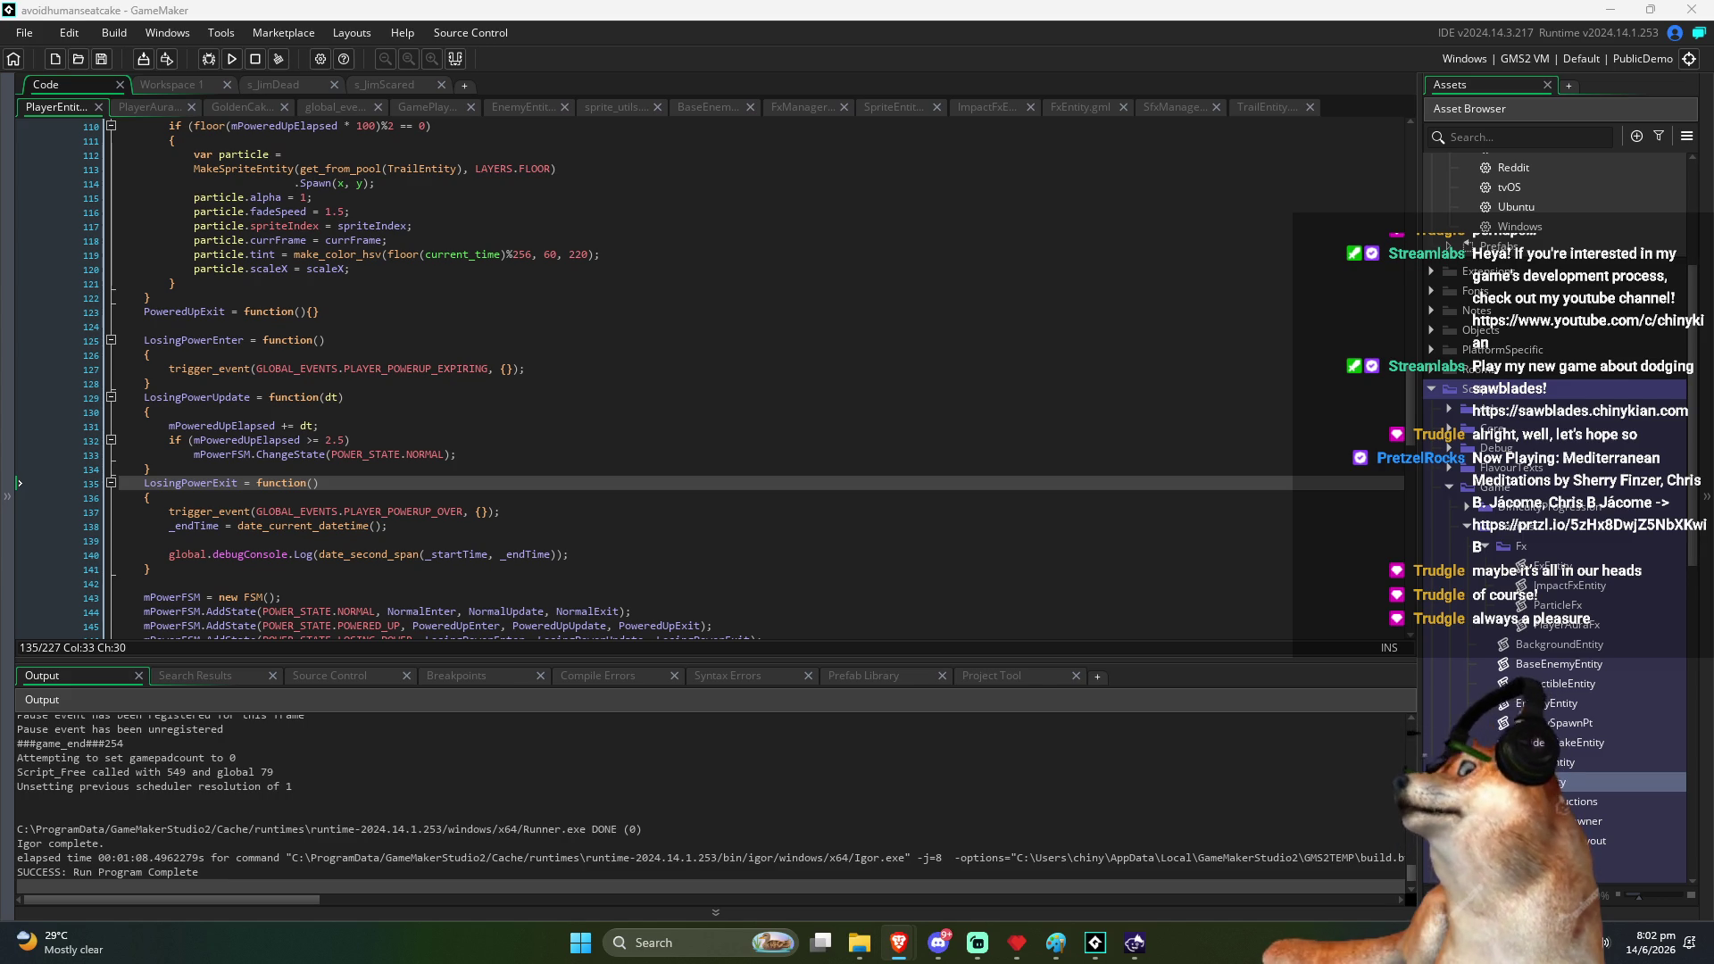
{"action": "key", "text": "alt+Tab"}
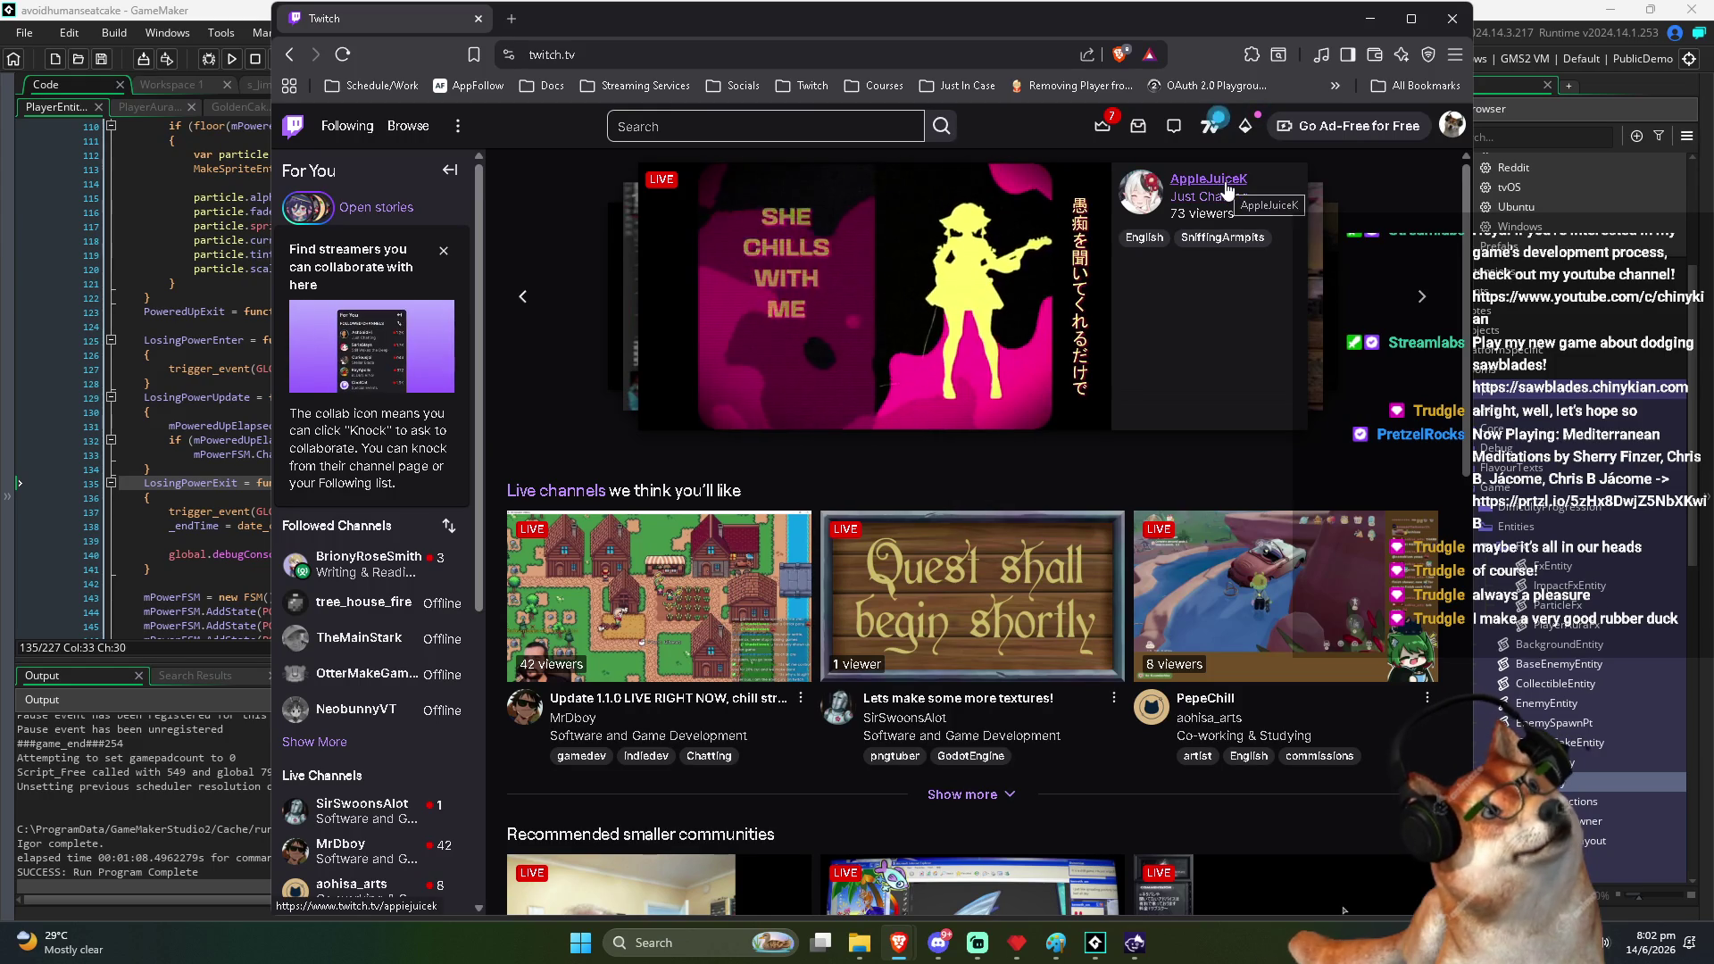
{"action": "scroll", "coordinate": [401, 500], "scroll_direction": "down", "scroll_amount": 1}
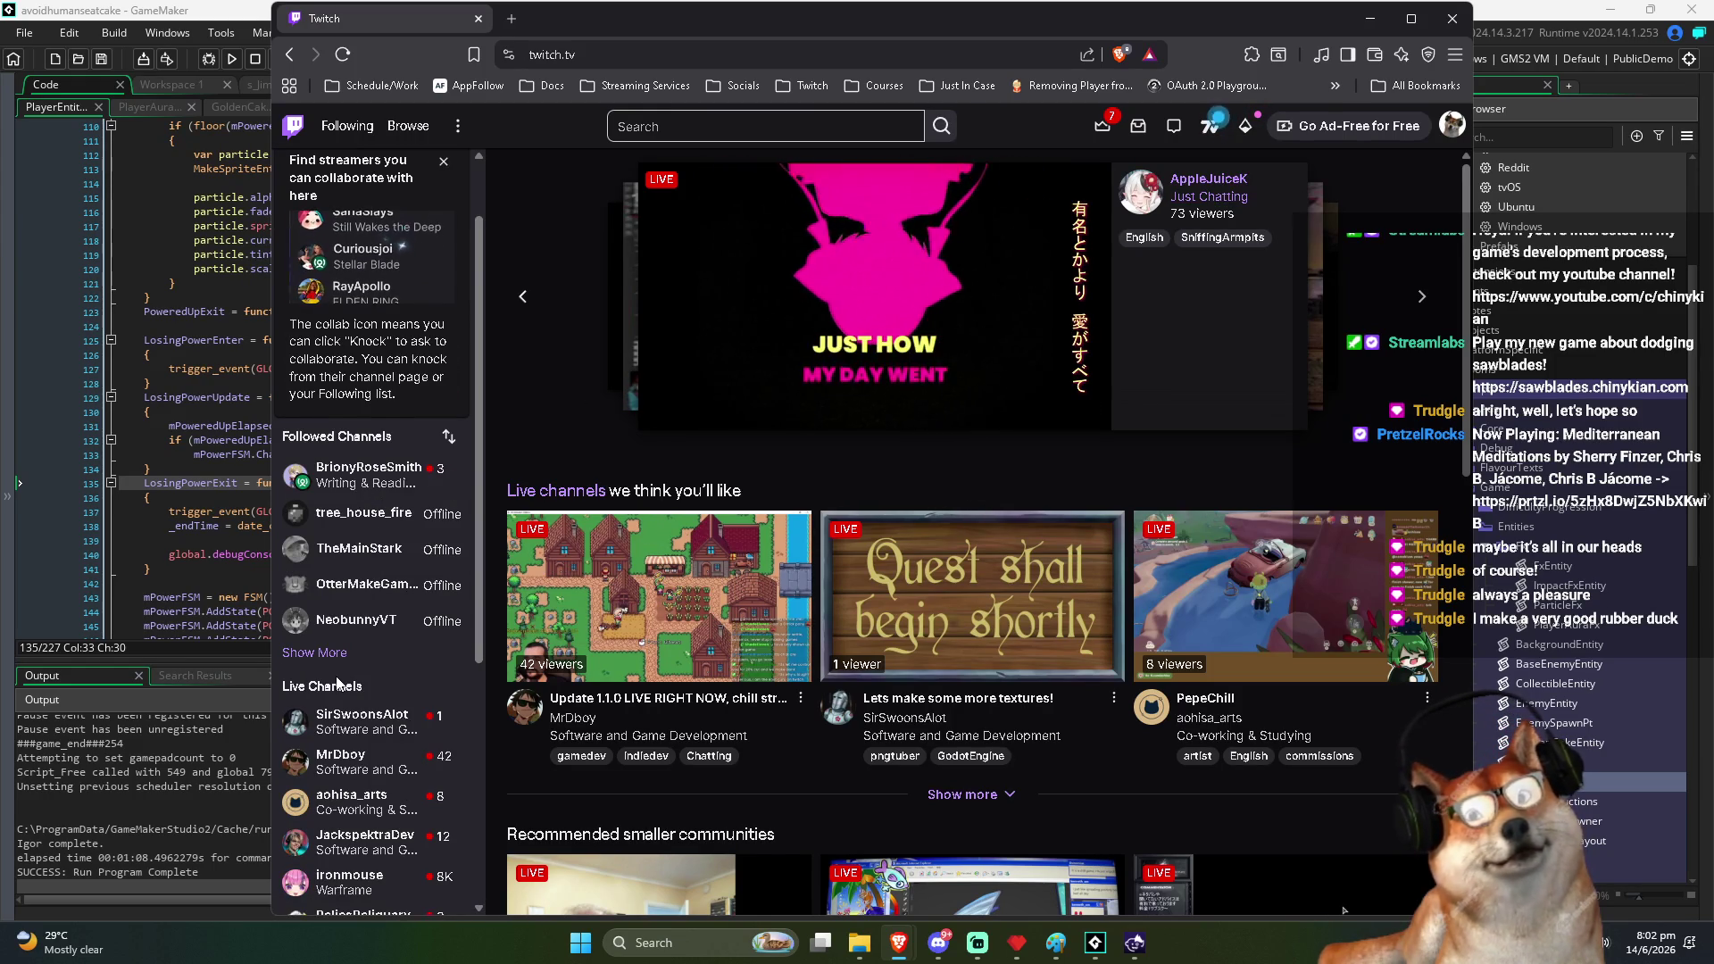
{"action": "scroll", "coordinate": [321, 580], "scroll_direction": "down", "scroll_amount": 1}
{"action": "left_click", "coordinate": [318, 560]}
{"action": "mouse_move", "coordinate": [389, 396]}
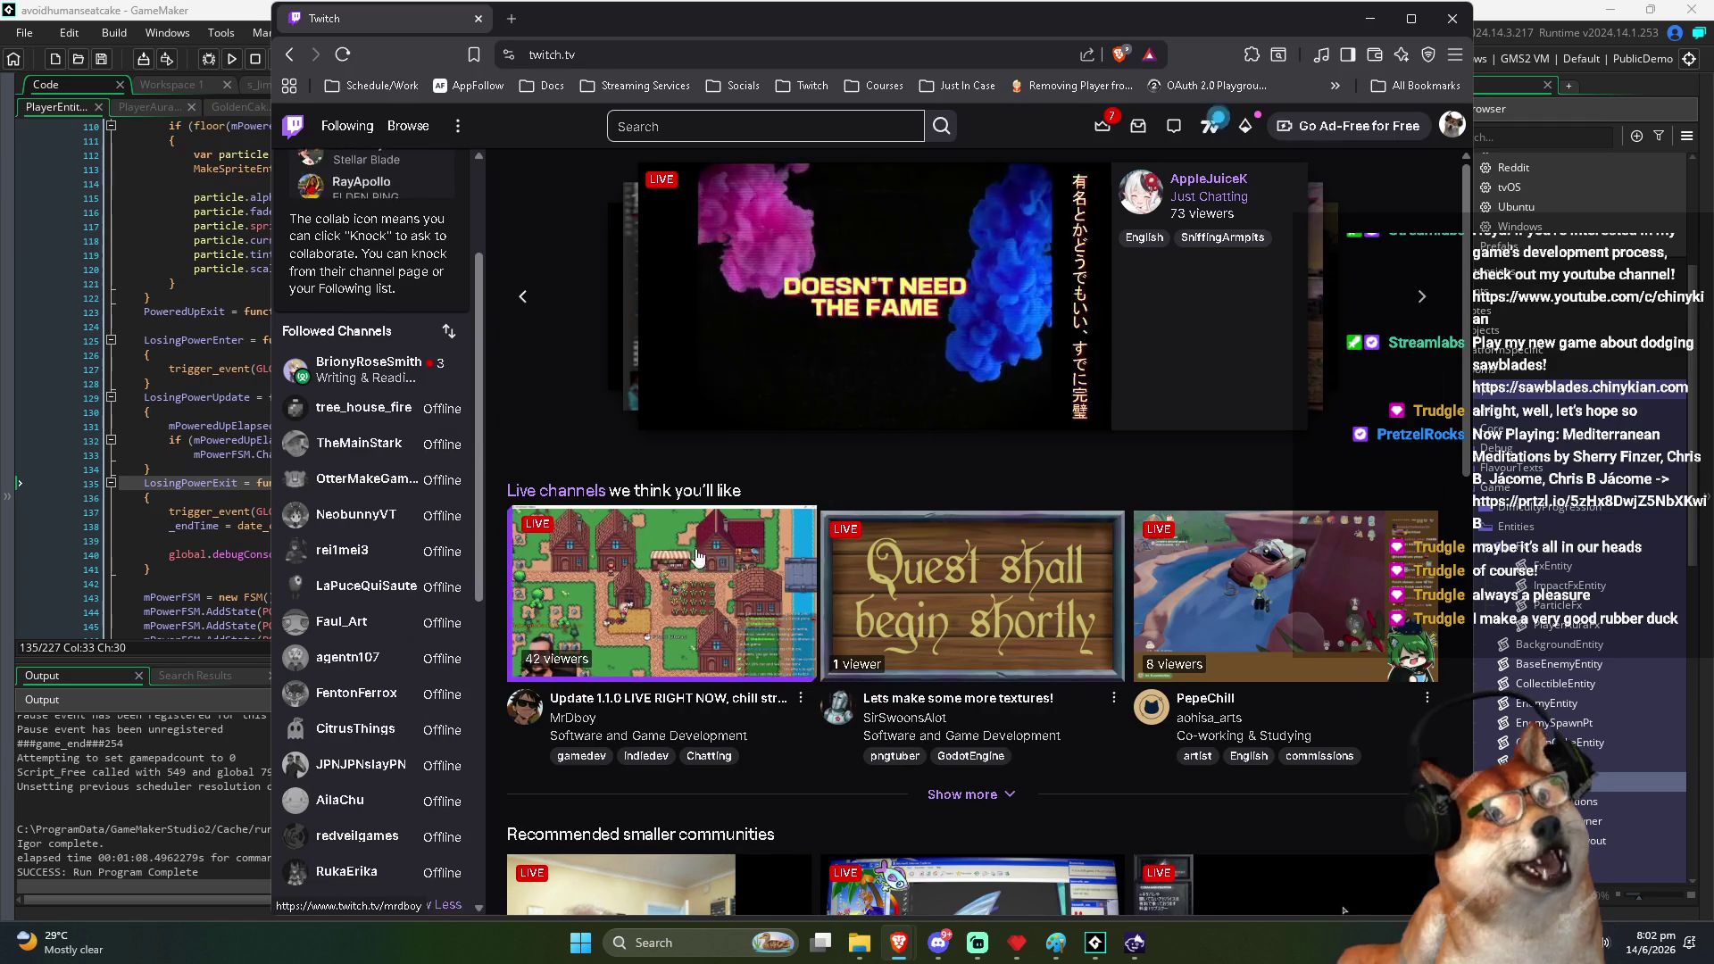
{"action": "scroll", "coordinate": [659, 544], "scroll_direction": "down", "scroll_amount": 8}
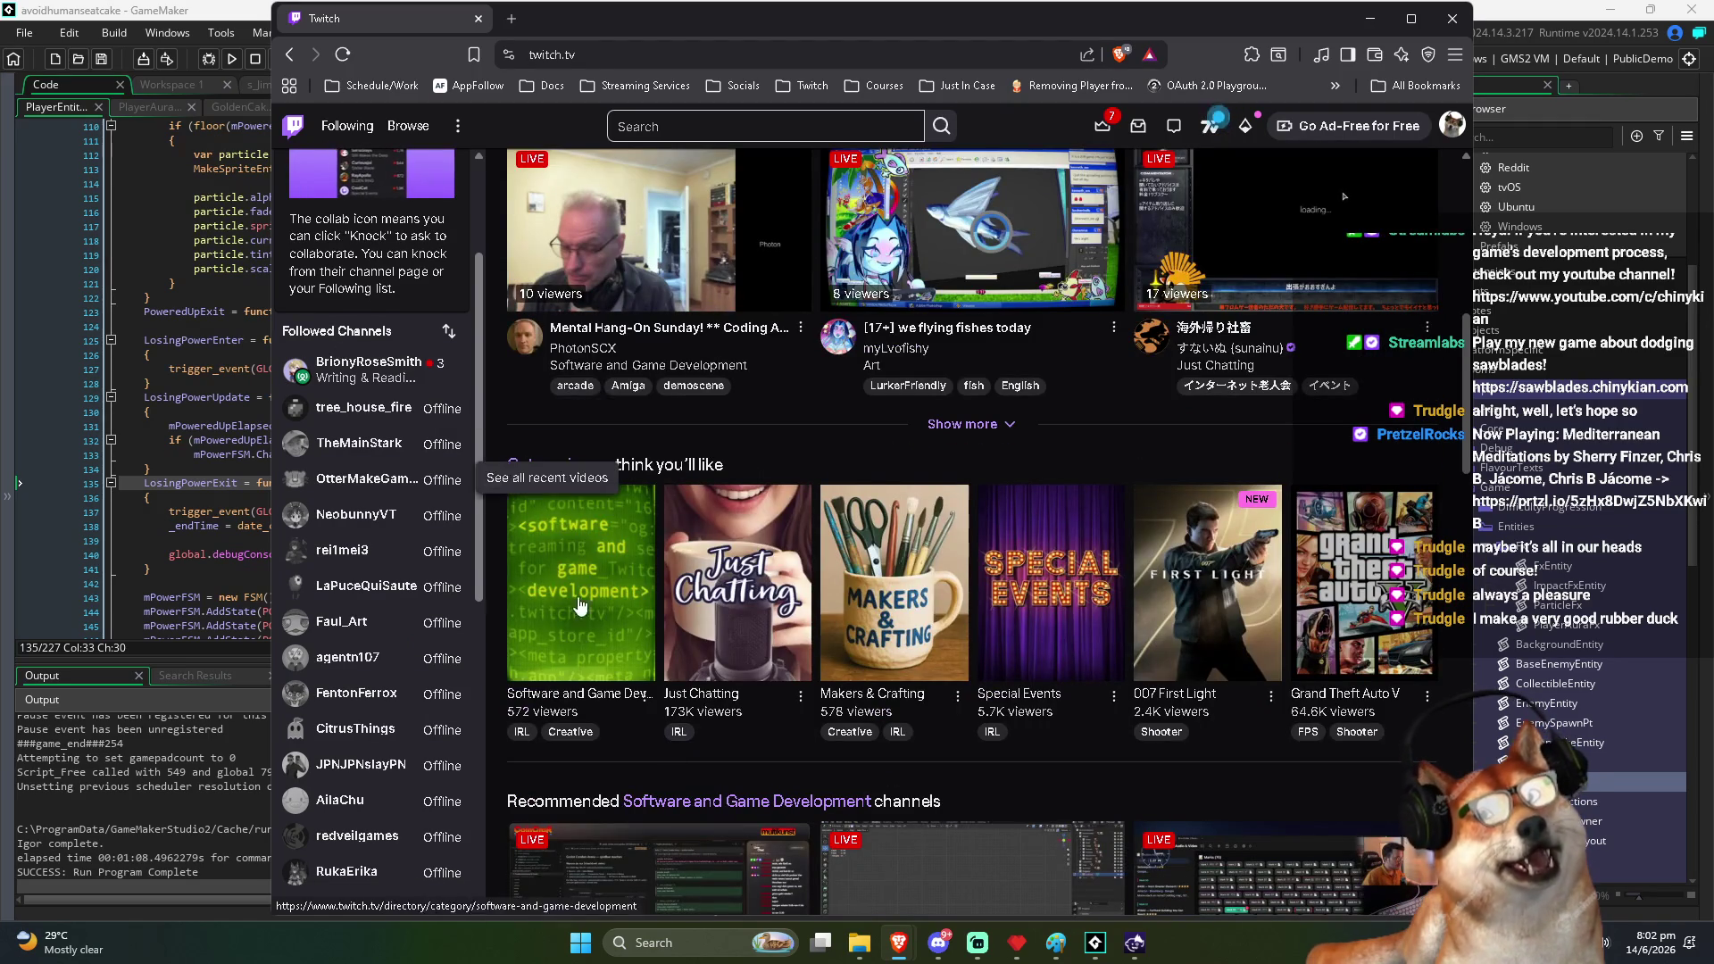
{"action": "scroll", "coordinate": [625, 821], "scroll_direction": "down", "scroll_amount": 2}
{"action": "scroll", "coordinate": [752, 568], "scroll_direction": "down", "scroll_amount": 4}
{"action": "scroll", "coordinate": [678, 446], "scroll_direction": "up", "scroll_amount": 4}
{"action": "left_click", "coordinate": [647, 429]}
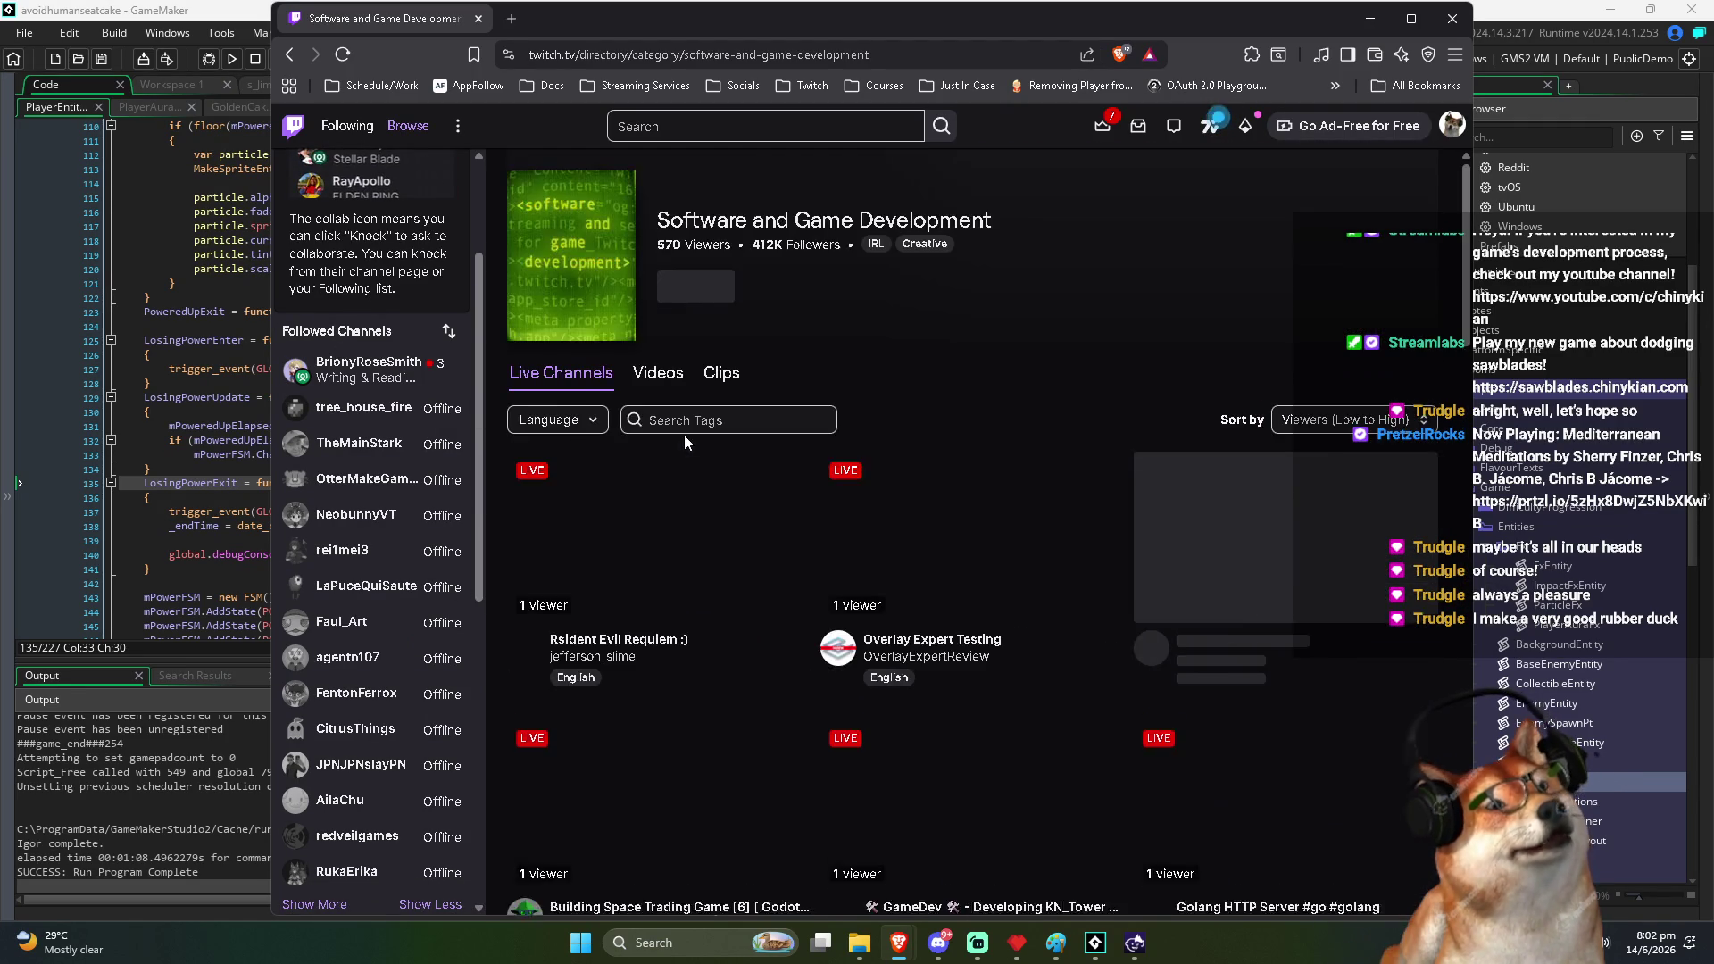
{"action": "scroll", "coordinate": [751, 447], "scroll_direction": "down", "scroll_amount": 4}
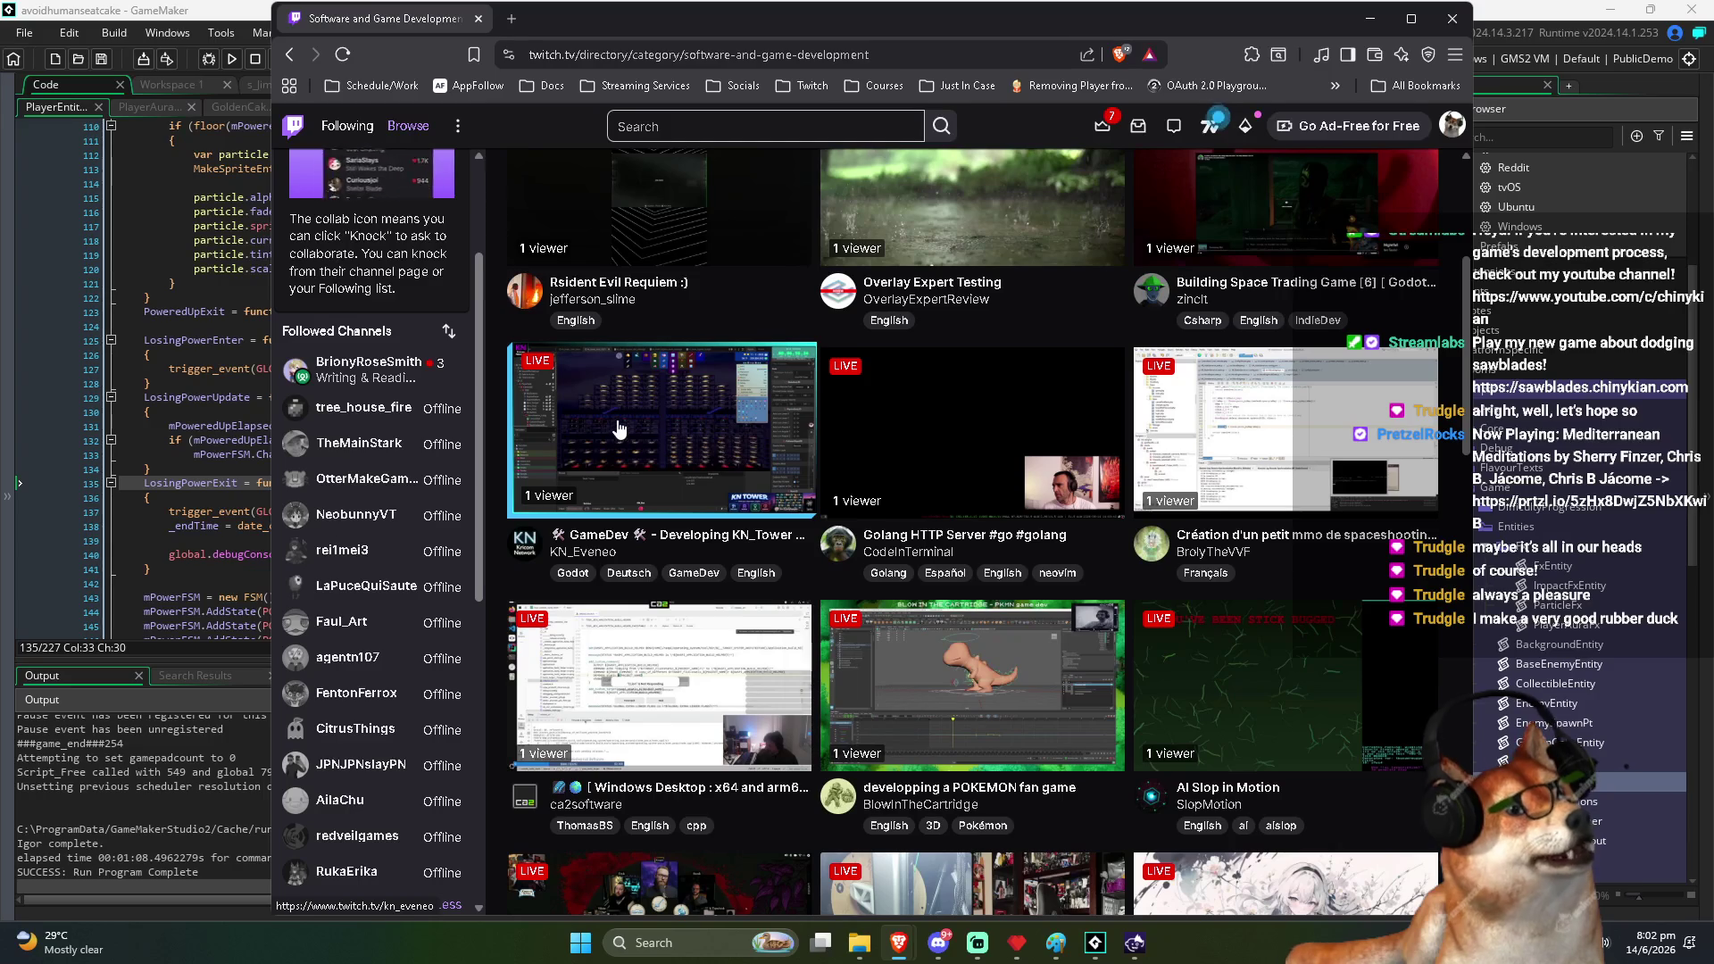
{"action": "scroll", "coordinate": [631, 663], "scroll_direction": "down", "scroll_amount": 3}
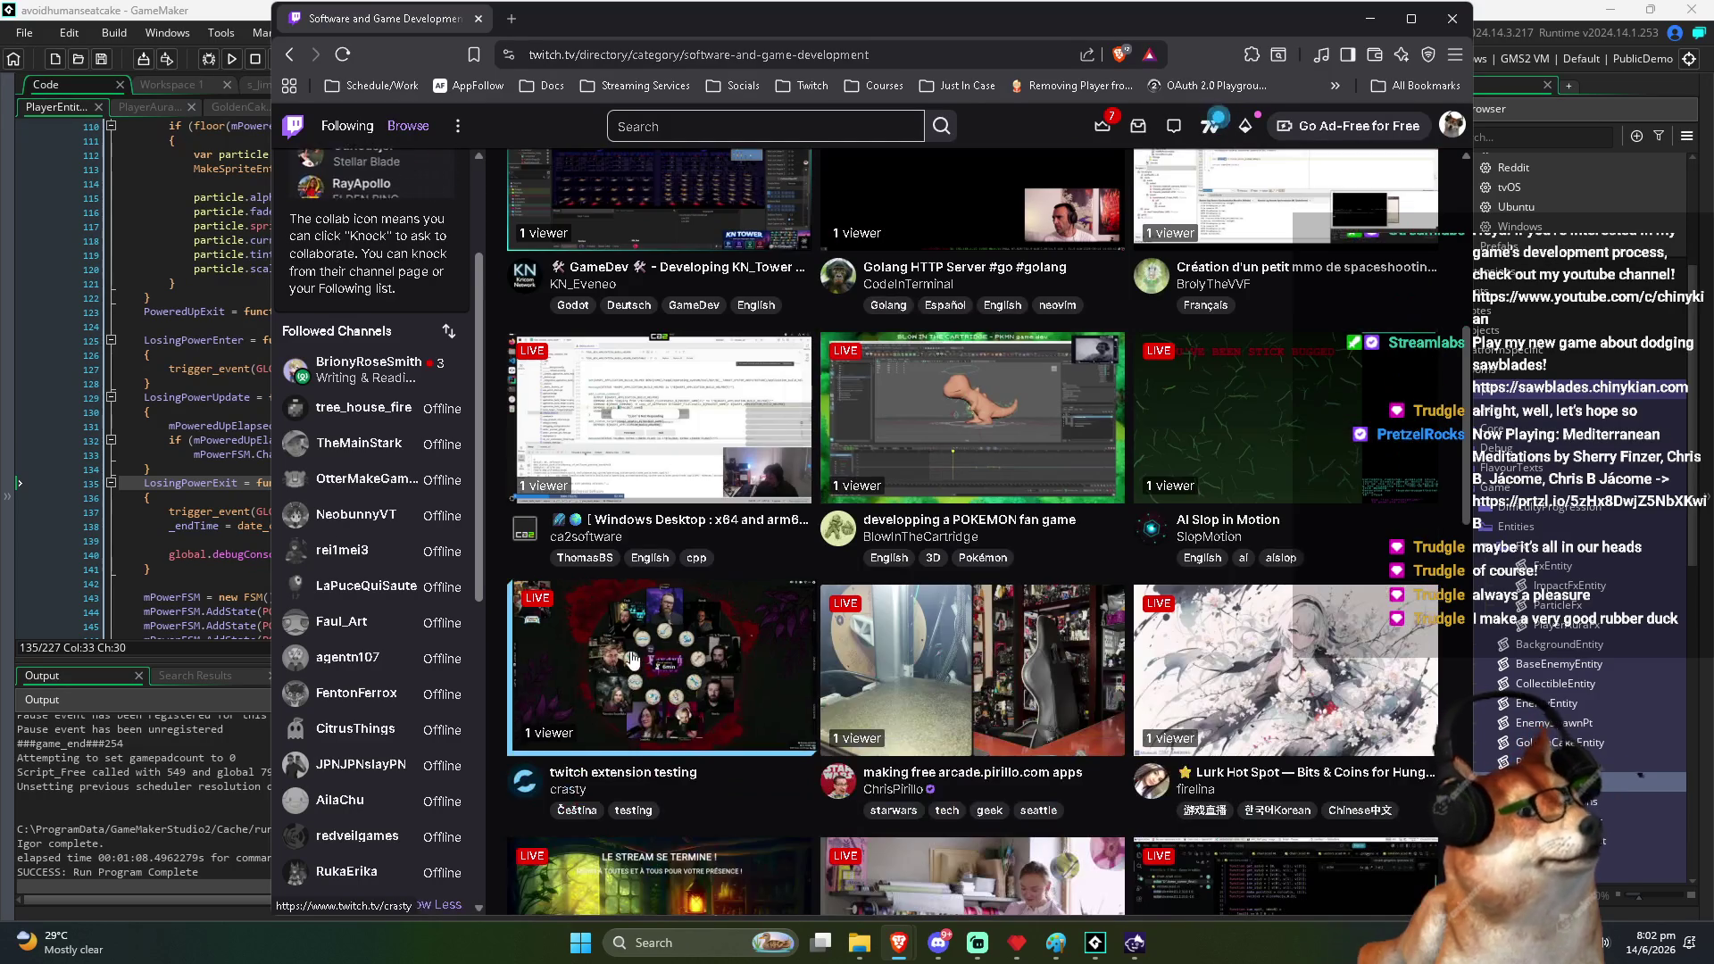
{"action": "scroll", "coordinate": [1276, 625], "scroll_direction": "down", "scroll_amount": 5}
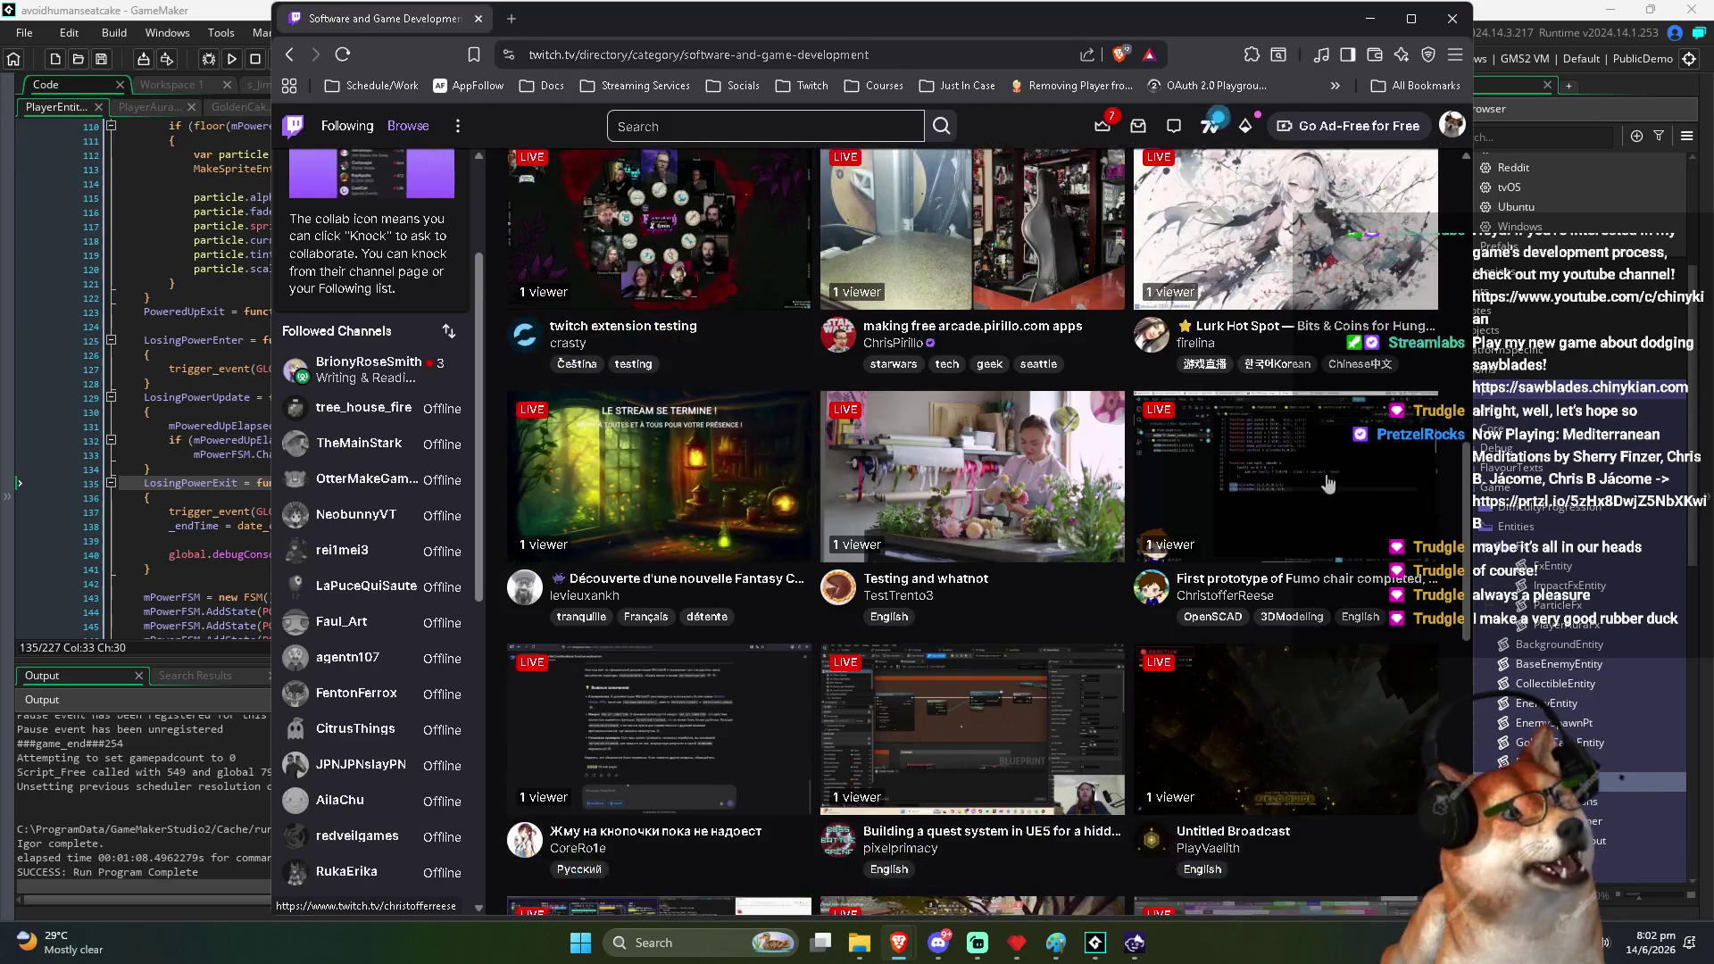
{"action": "scroll", "coordinate": [1274, 497], "scroll_direction": "down", "scroll_amount": 10}
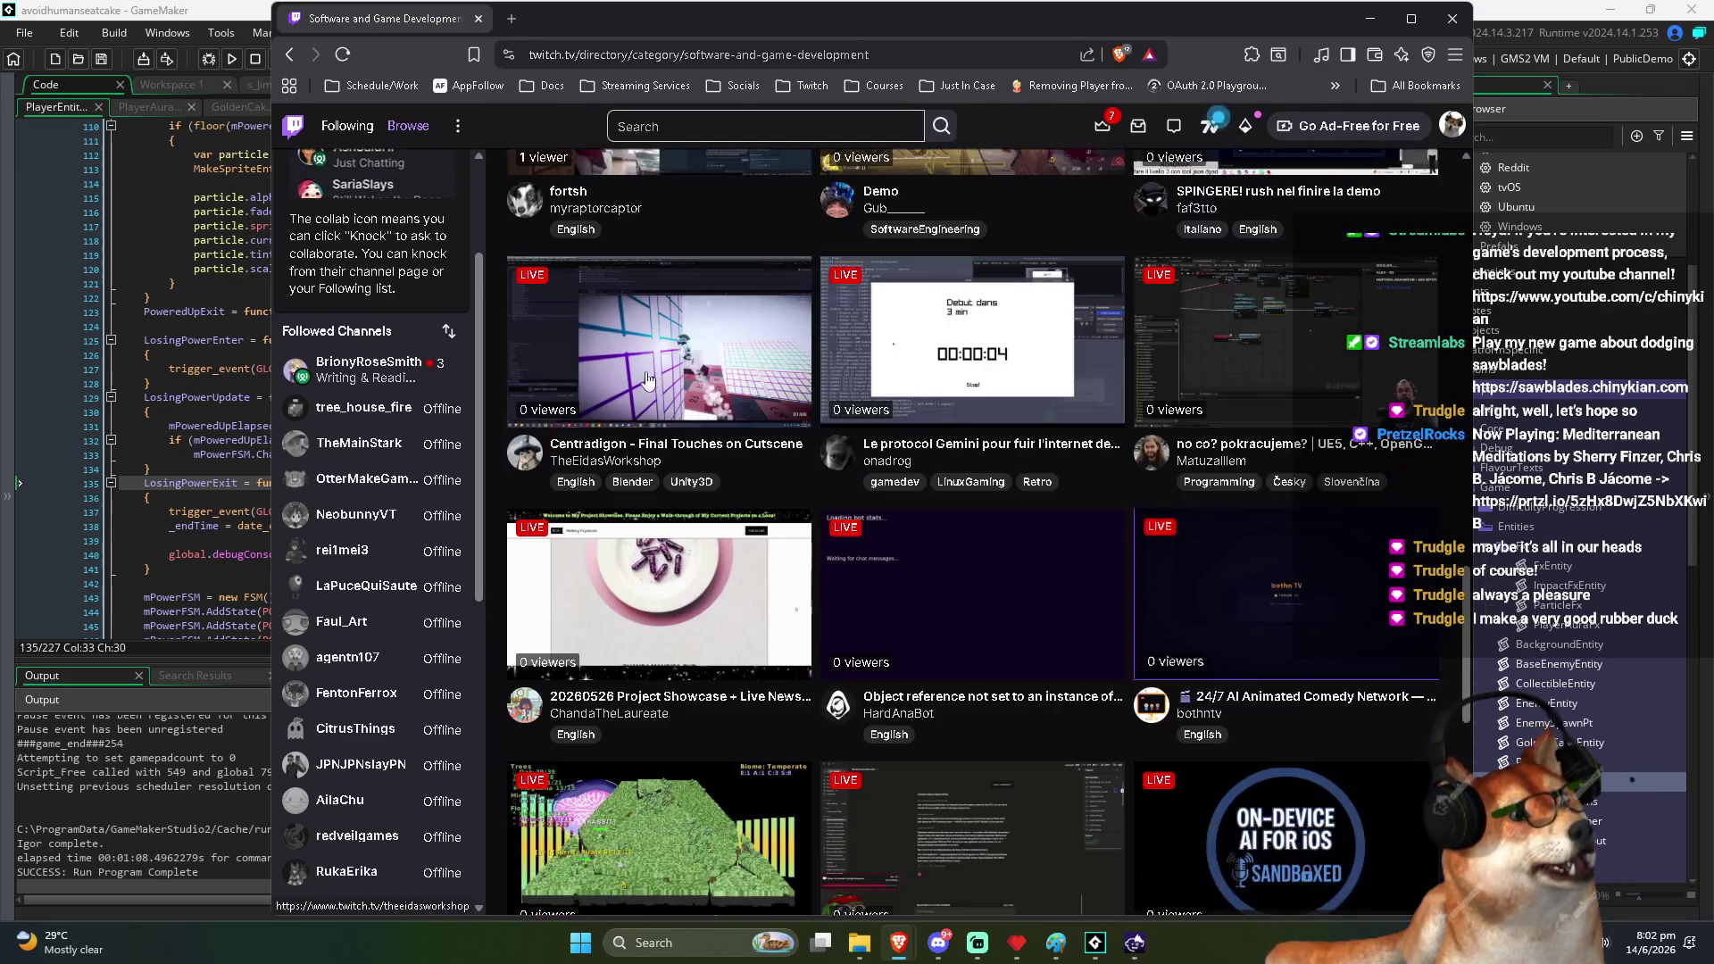
{"action": "scroll", "coordinate": [649, 378], "scroll_direction": "down", "scroll_amount": 5}
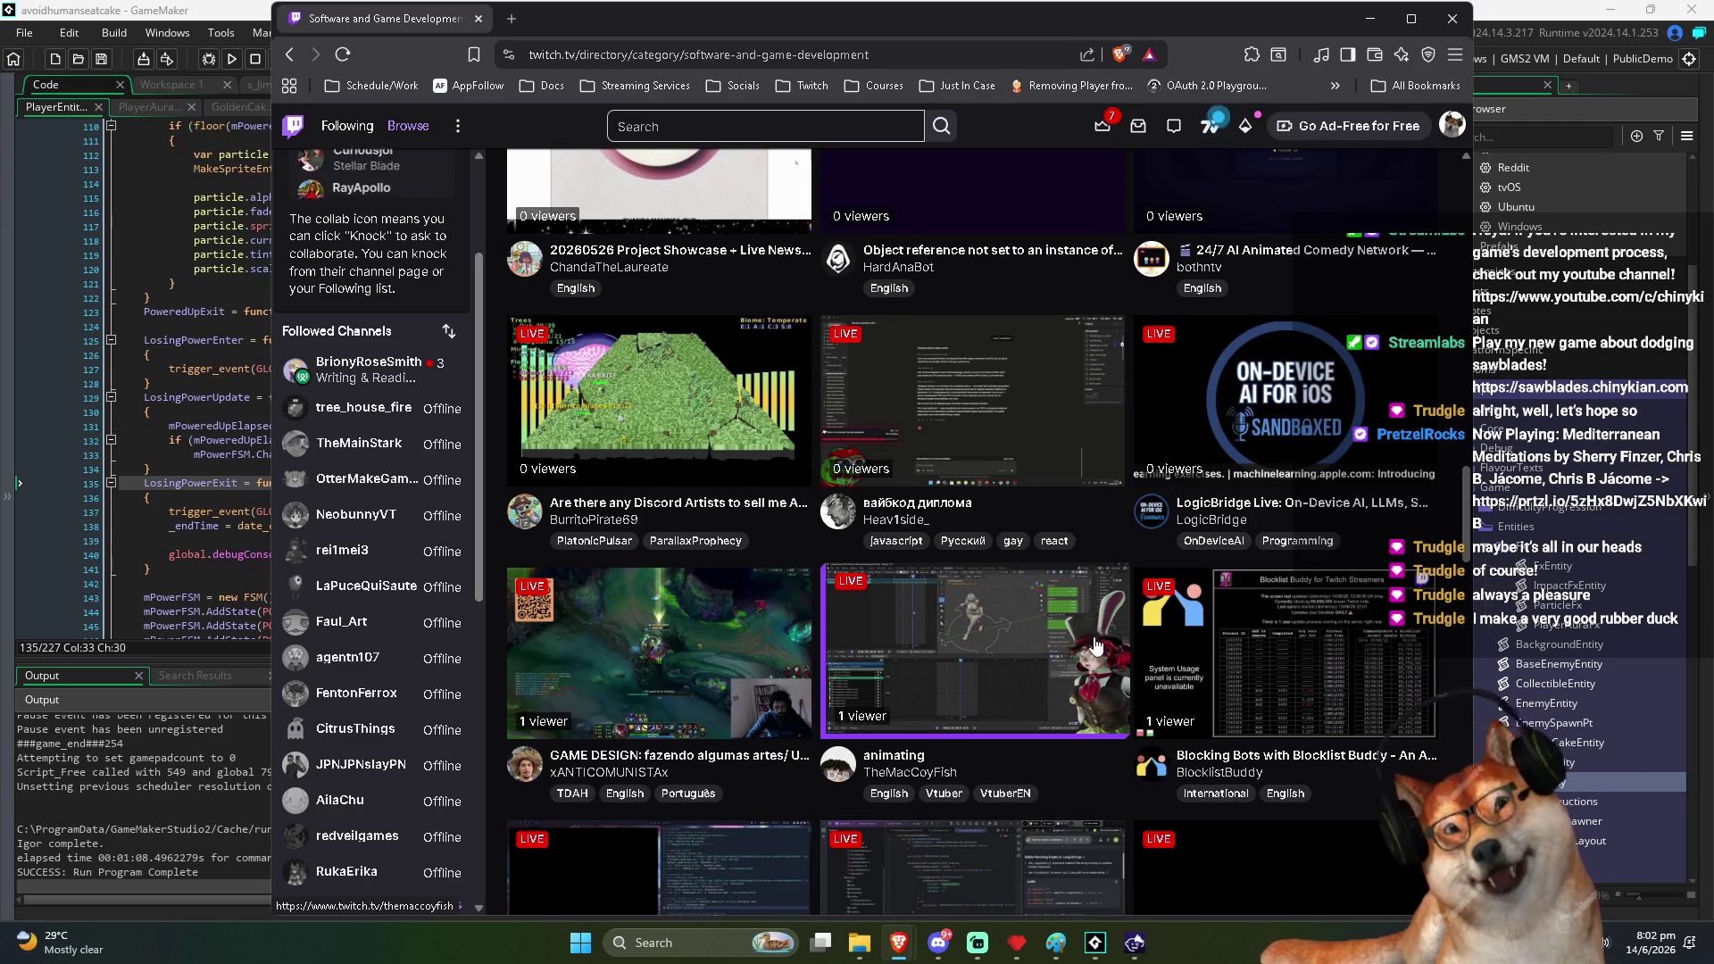
{"action": "scroll", "coordinate": [1069, 674], "scroll_direction": "down", "scroll_amount": 6}
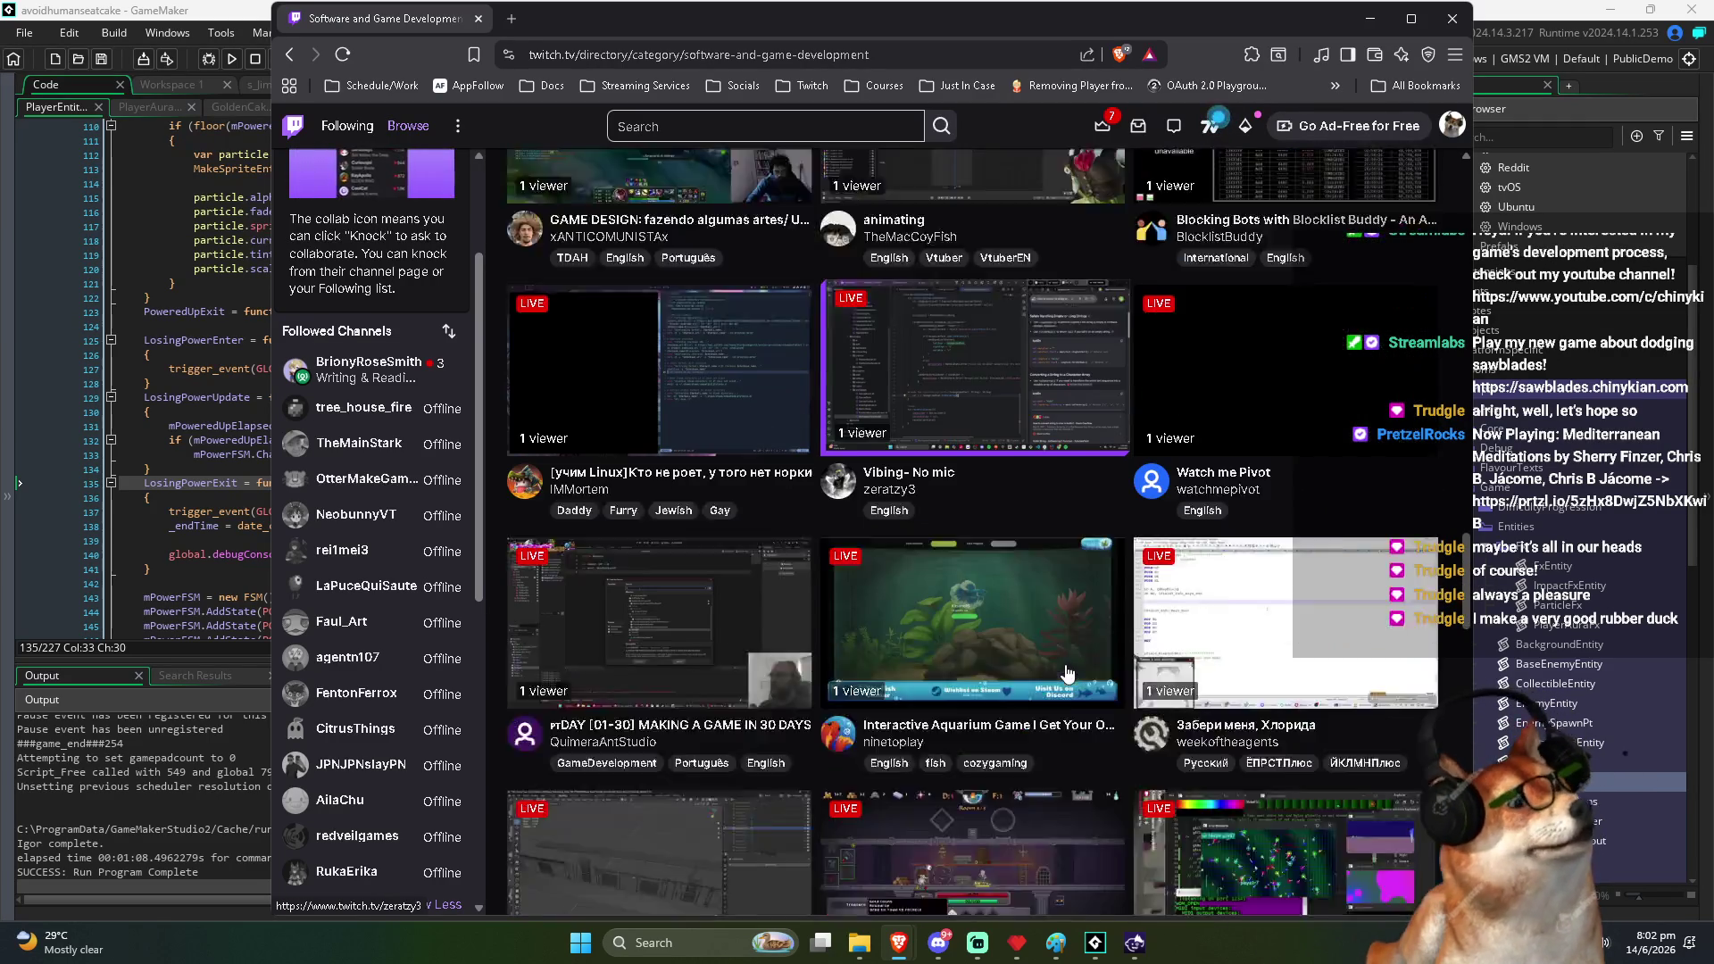
{"action": "scroll", "coordinate": [1054, 667], "scroll_direction": "down", "scroll_amount": 1}
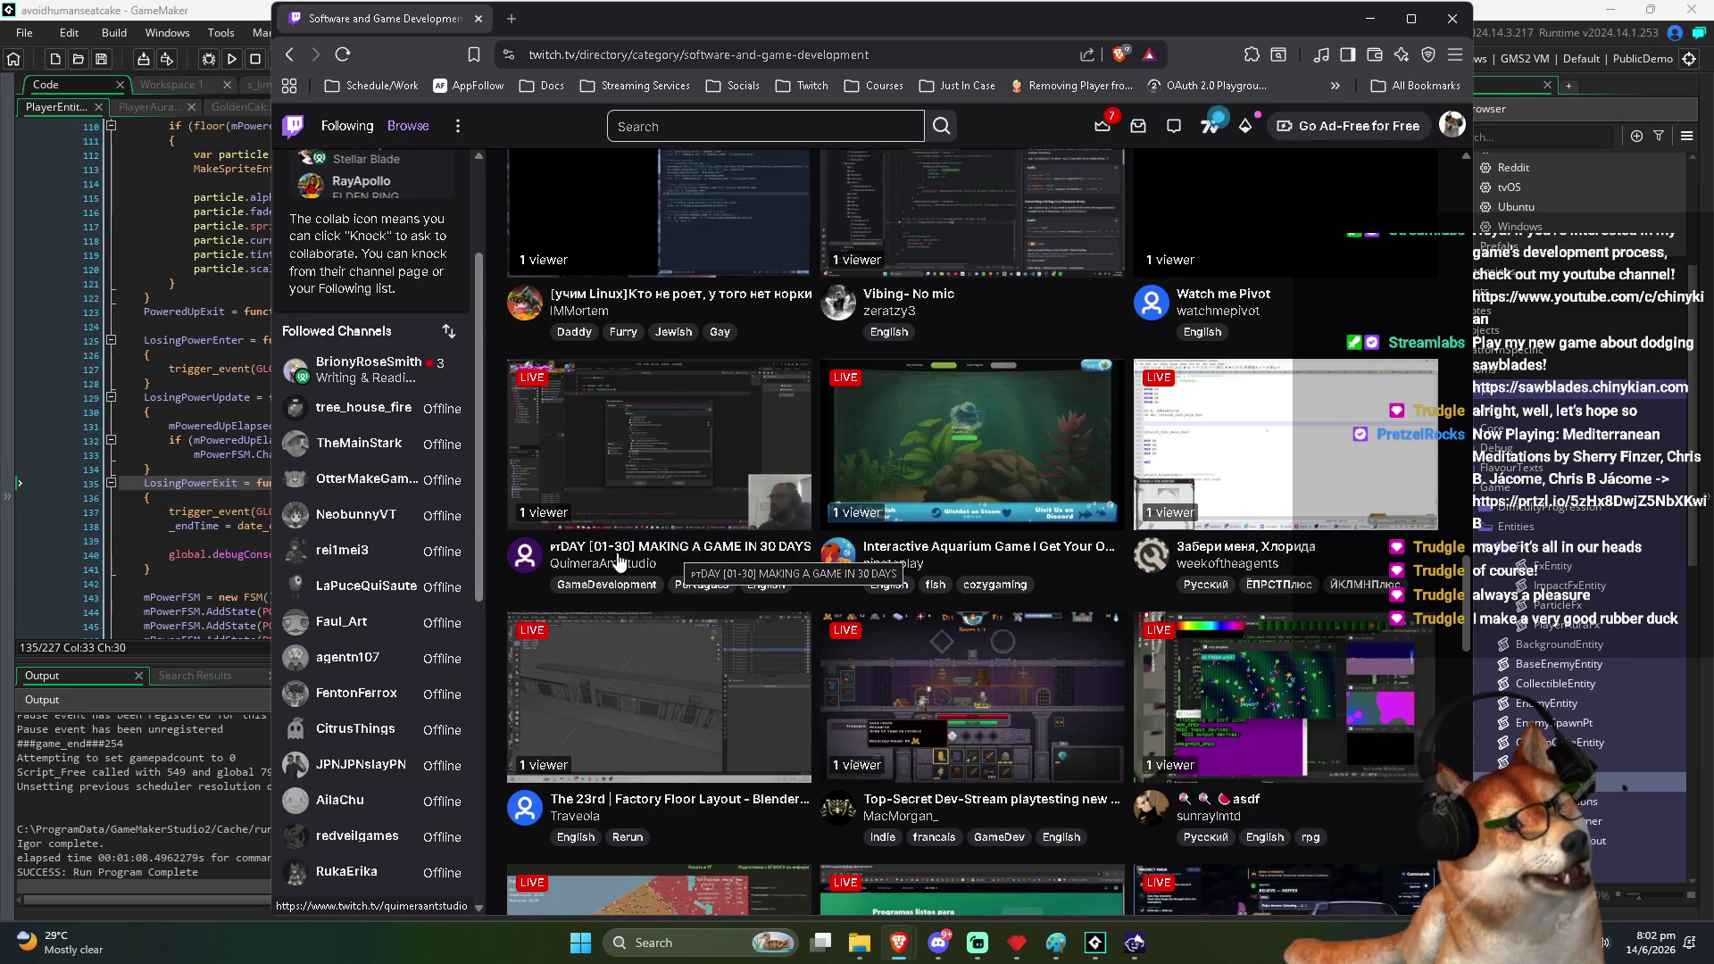
{"action": "middle_click", "coordinate": [745, 558]}
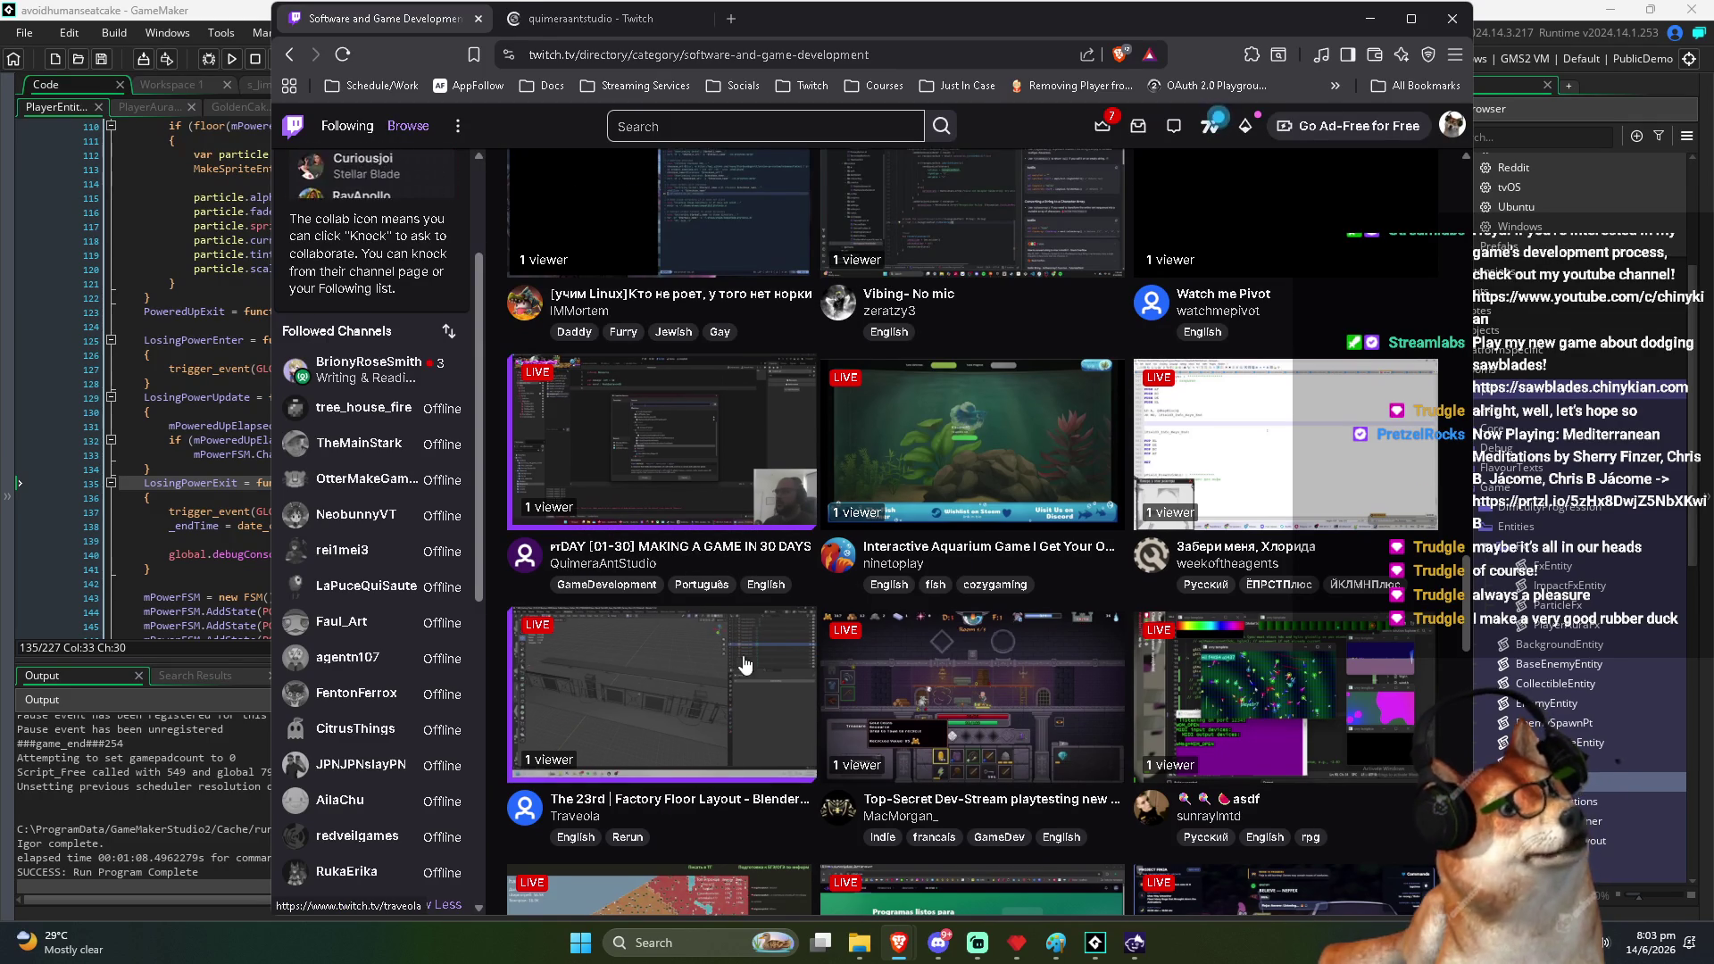
{"action": "scroll", "coordinate": [788, 643], "scroll_direction": "down", "scroll_amount": 1}
{"action": "scroll", "coordinate": [788, 643], "scroll_direction": "down", "scroll_amount": 2}
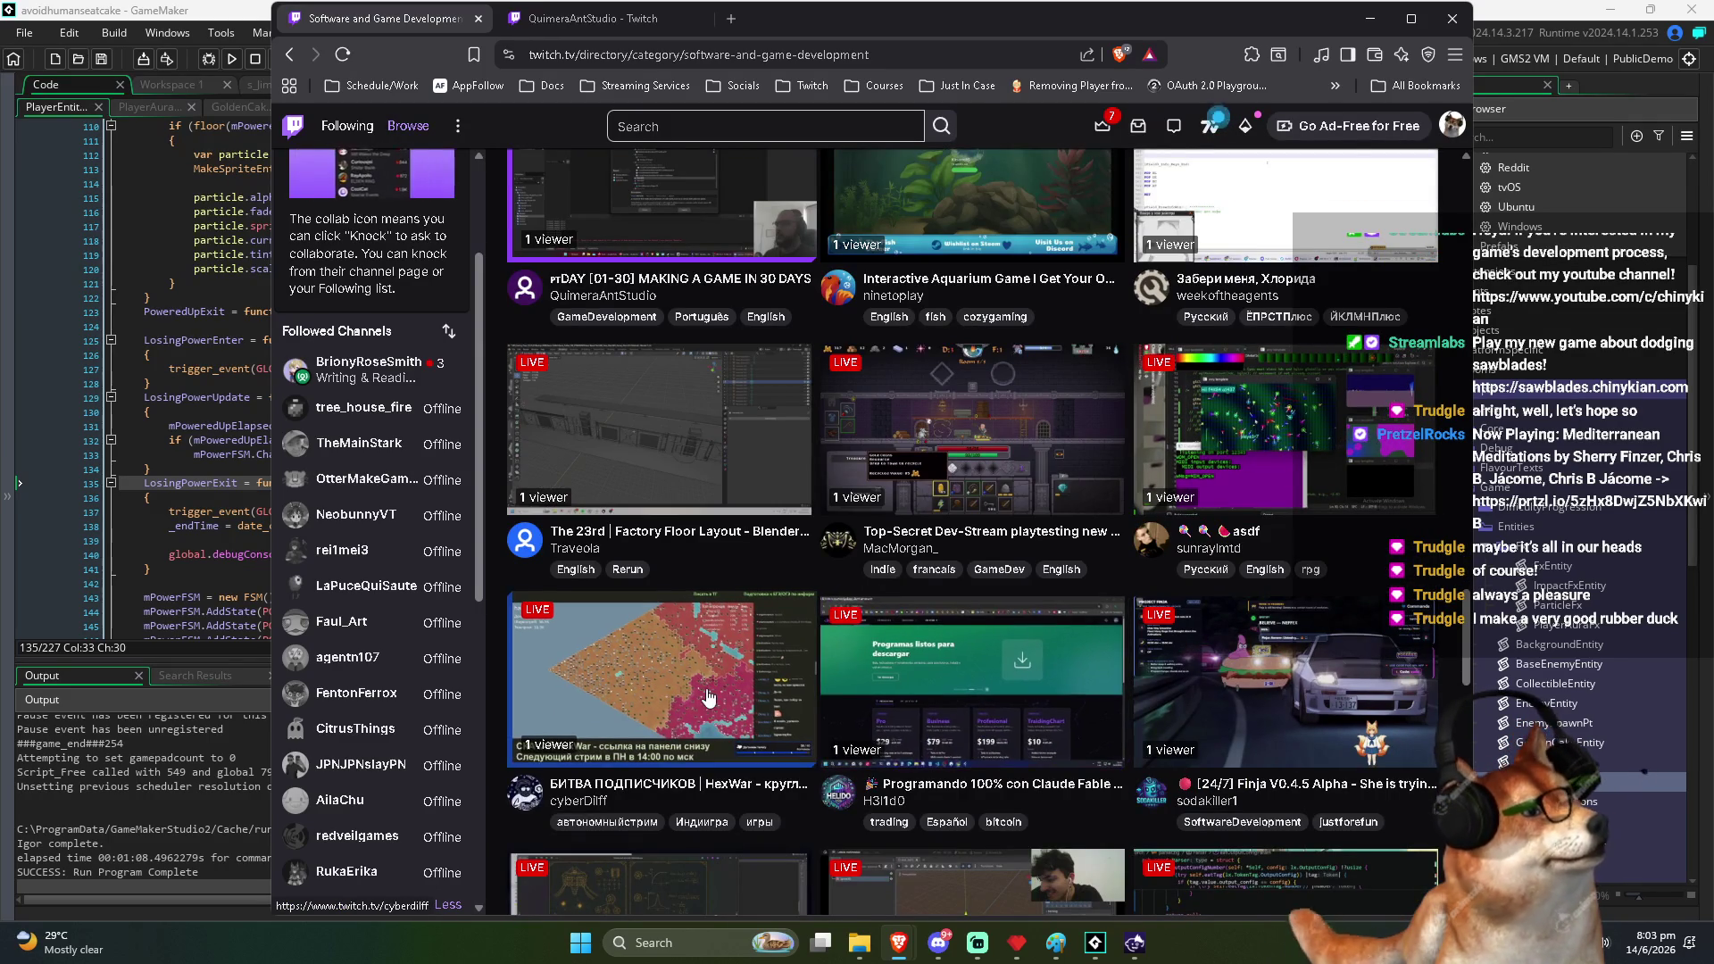
{"action": "scroll", "coordinate": [1404, 681], "scroll_direction": "down", "scroll_amount": 4}
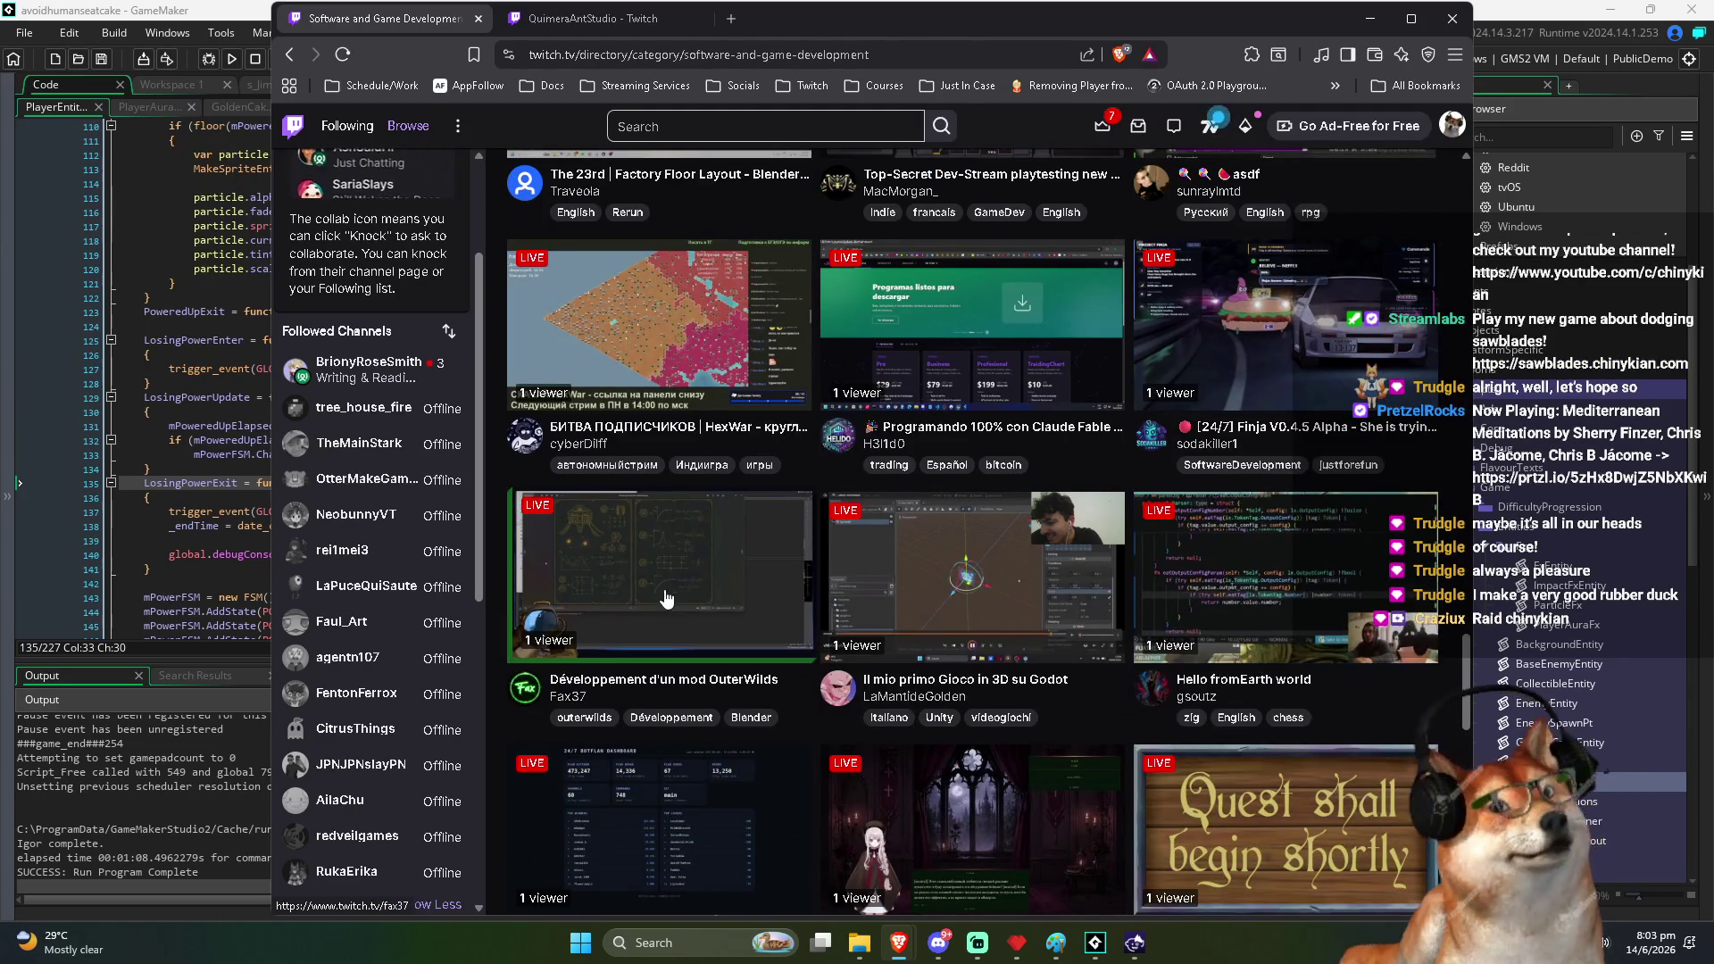
{"action": "scroll", "coordinate": [676, 612], "scroll_direction": "down", "scroll_amount": 1}
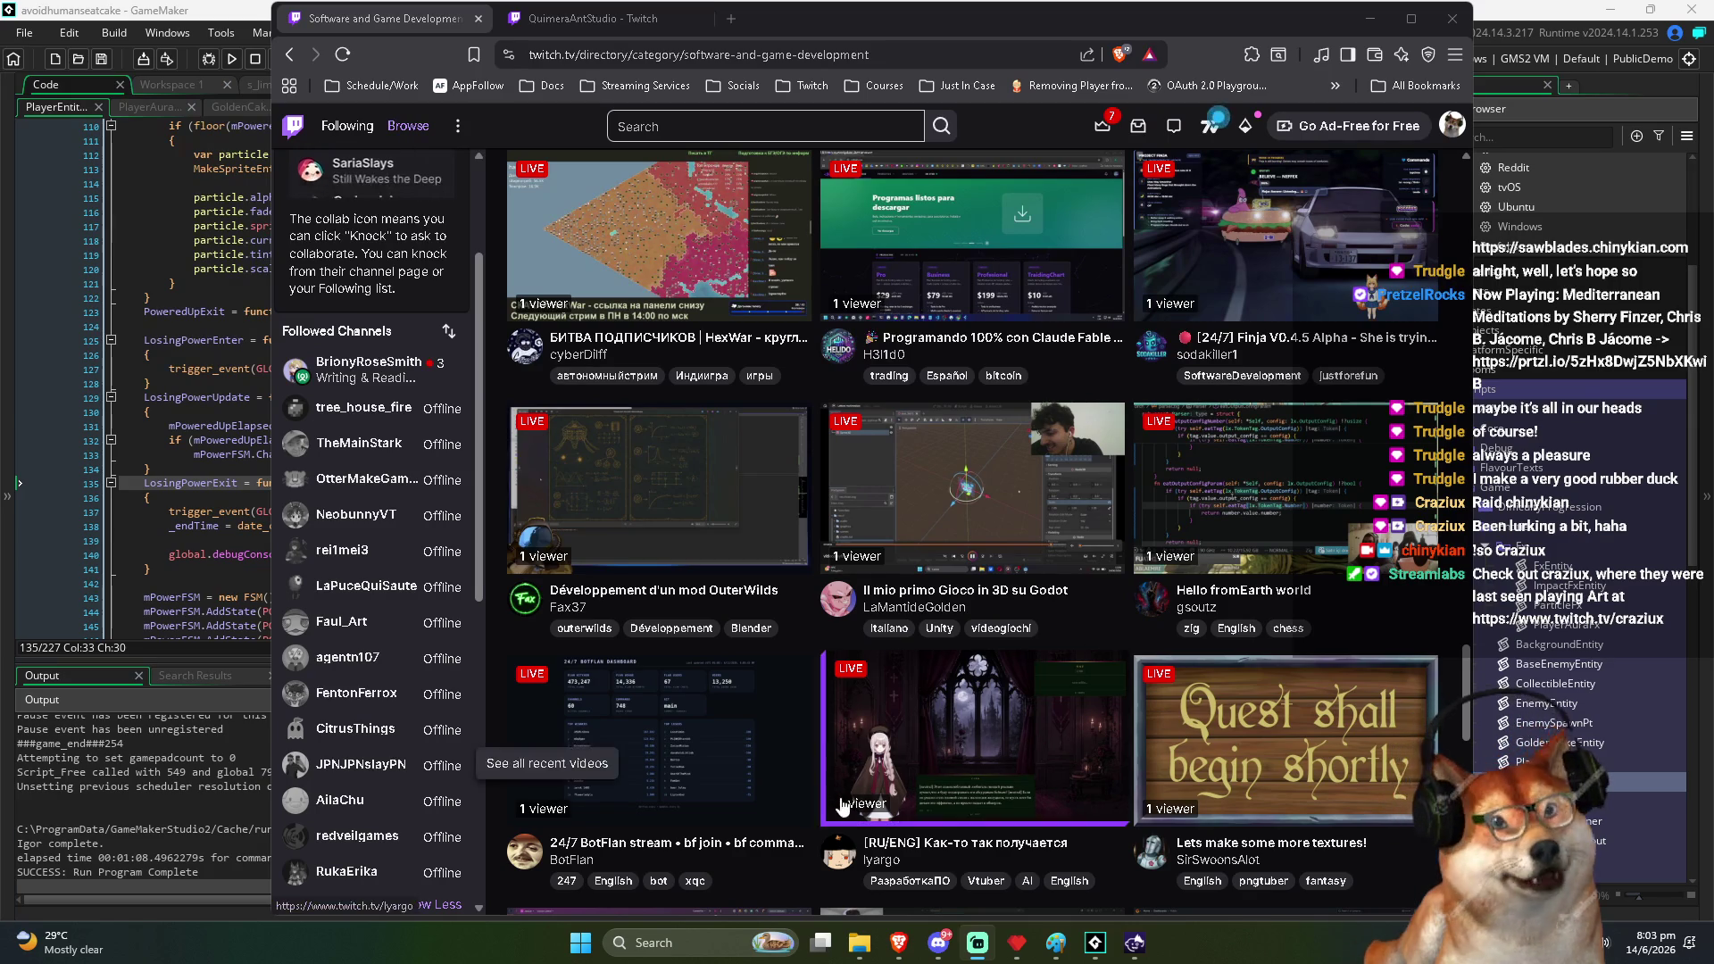
{"action": "scroll", "coordinate": [937, 526], "scroll_direction": "down", "scroll_amount": 5}
{"action": "scroll", "coordinate": [951, 545], "scroll_direction": "down", "scroll_amount": 8}
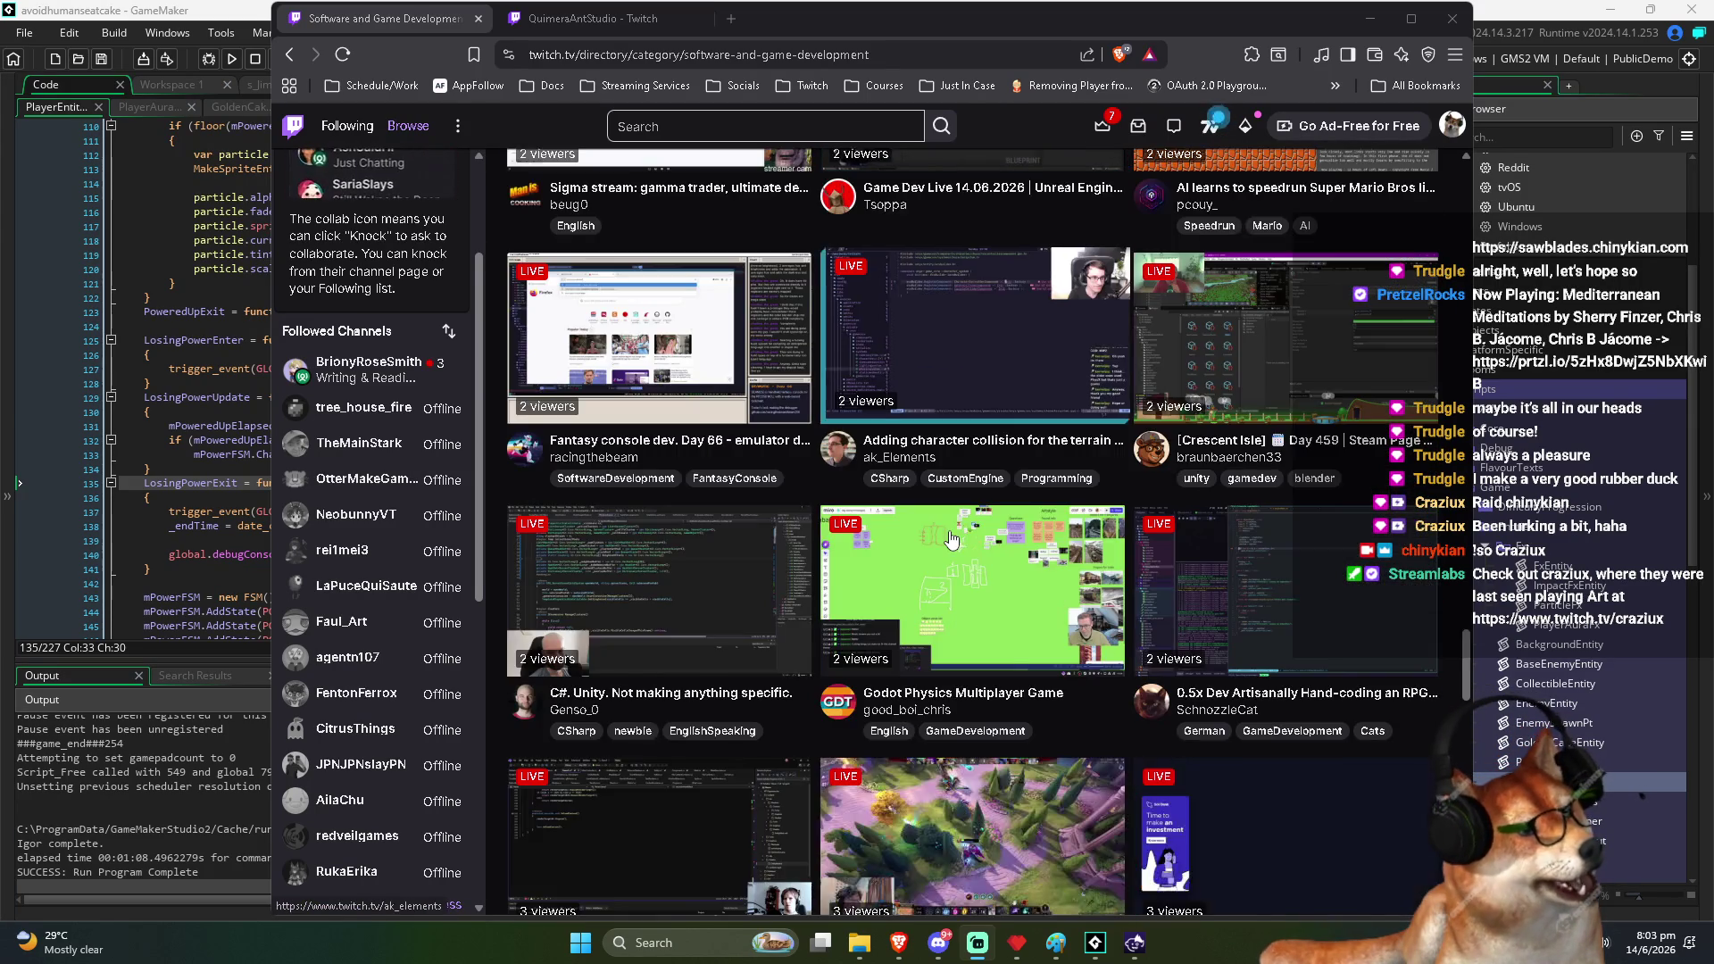
{"action": "scroll", "coordinate": [946, 544], "scroll_direction": "down", "scroll_amount": 5}
{"action": "scroll", "coordinate": [940, 551], "scroll_direction": "down", "scroll_amount": 5}
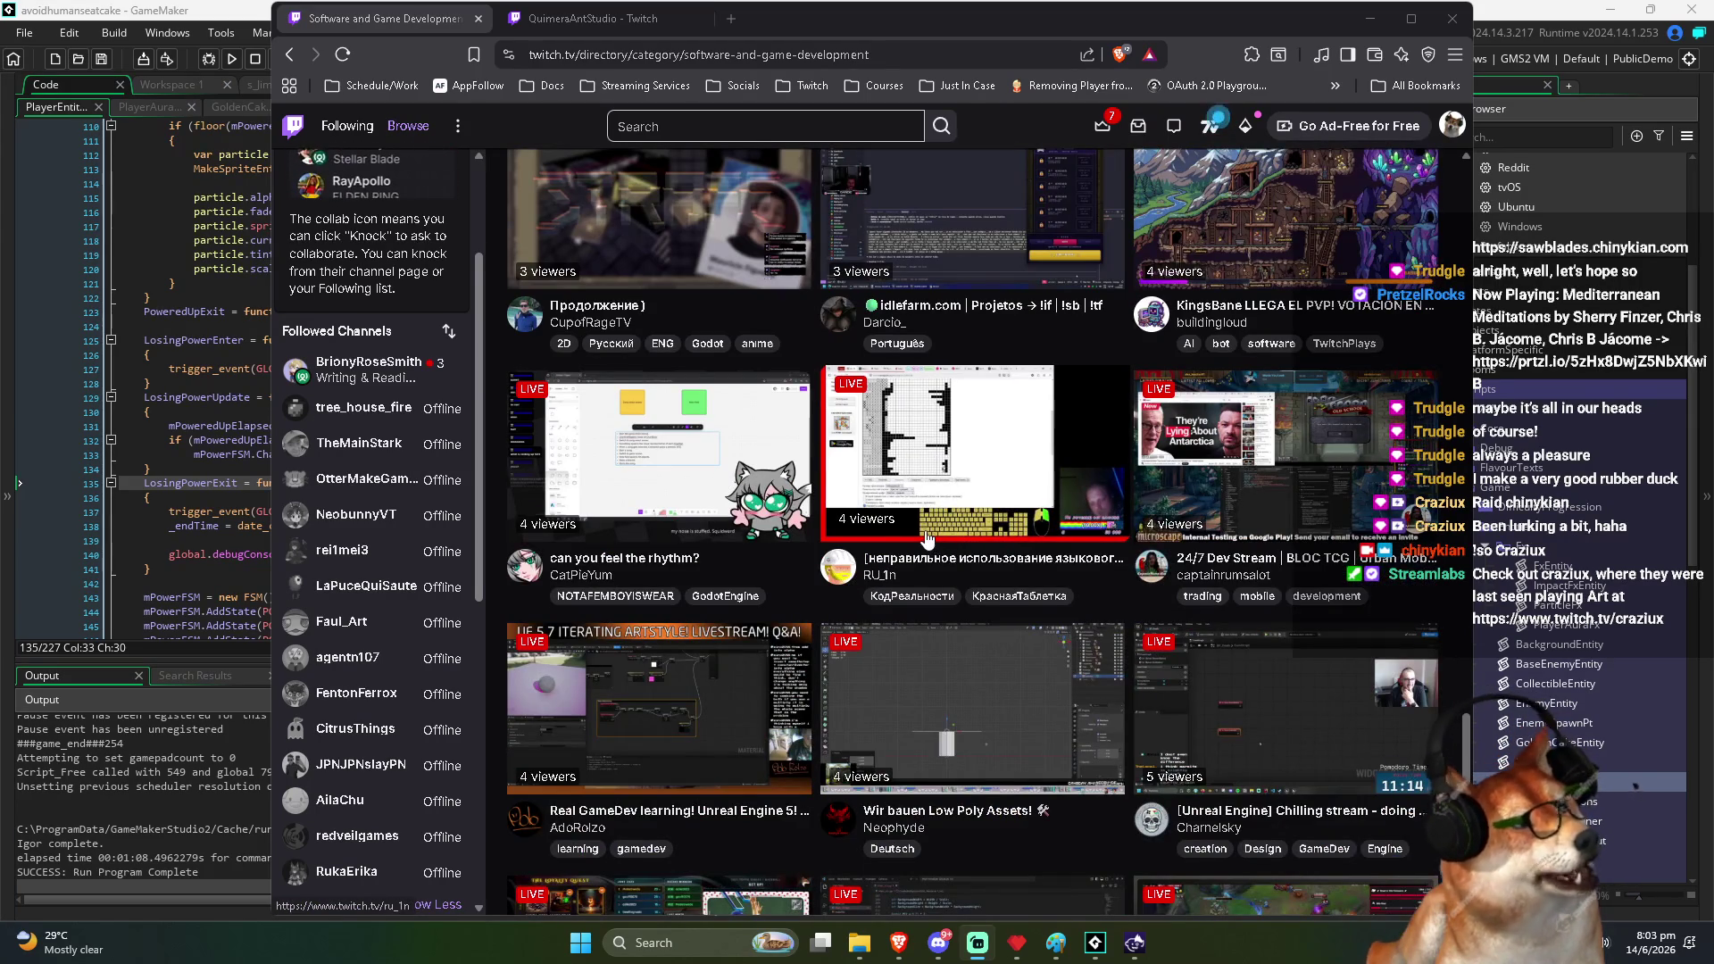
{"action": "scroll", "coordinate": [928, 553], "scroll_direction": "down", "scroll_amount": 5}
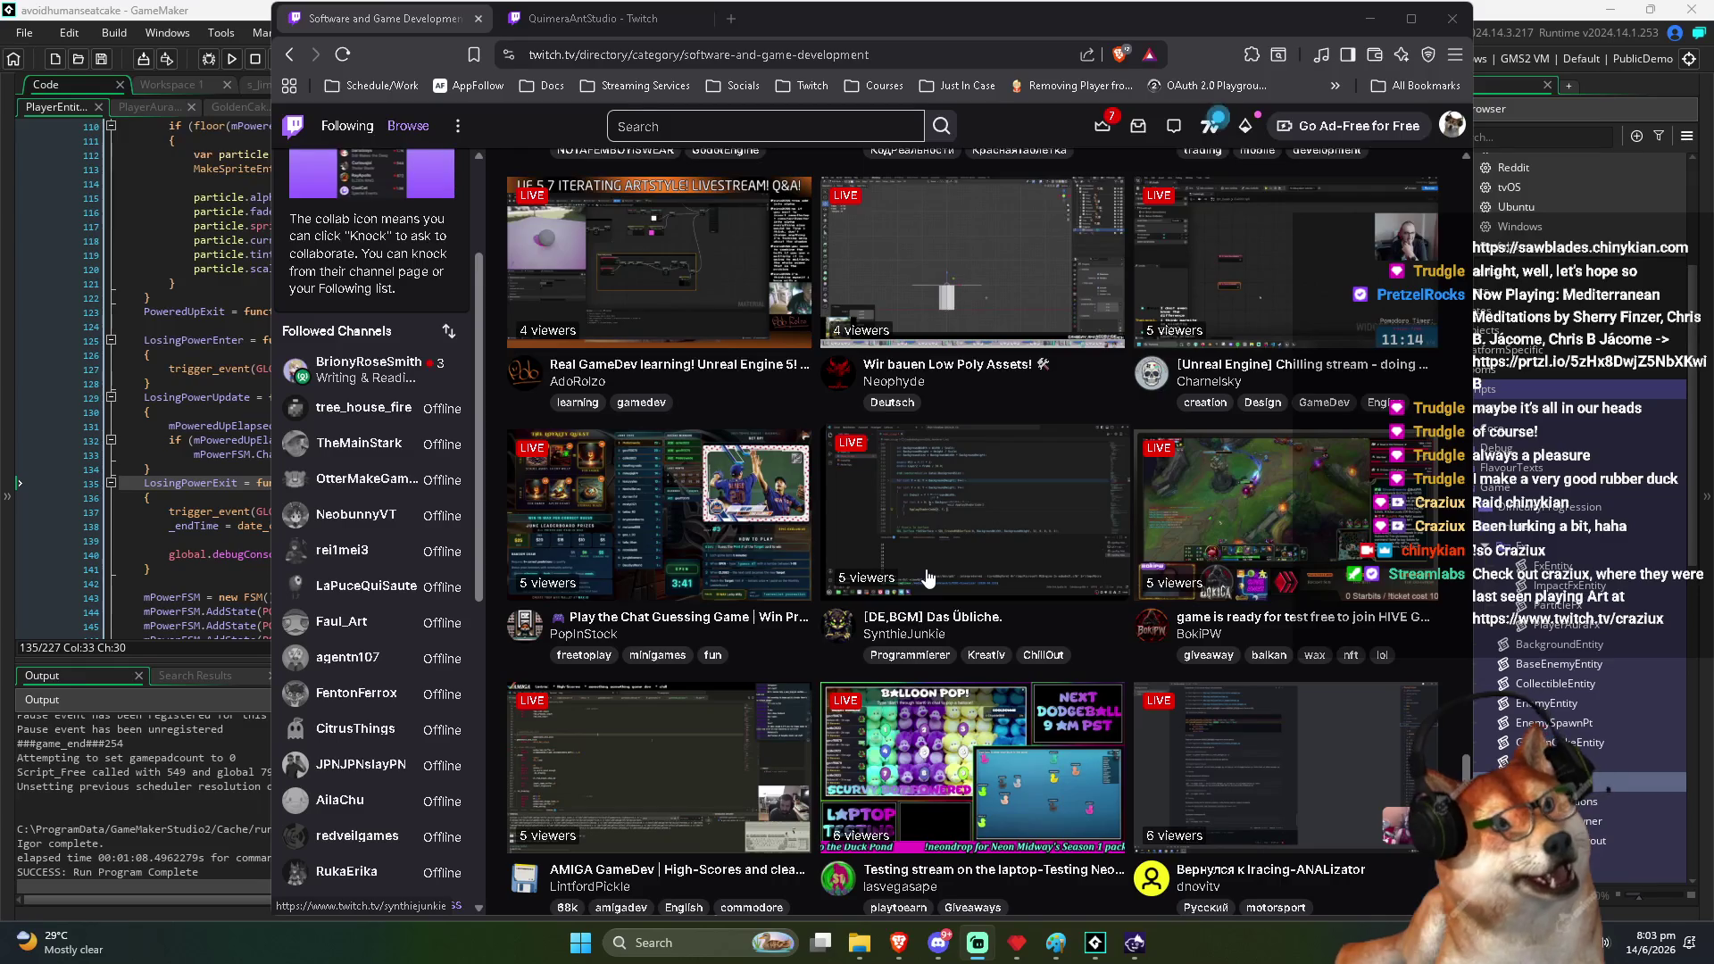
{"action": "scroll", "coordinate": [929, 579], "scroll_direction": "down", "scroll_amount": 6}
{"action": "scroll", "coordinate": [886, 560], "scroll_direction": "down", "scroll_amount": 1}
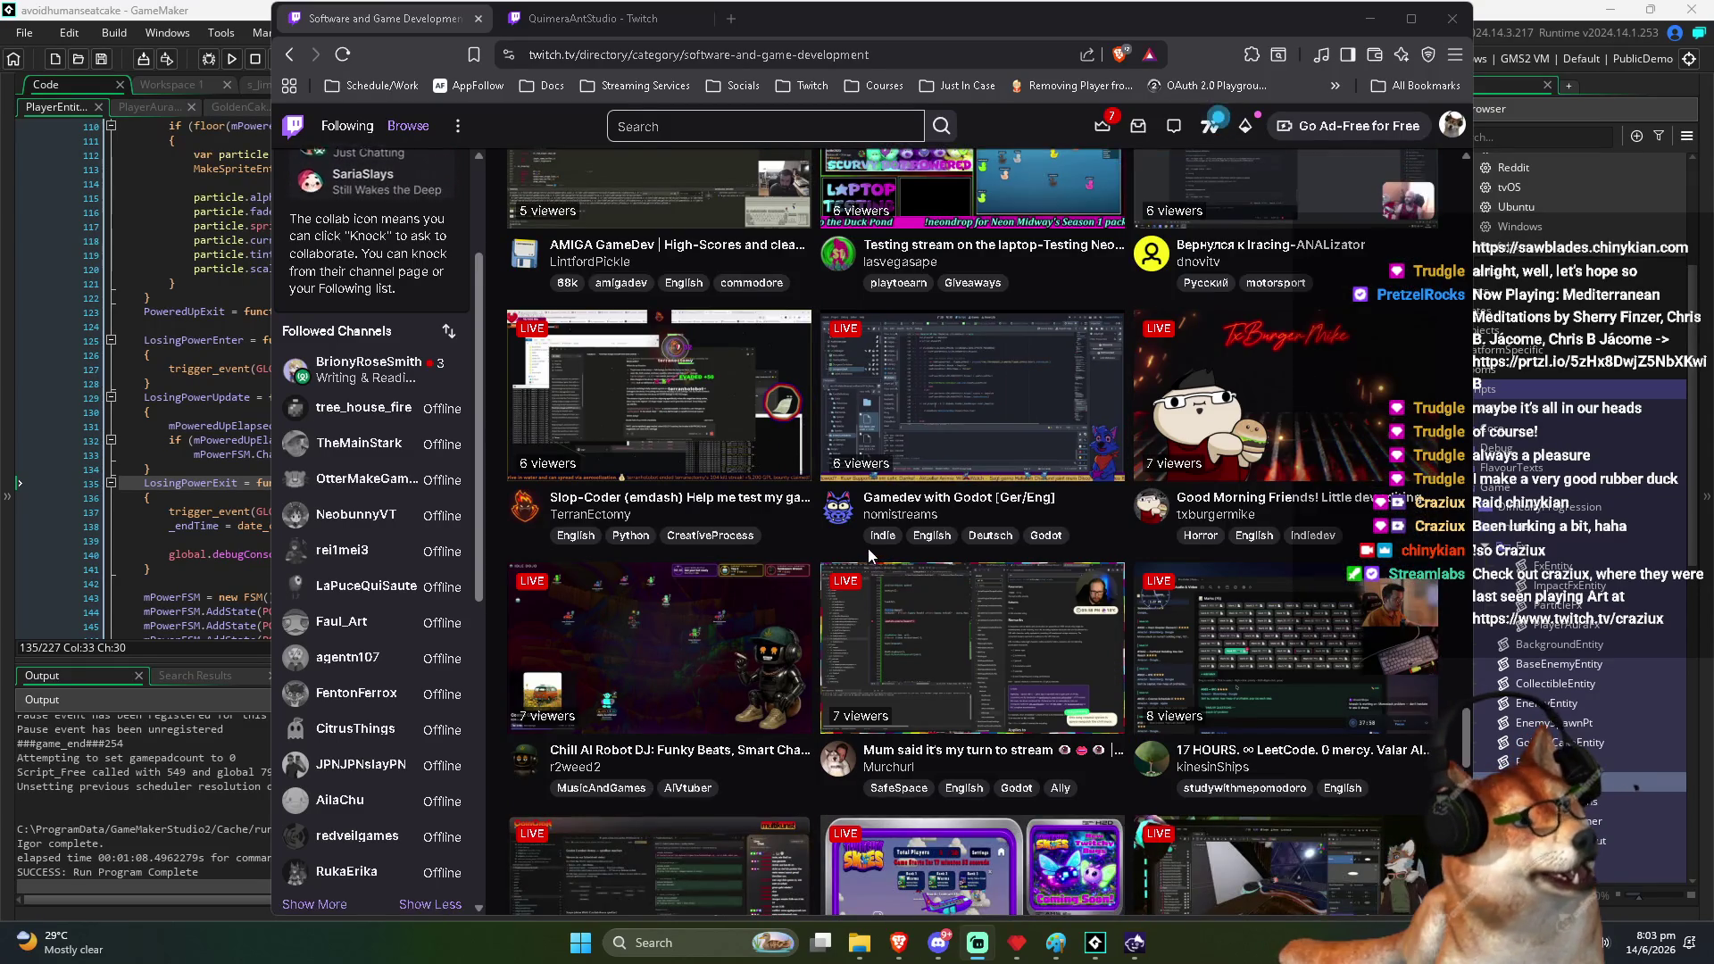
{"action": "scroll", "coordinate": [870, 556], "scroll_direction": "down", "scroll_amount": 4}
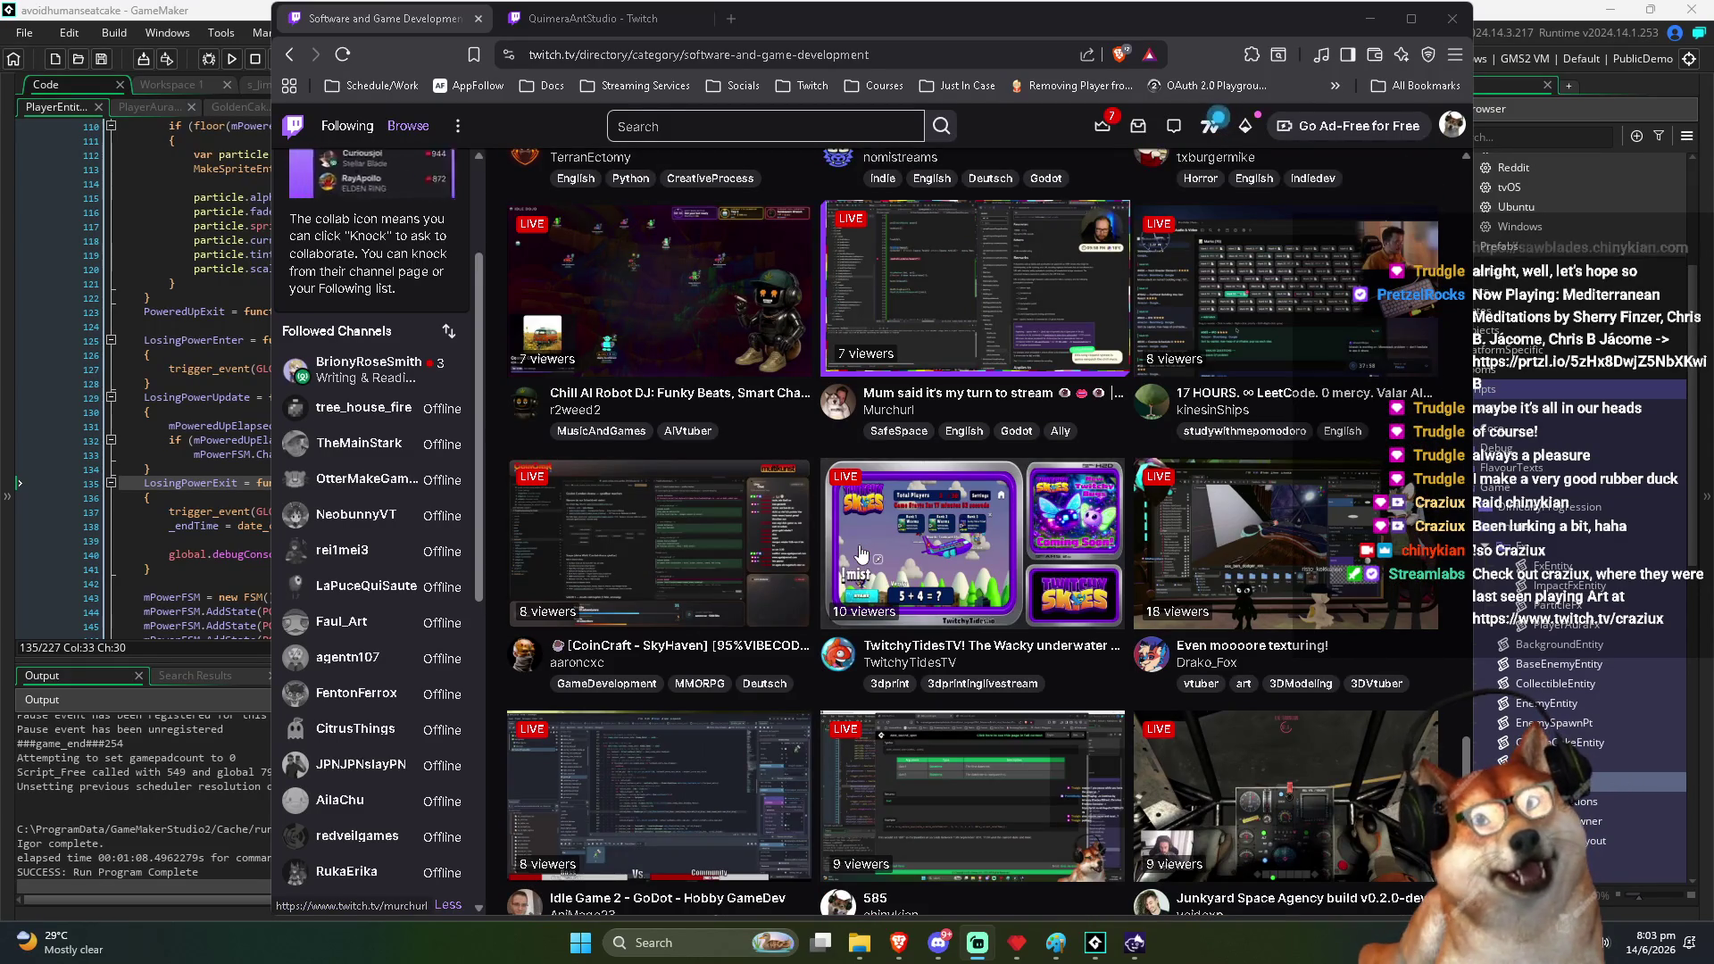
{"action": "scroll", "coordinate": [861, 553], "scroll_direction": "down", "scroll_amount": 8}
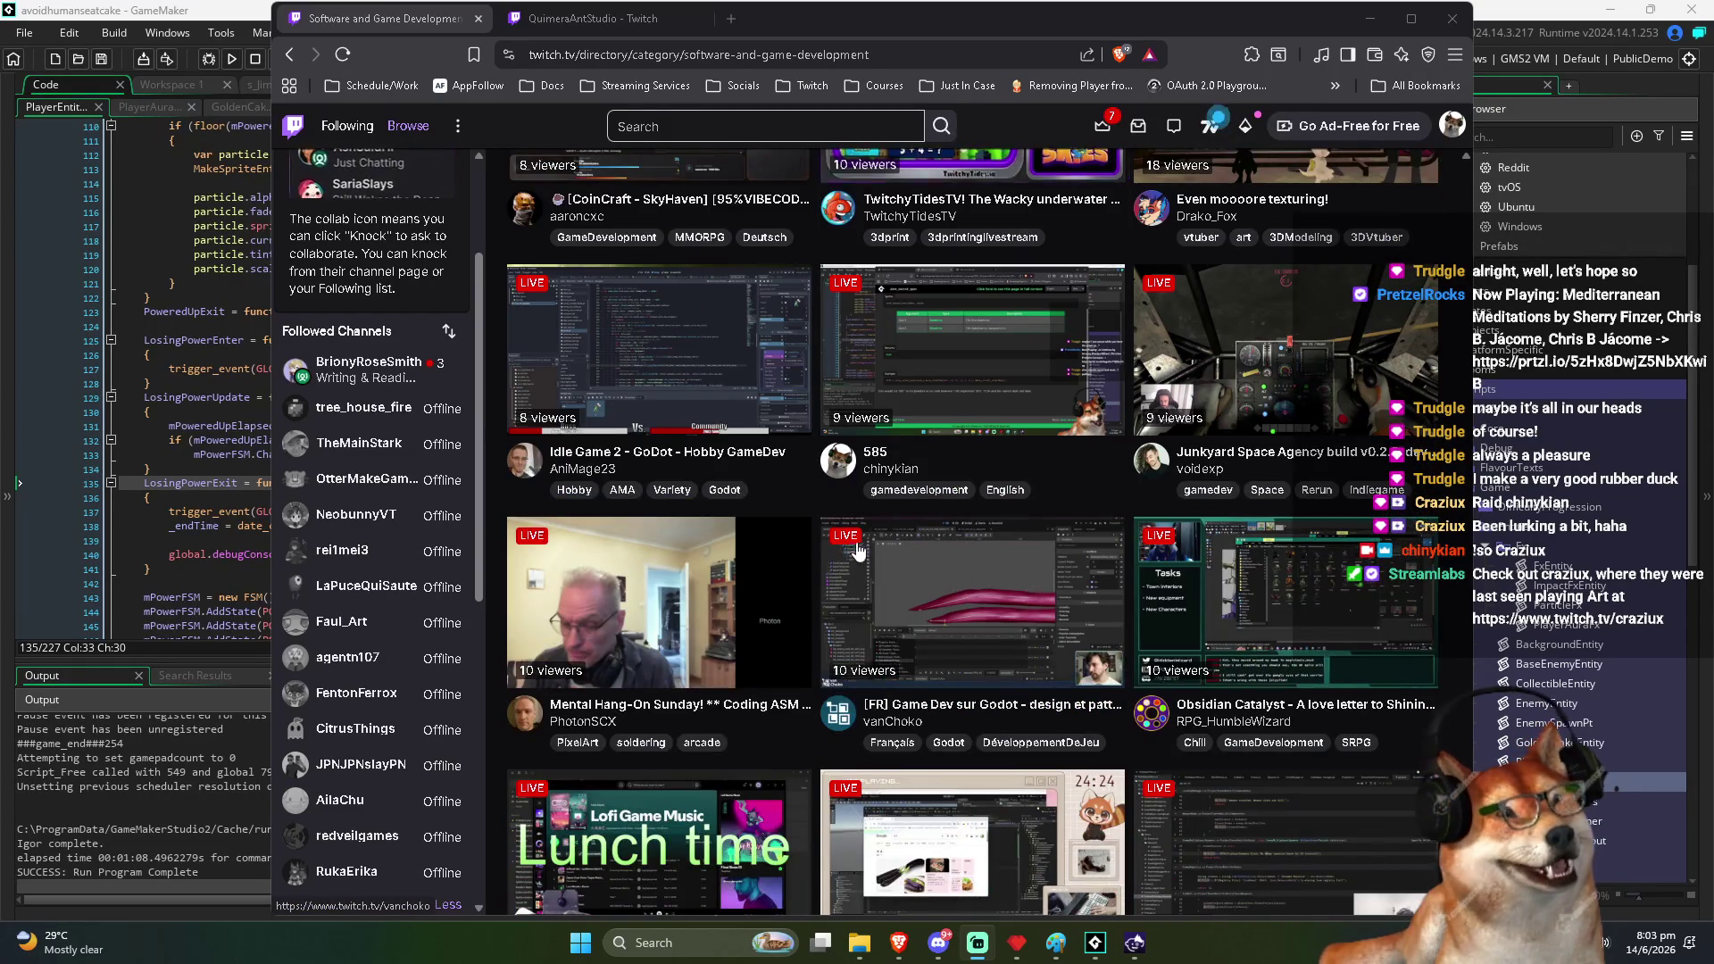
{"action": "scroll", "coordinate": [862, 543], "scroll_direction": "down", "scroll_amount": 4}
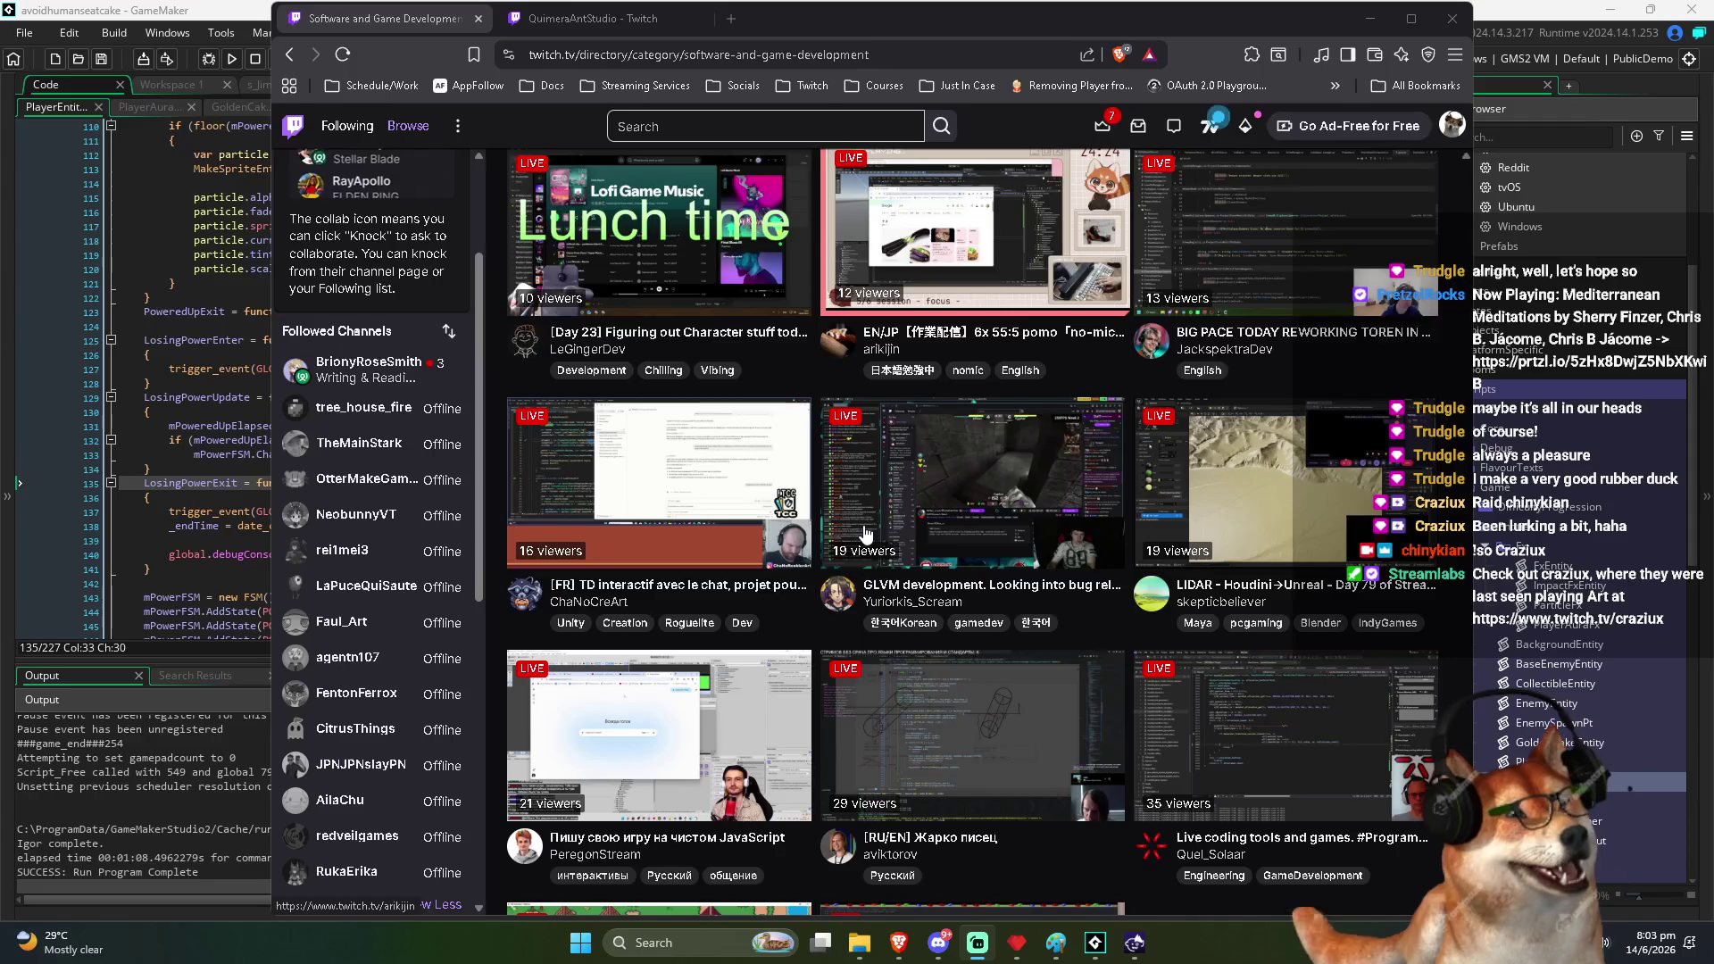
{"action": "scroll", "coordinate": [864, 534], "scroll_direction": "down", "scroll_amount": 2}
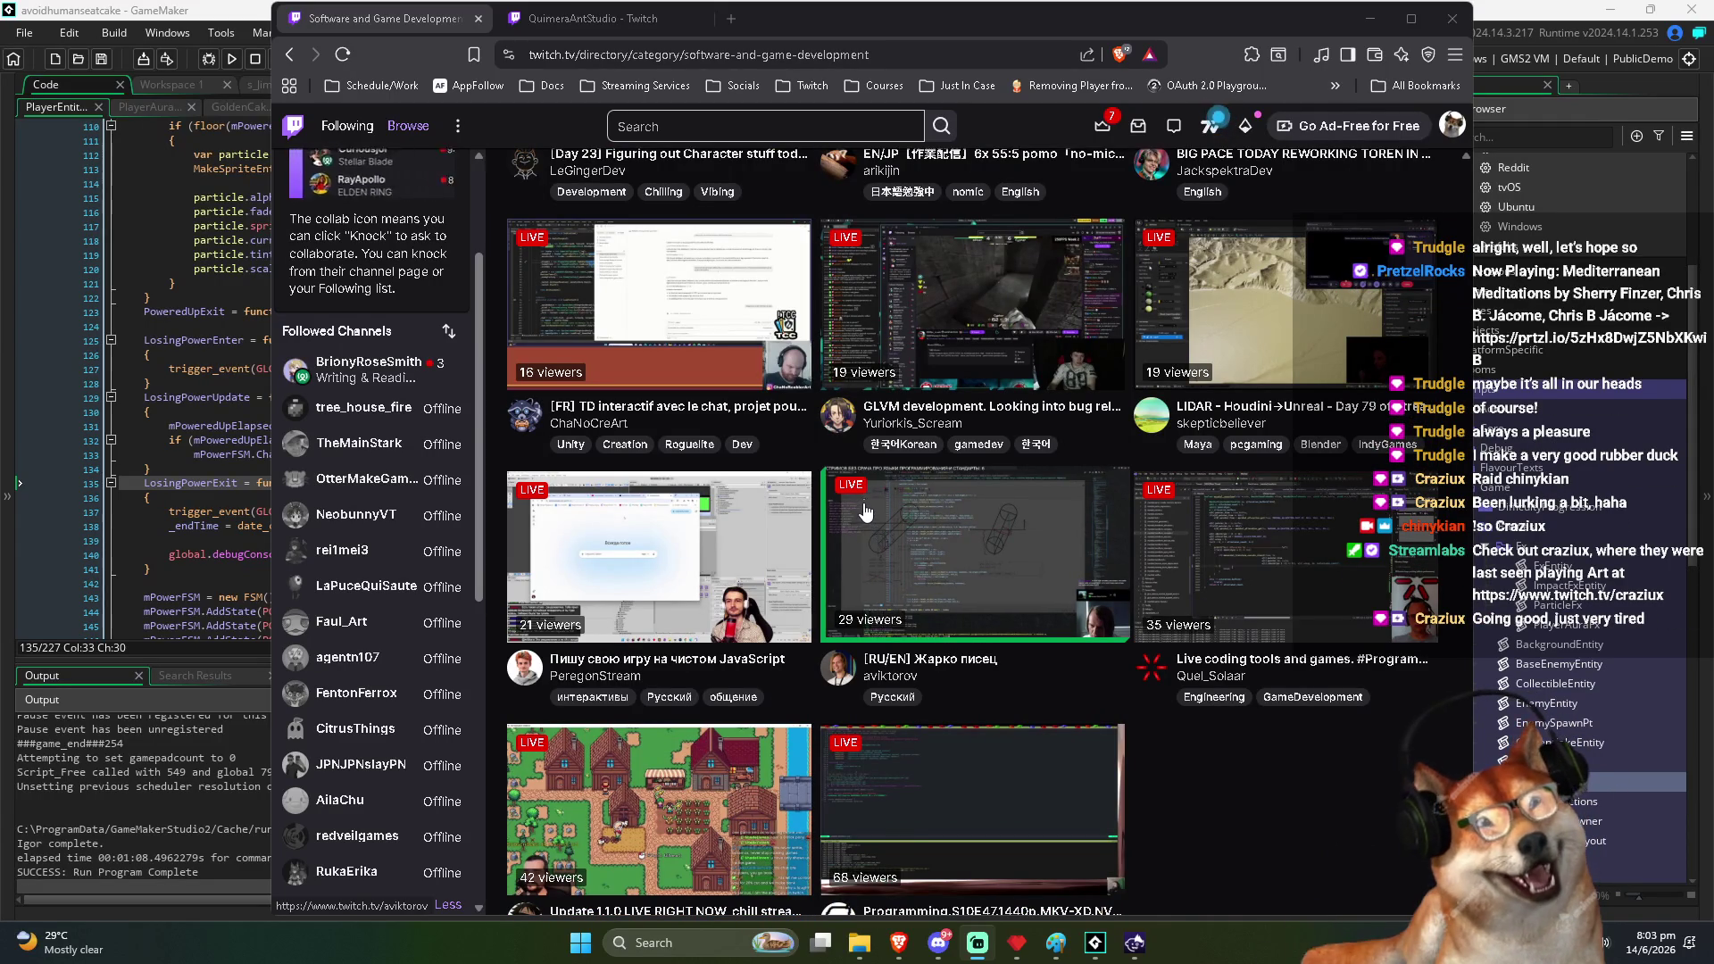
{"action": "scroll", "coordinate": [864, 510], "scroll_direction": "down", "scroll_amount": 15}
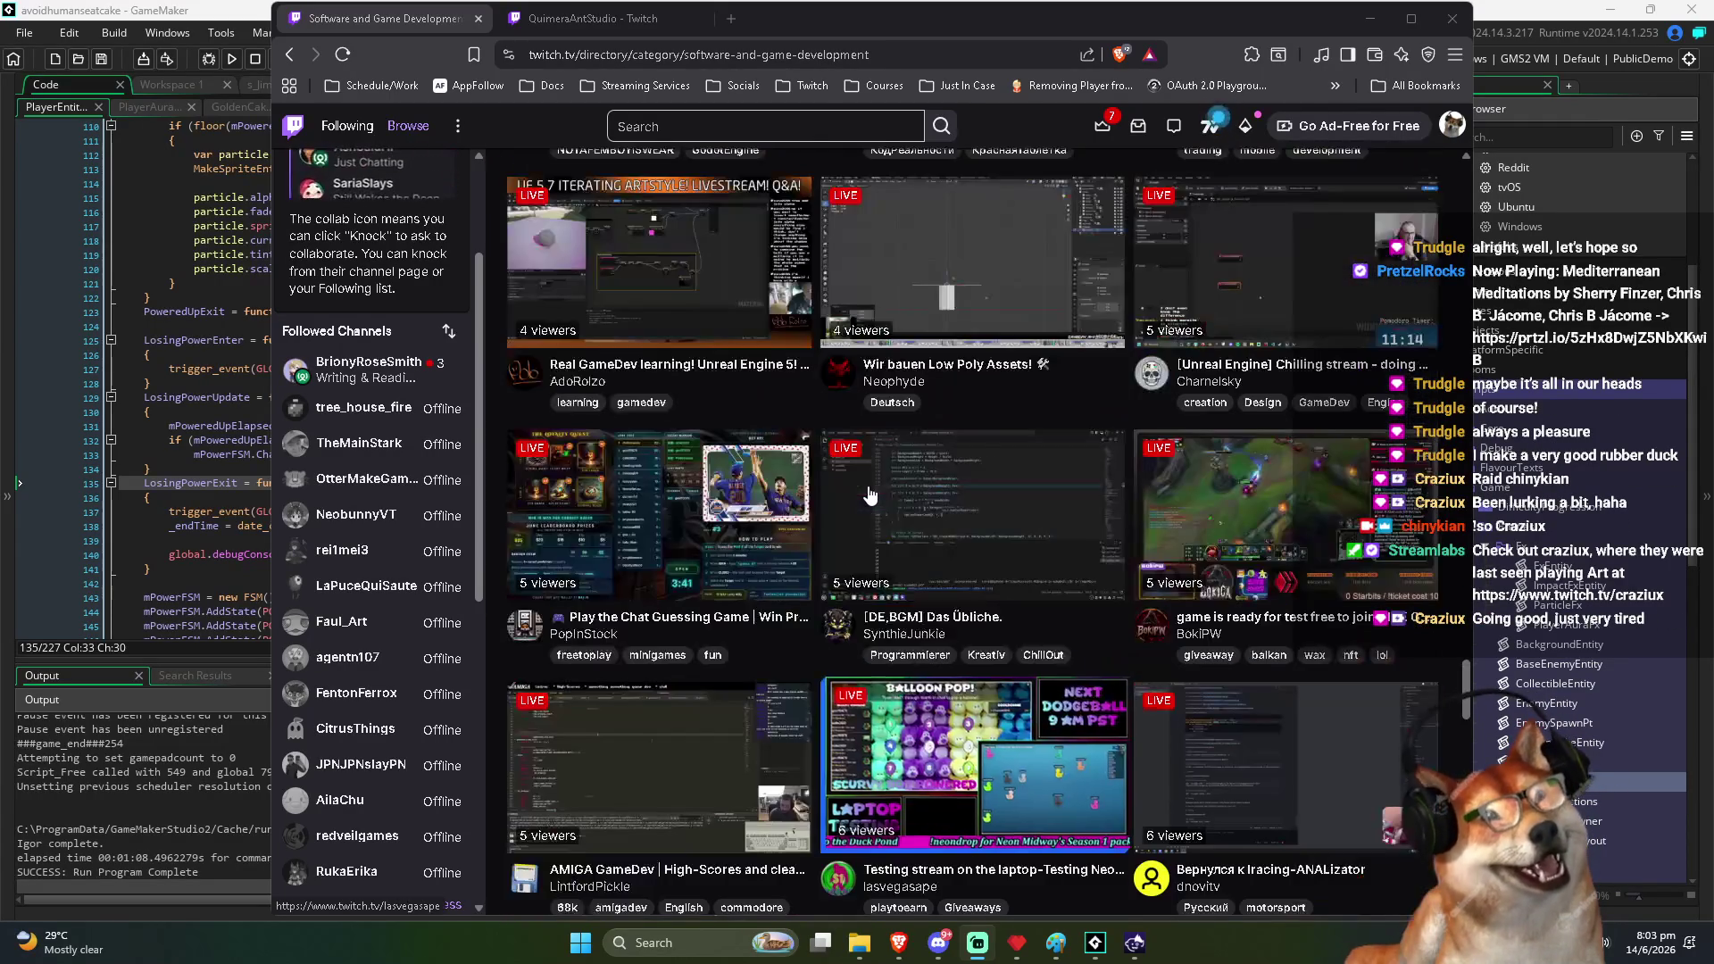
{"action": "scroll", "coordinate": [869, 495], "scroll_direction": "up", "scroll_amount": 8}
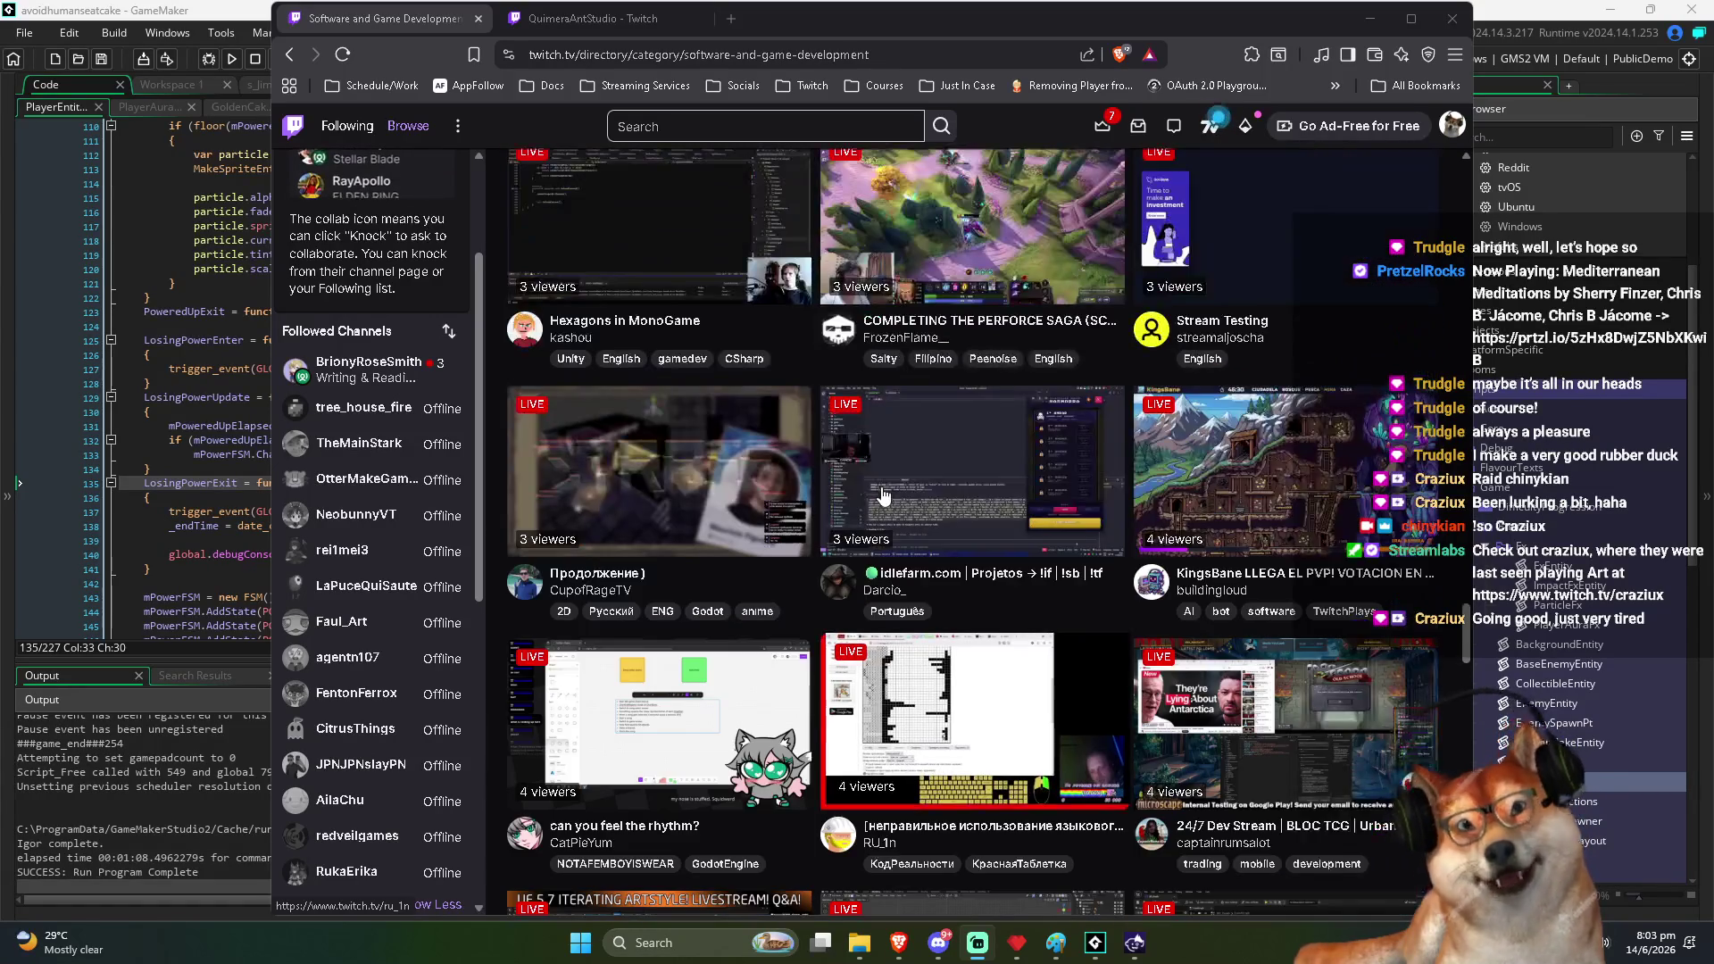
{"action": "scroll", "coordinate": [882, 493], "scroll_direction": "down", "scroll_amount": 10}
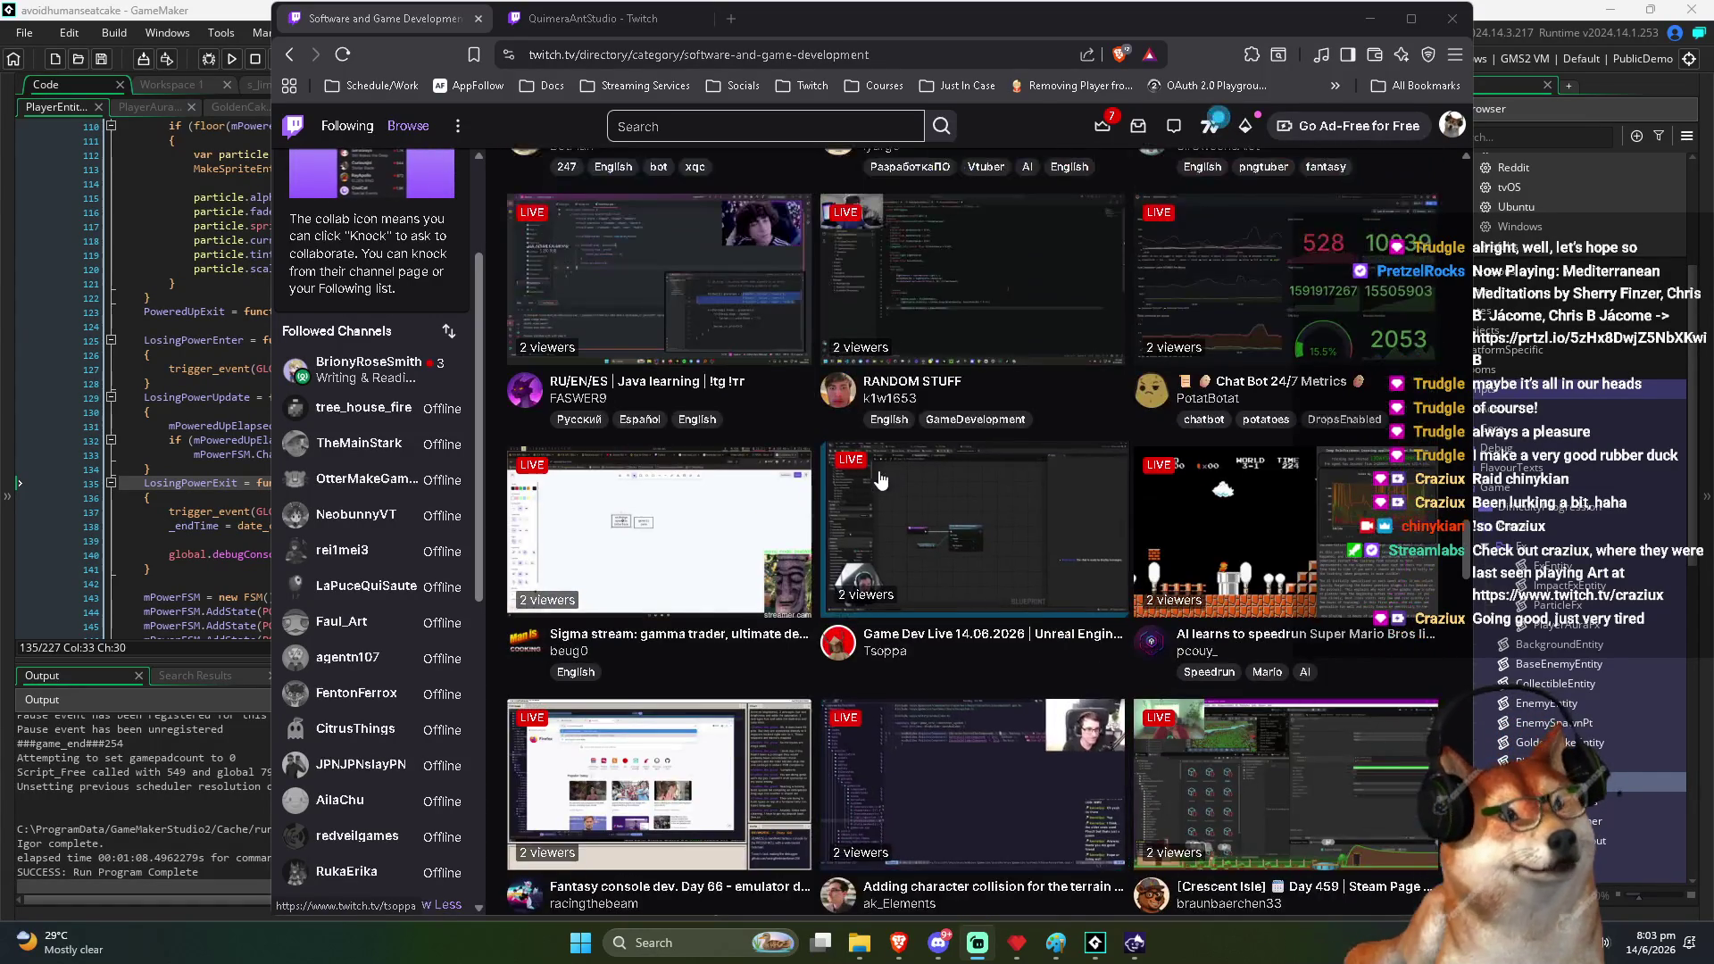
{"action": "scroll", "coordinate": [880, 480], "scroll_direction": "up", "scroll_amount": 4}
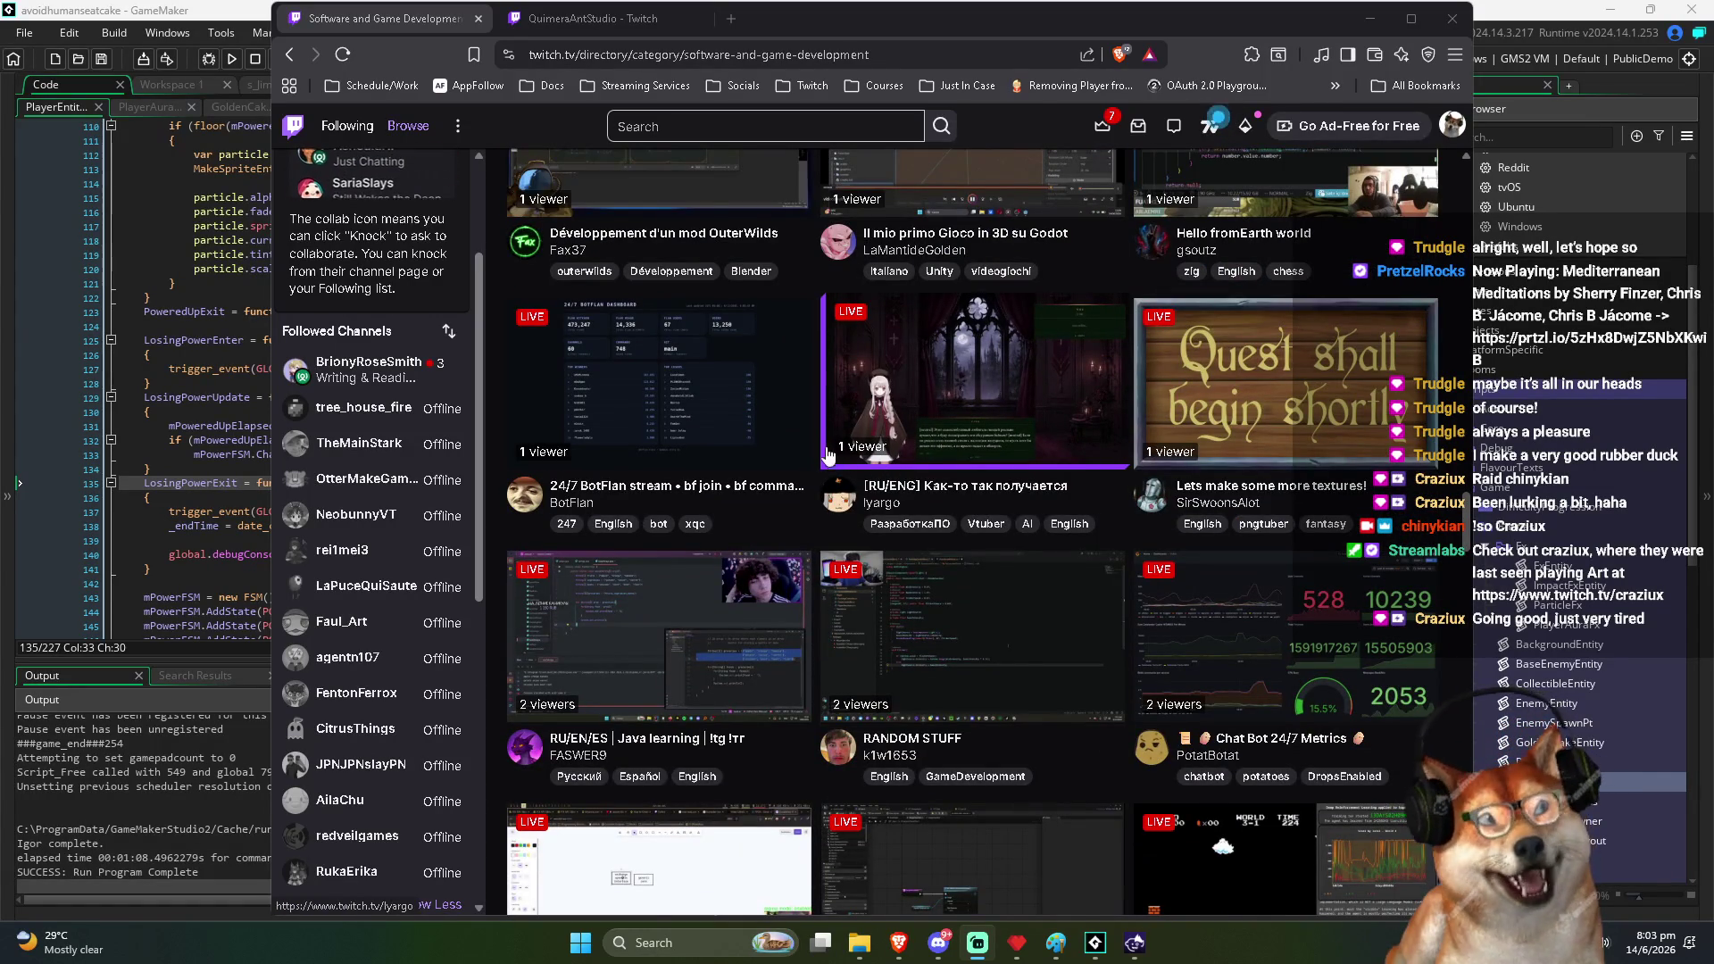
{"action": "scroll", "coordinate": [814, 444], "scroll_direction": "up", "scroll_amount": 5}
{"action": "scroll", "coordinate": [814, 437], "scroll_direction": "up", "scroll_amount": 5}
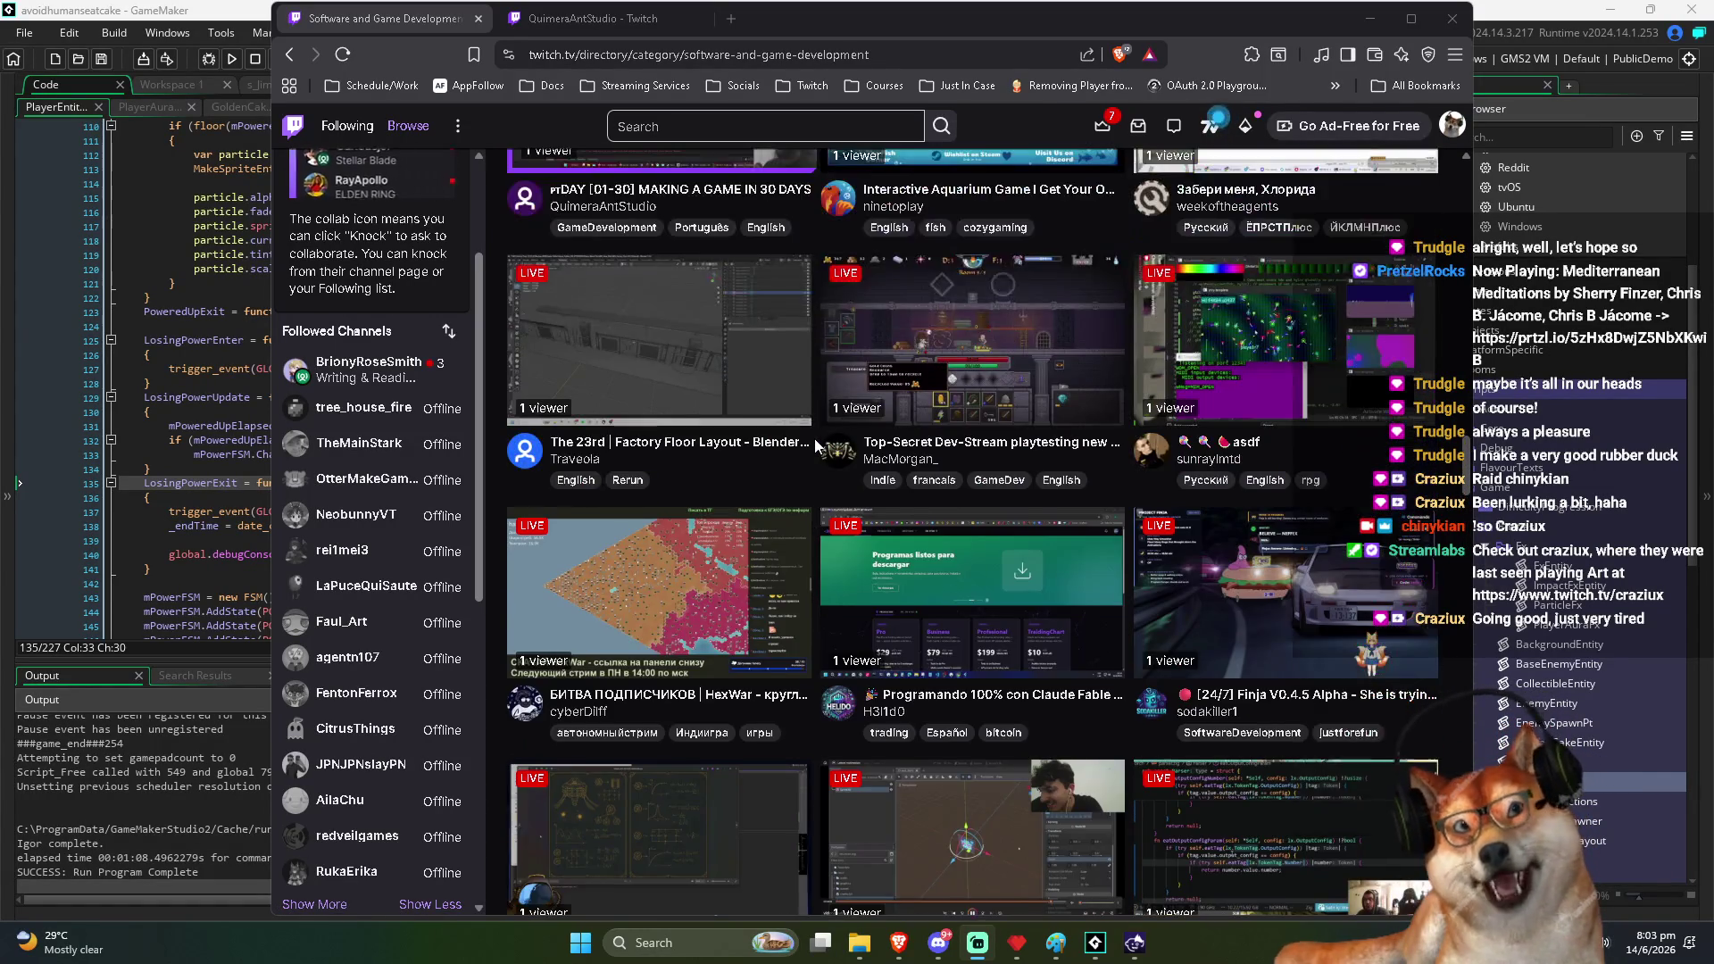
{"action": "scroll", "coordinate": [816, 437], "scroll_direction": "up", "scroll_amount": 5}
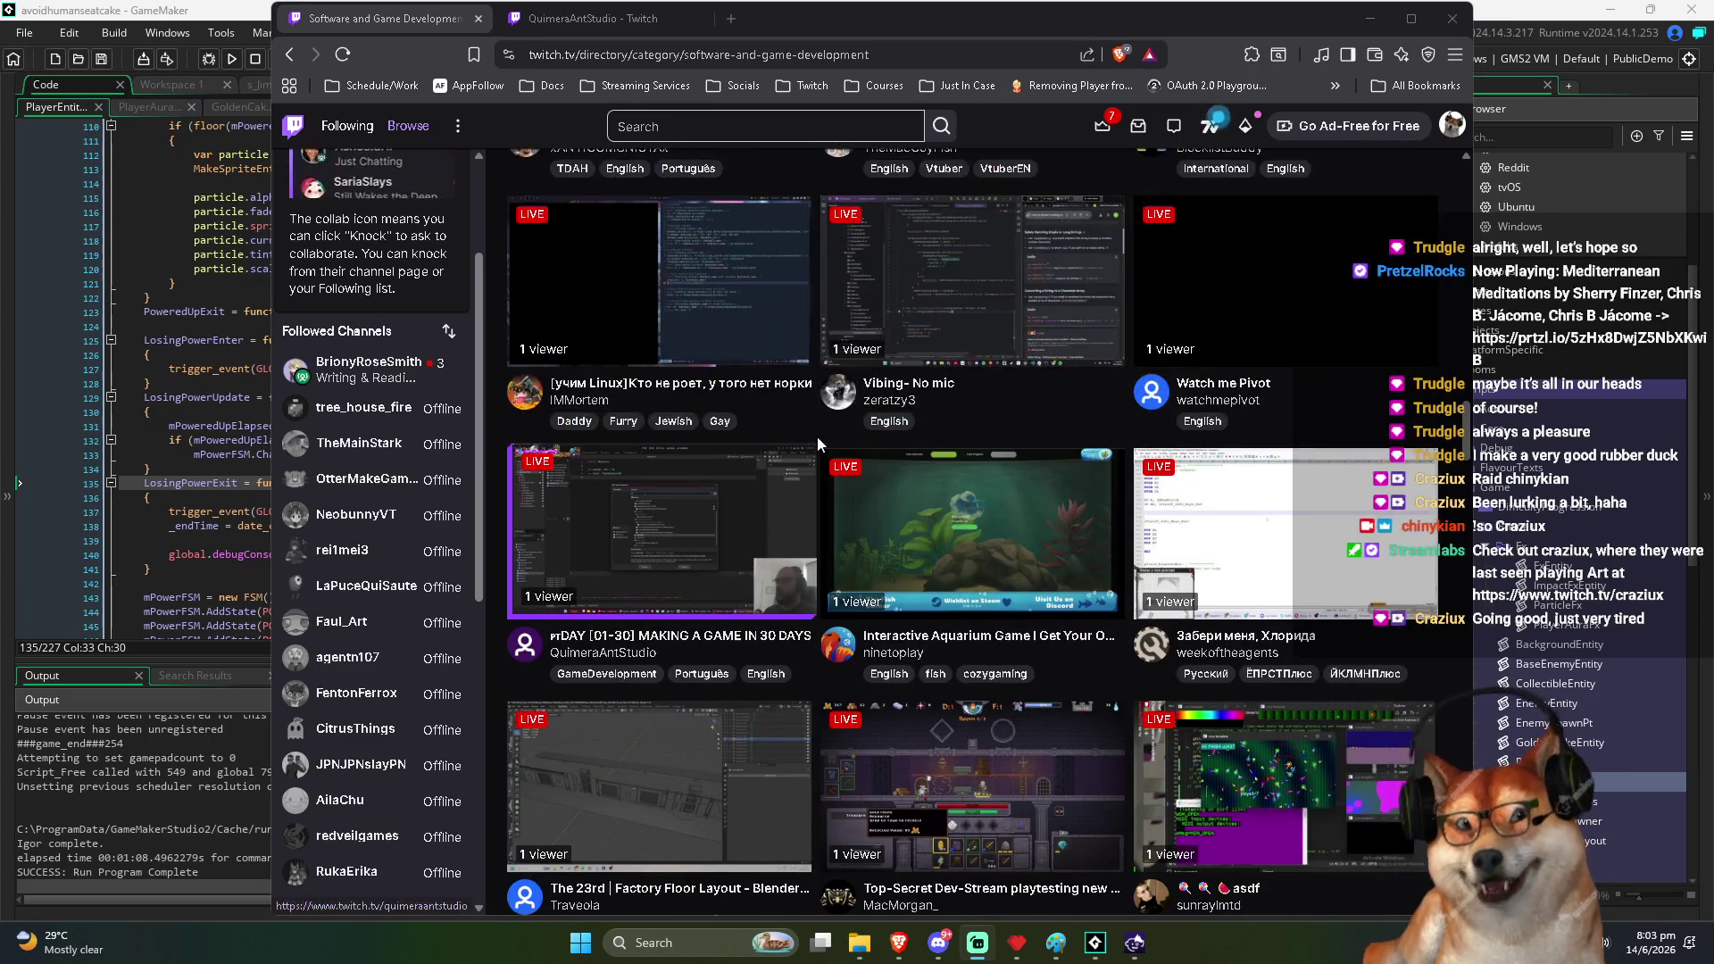
{"action": "scroll", "coordinate": [816, 436], "scroll_direction": "up", "scroll_amount": 10}
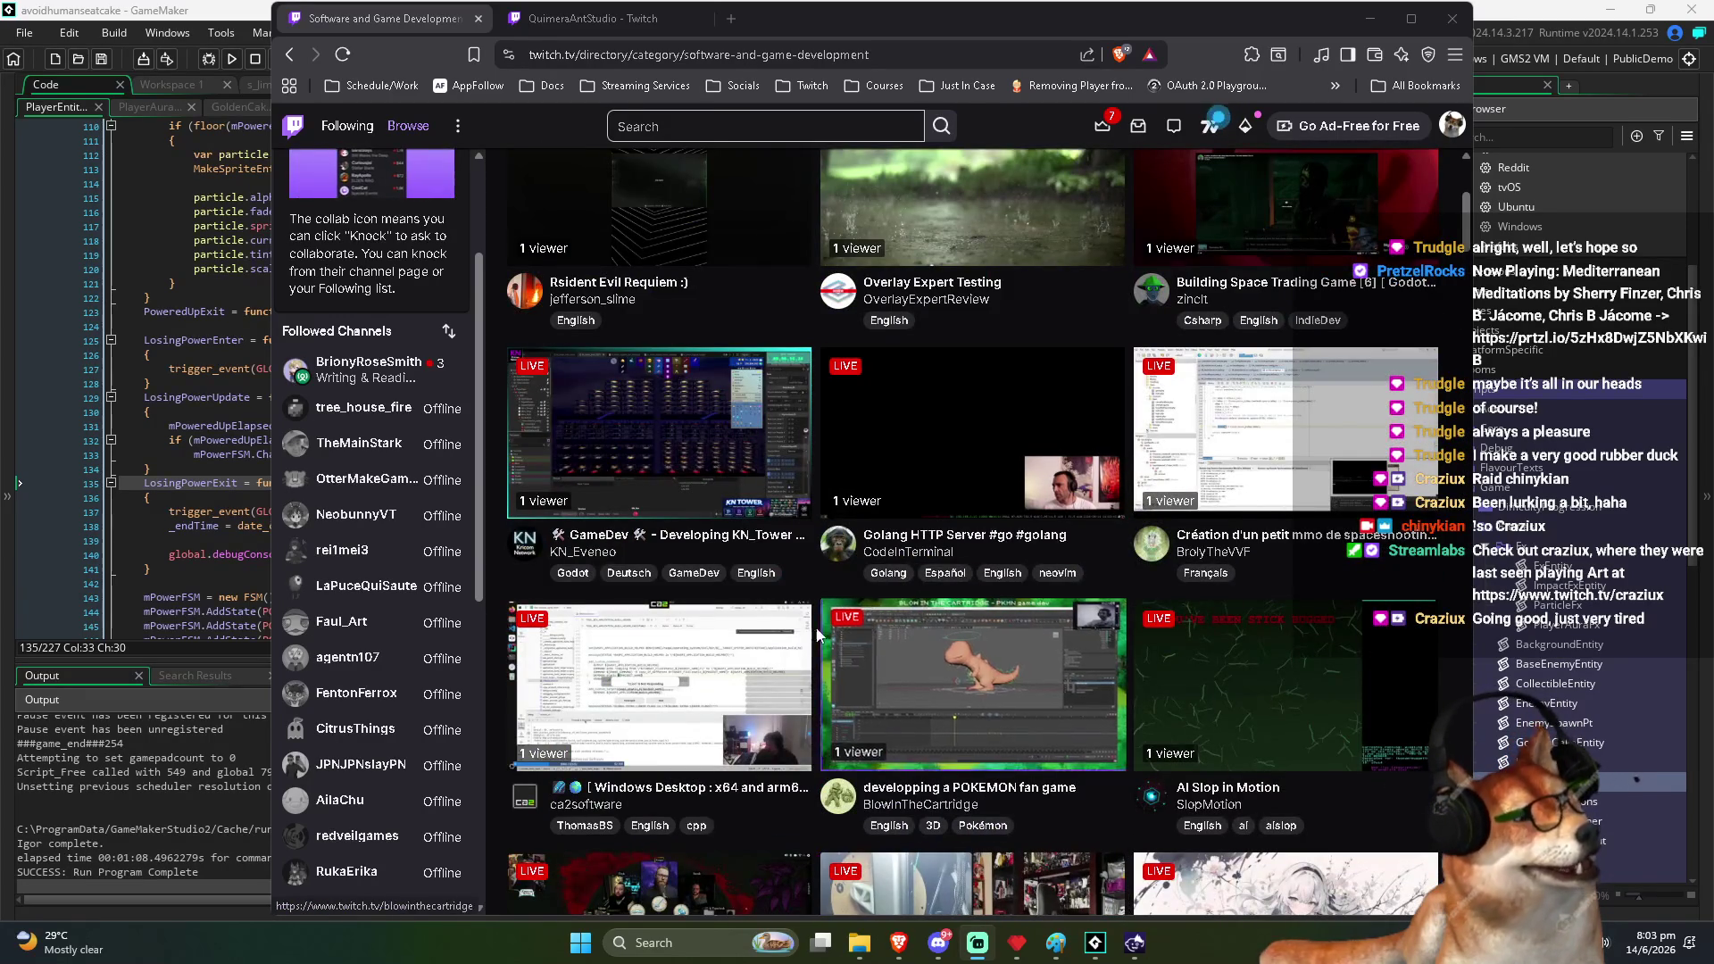
{"action": "scroll", "coordinate": [1071, 509], "scroll_direction": "up", "scroll_amount": 5}
{"action": "scroll", "coordinate": [1292, 564], "scroll_direction": "down", "scroll_amount": 7}
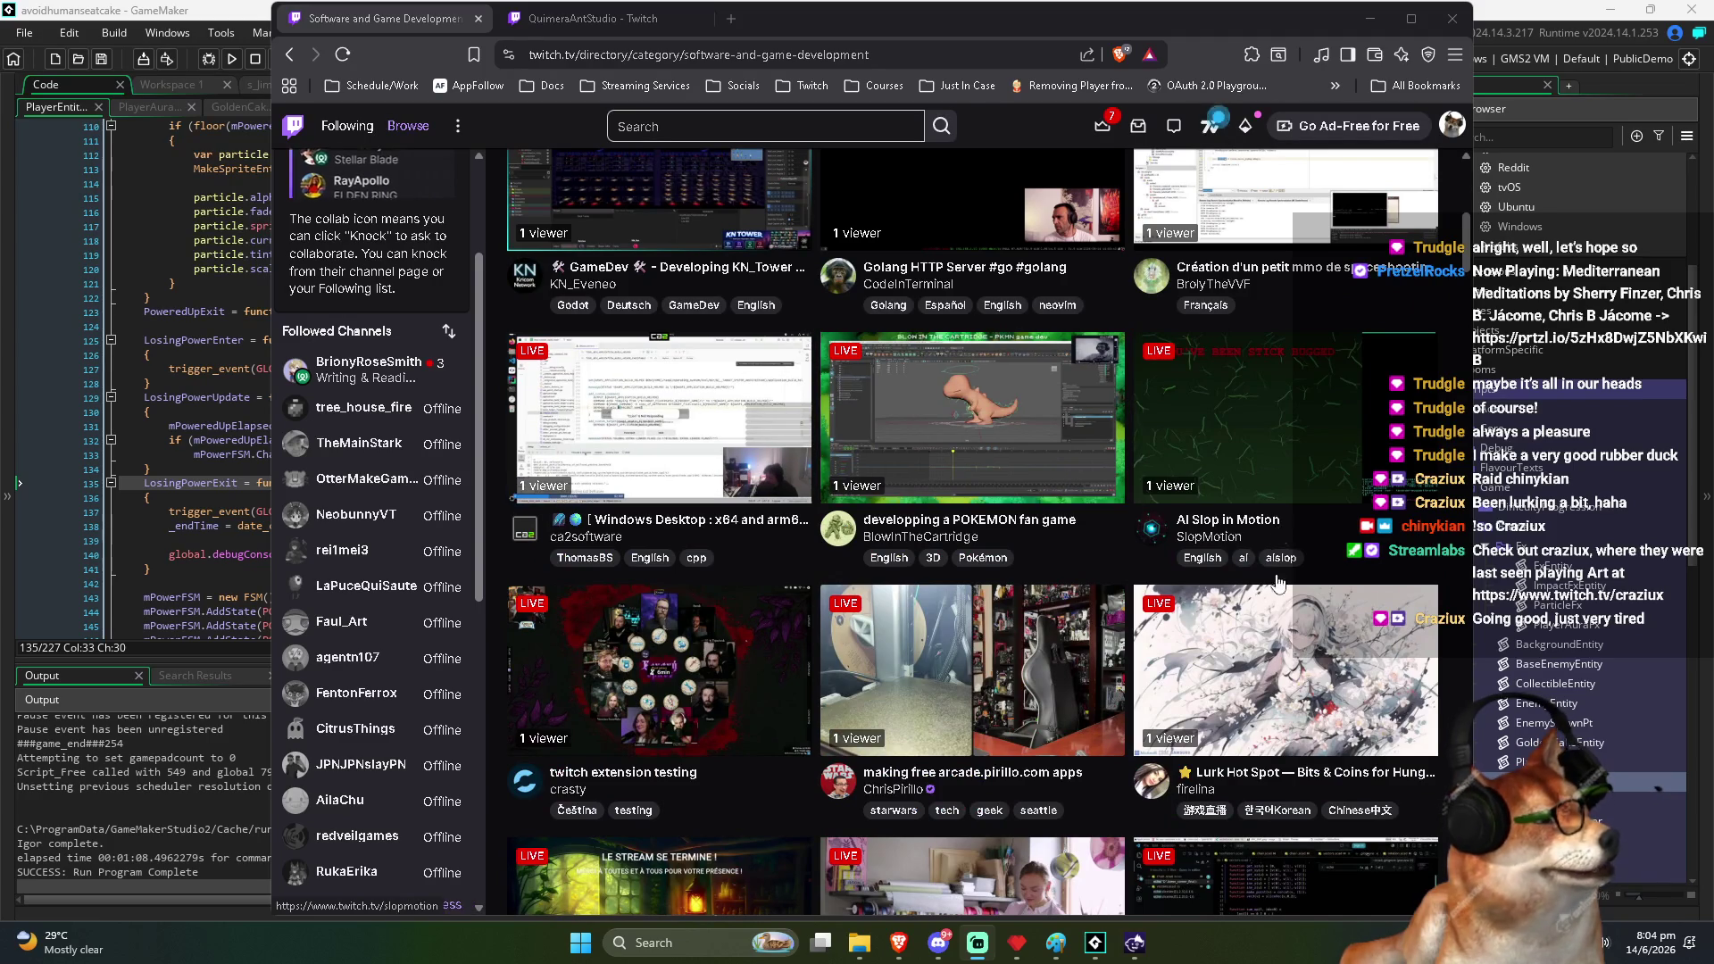
{"action": "scroll", "coordinate": [926, 410], "scroll_direction": "down", "scroll_amount": 4}
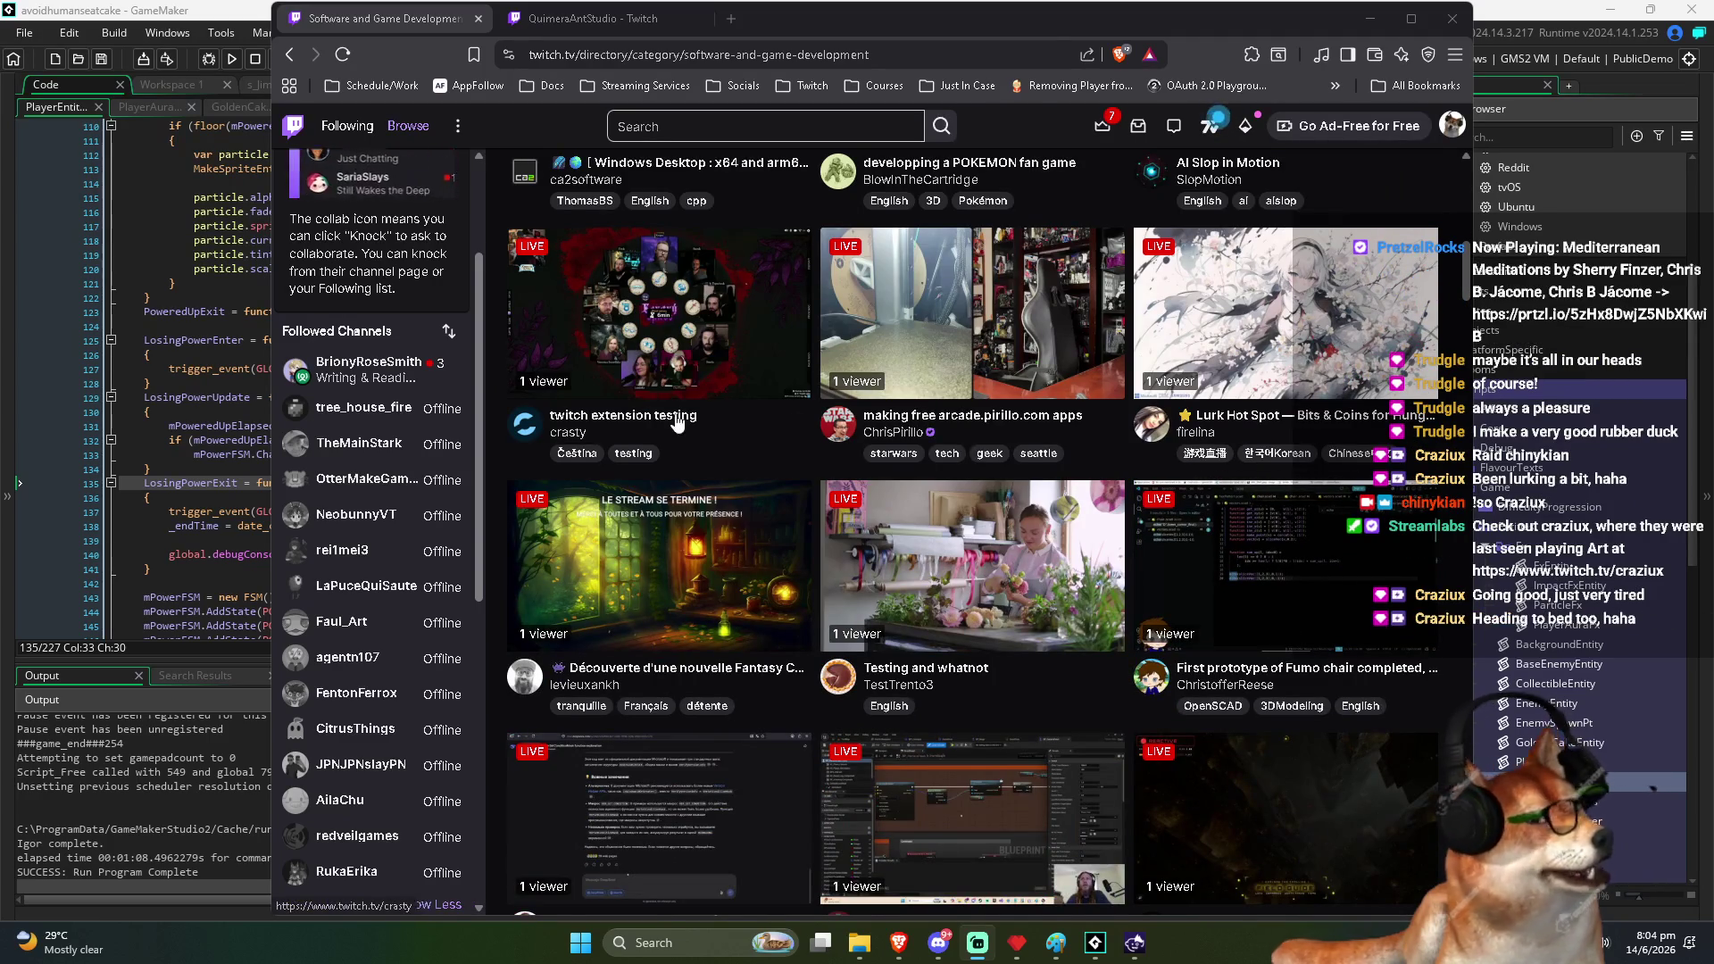
{"action": "scroll", "coordinate": [678, 424], "scroll_direction": "down", "scroll_amount": 2}
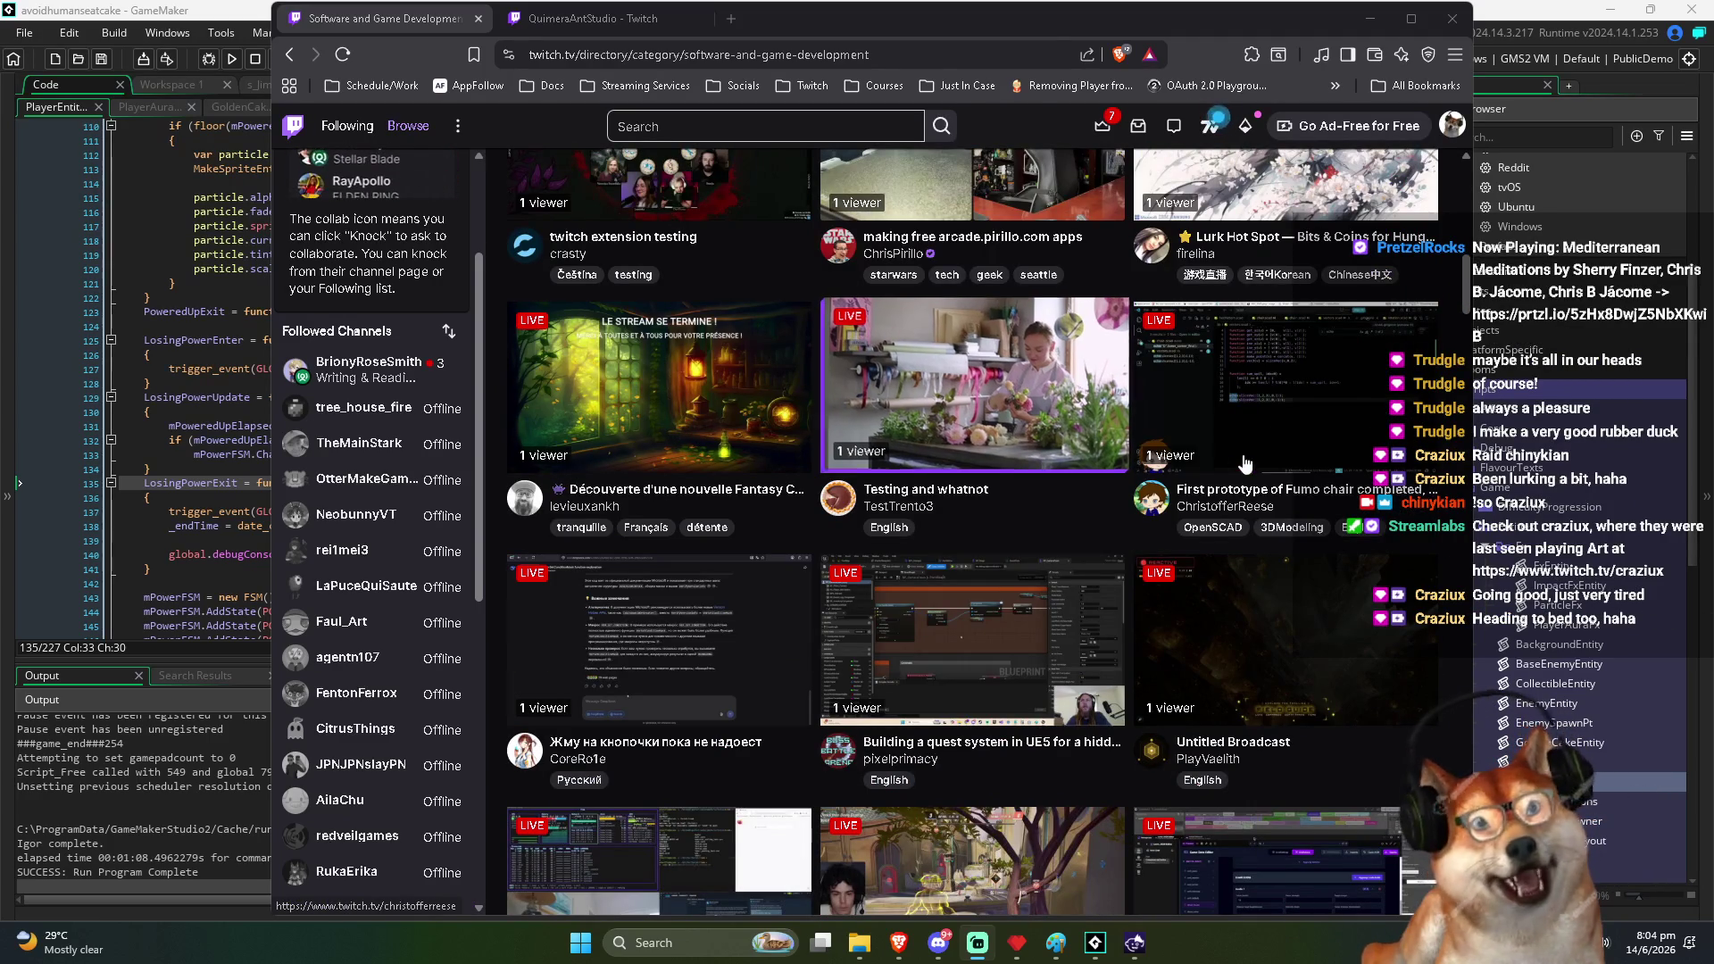
{"action": "scroll", "coordinate": [1219, 466], "scroll_direction": "down", "scroll_amount": 2}
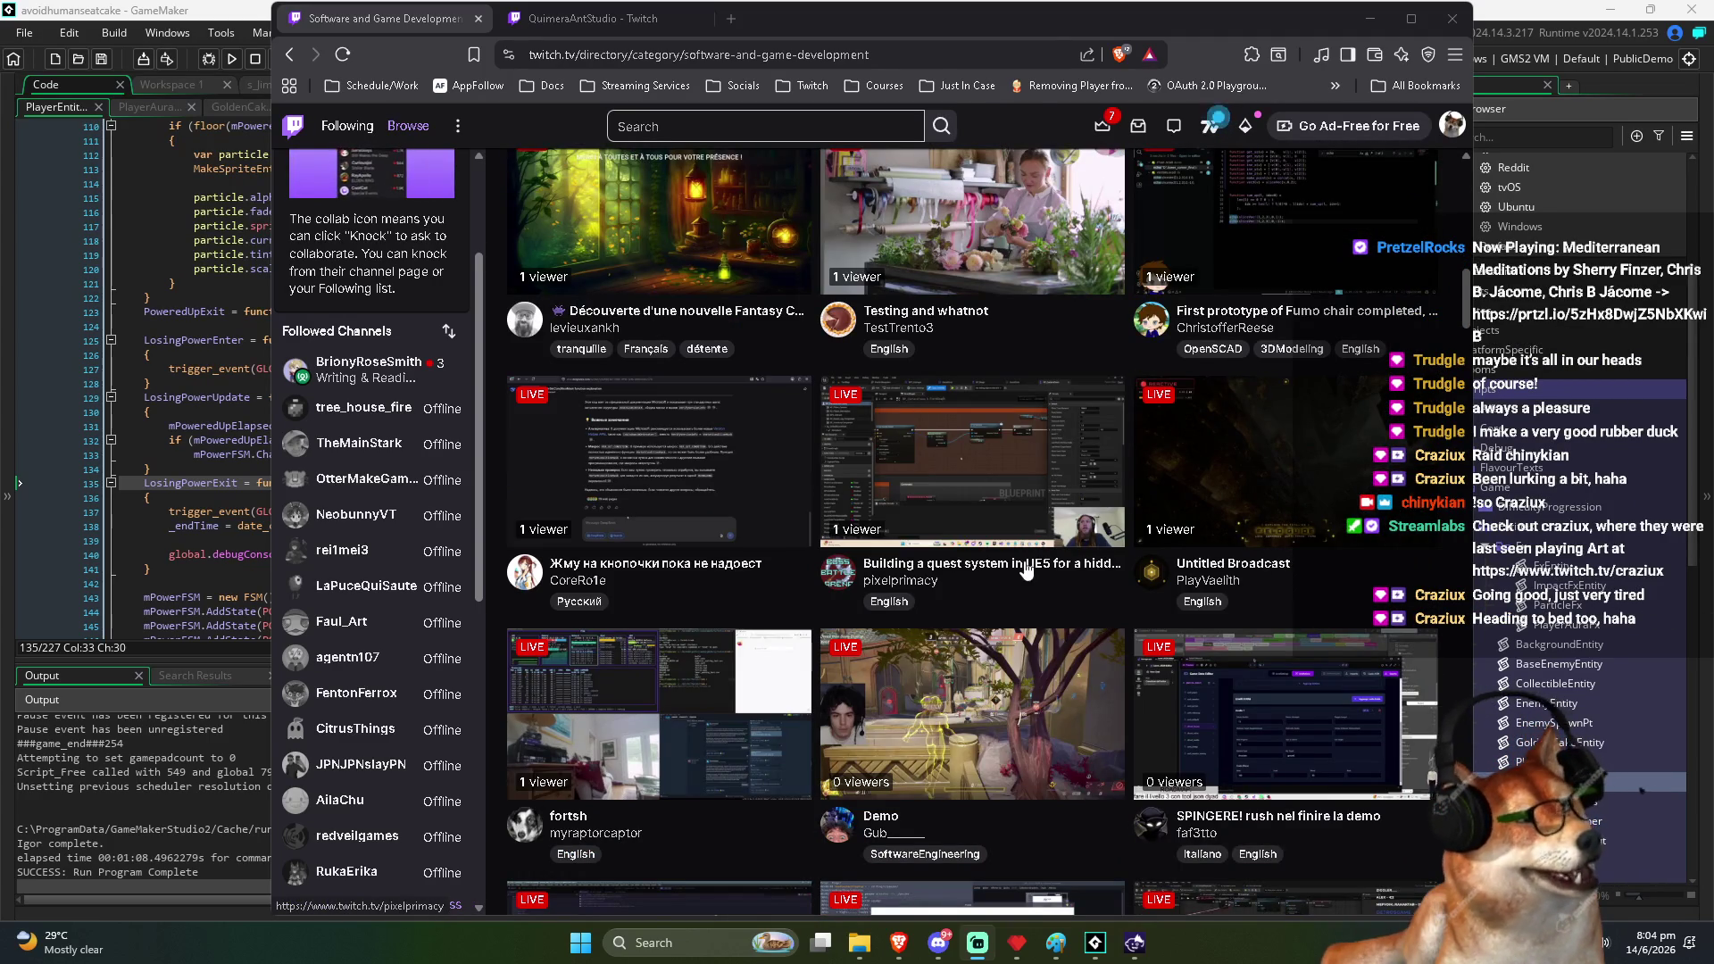
{"action": "scroll", "coordinate": [890, 641], "scroll_direction": "down", "scroll_amount": 2}
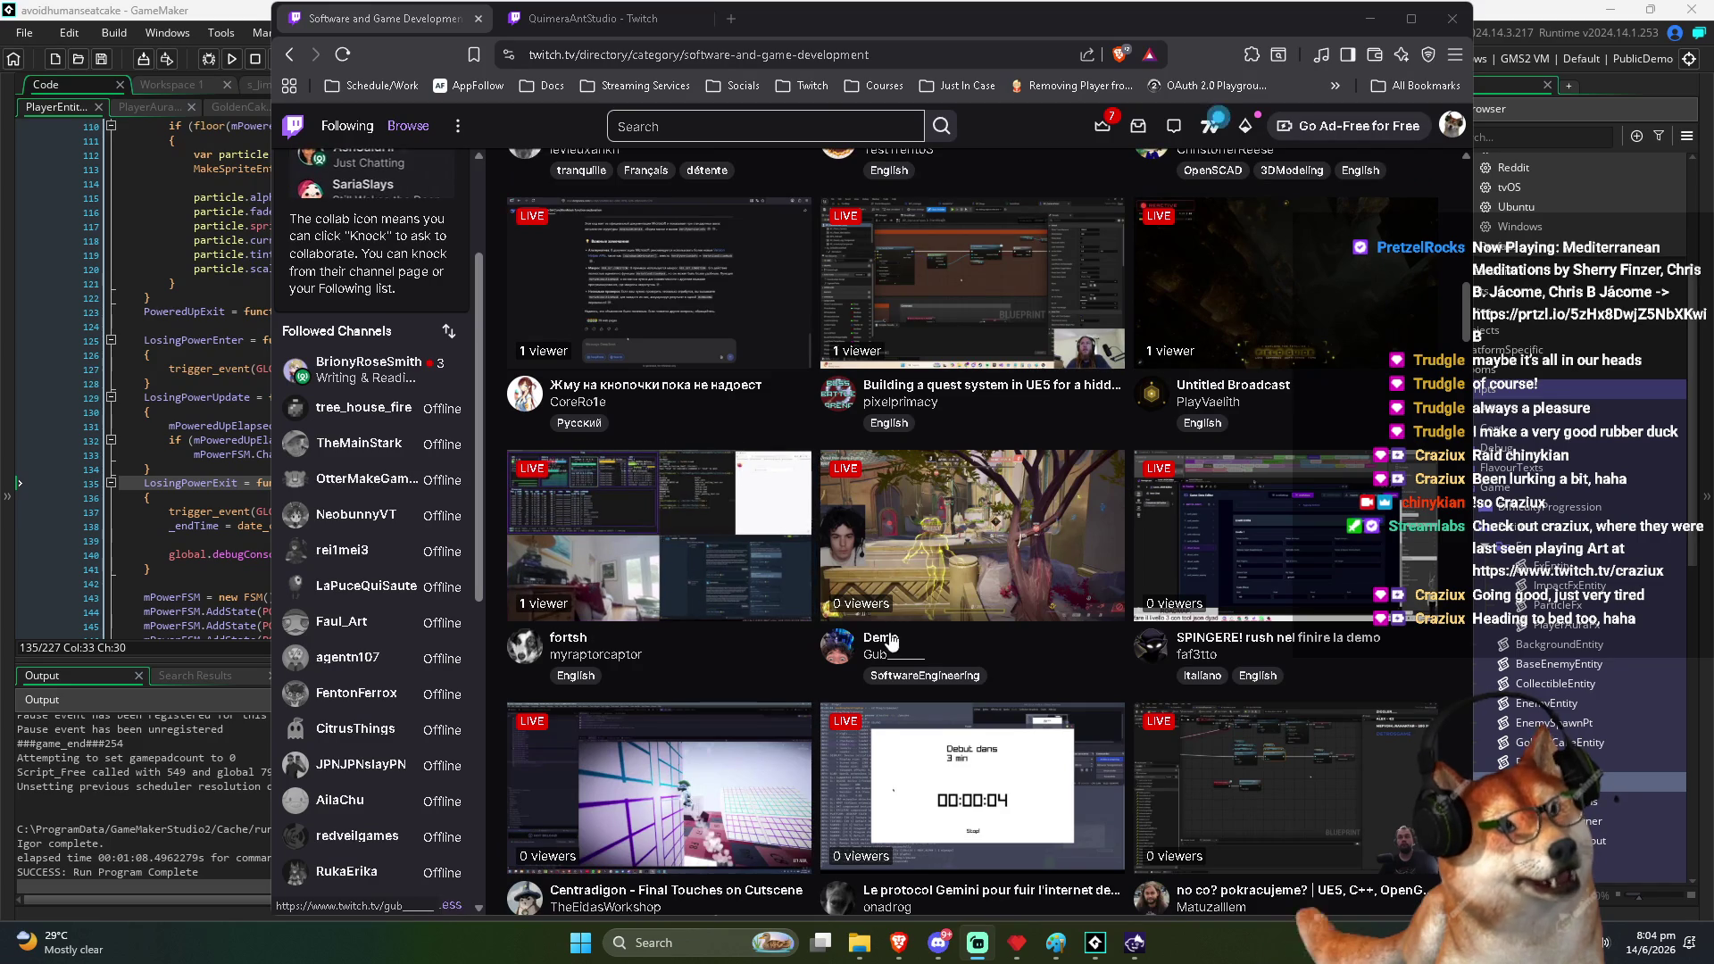
{"action": "scroll", "coordinate": [1259, 645], "scroll_direction": "down", "scroll_amount": 4}
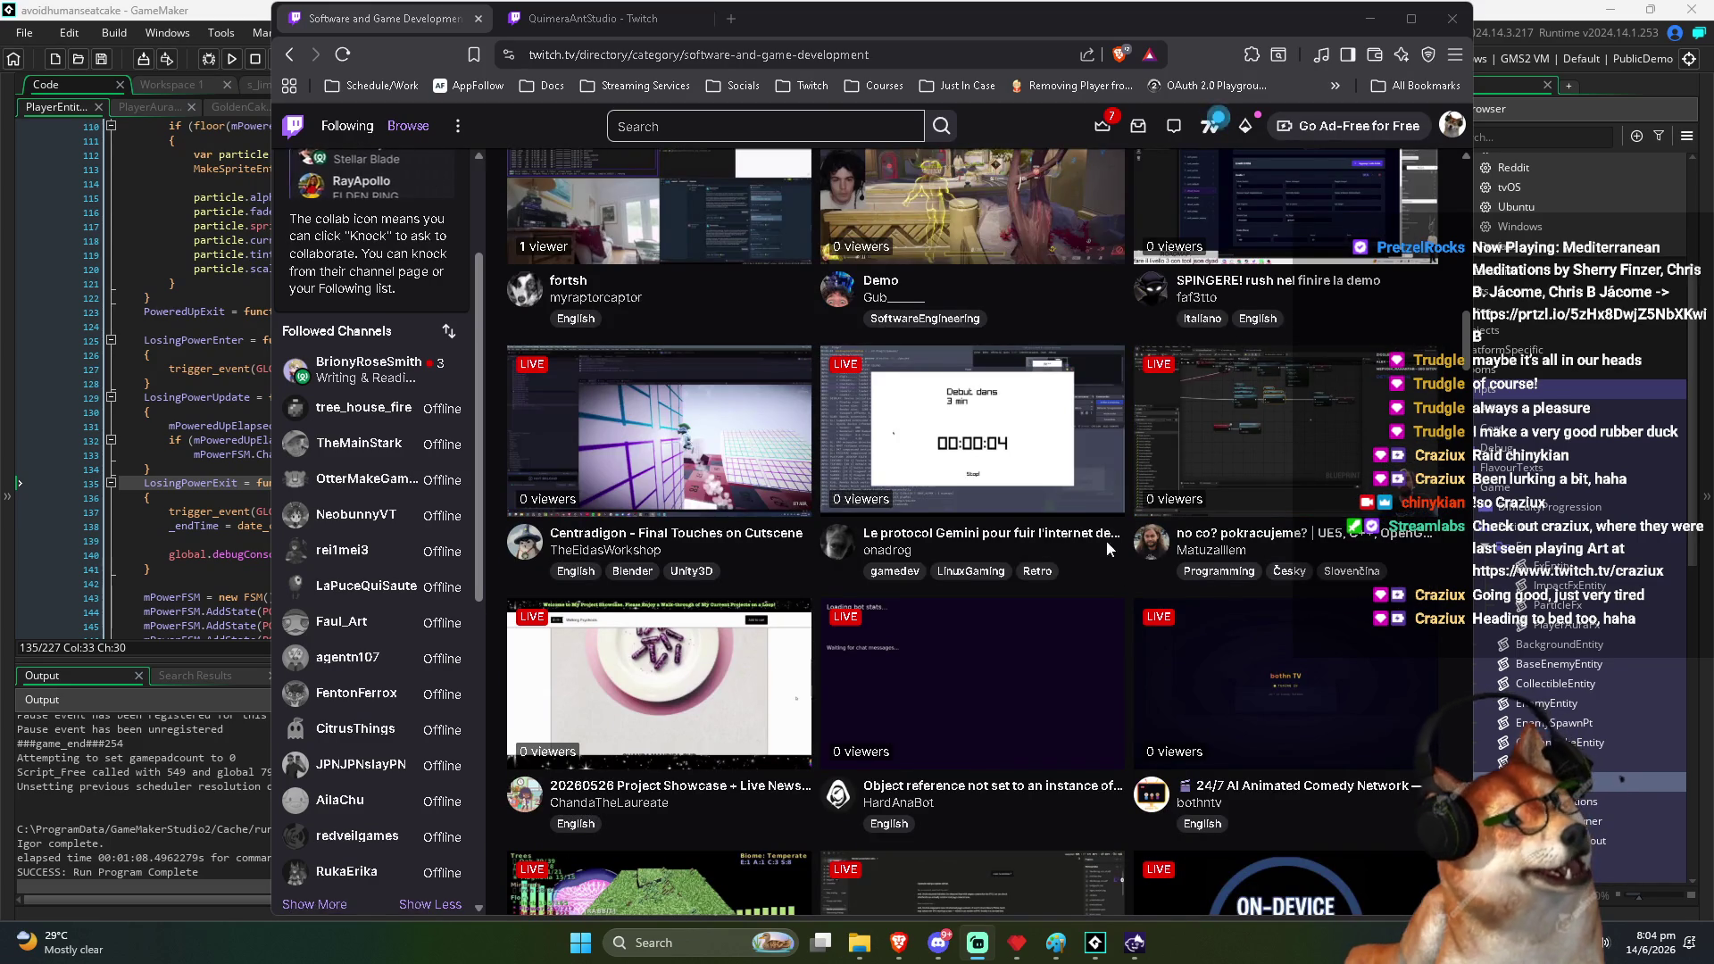
{"action": "scroll", "coordinate": [750, 544], "scroll_direction": "down", "scroll_amount": 2}
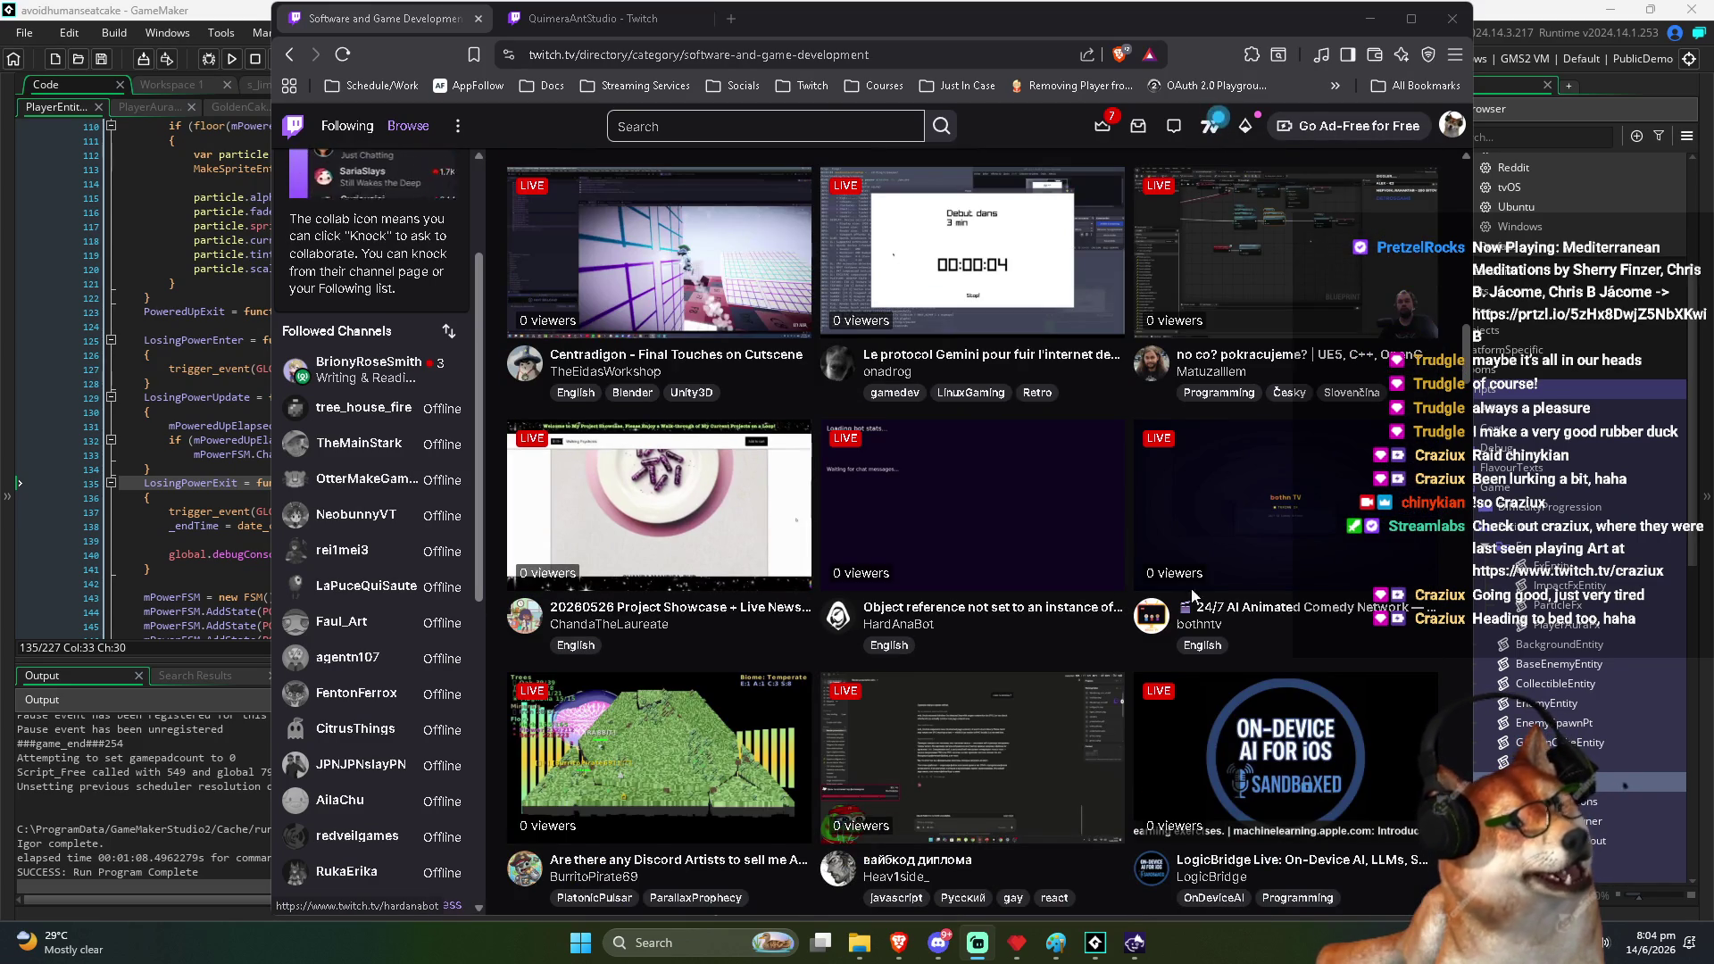
{"action": "scroll", "coordinate": [1117, 601], "scroll_direction": "down", "scroll_amount": 3}
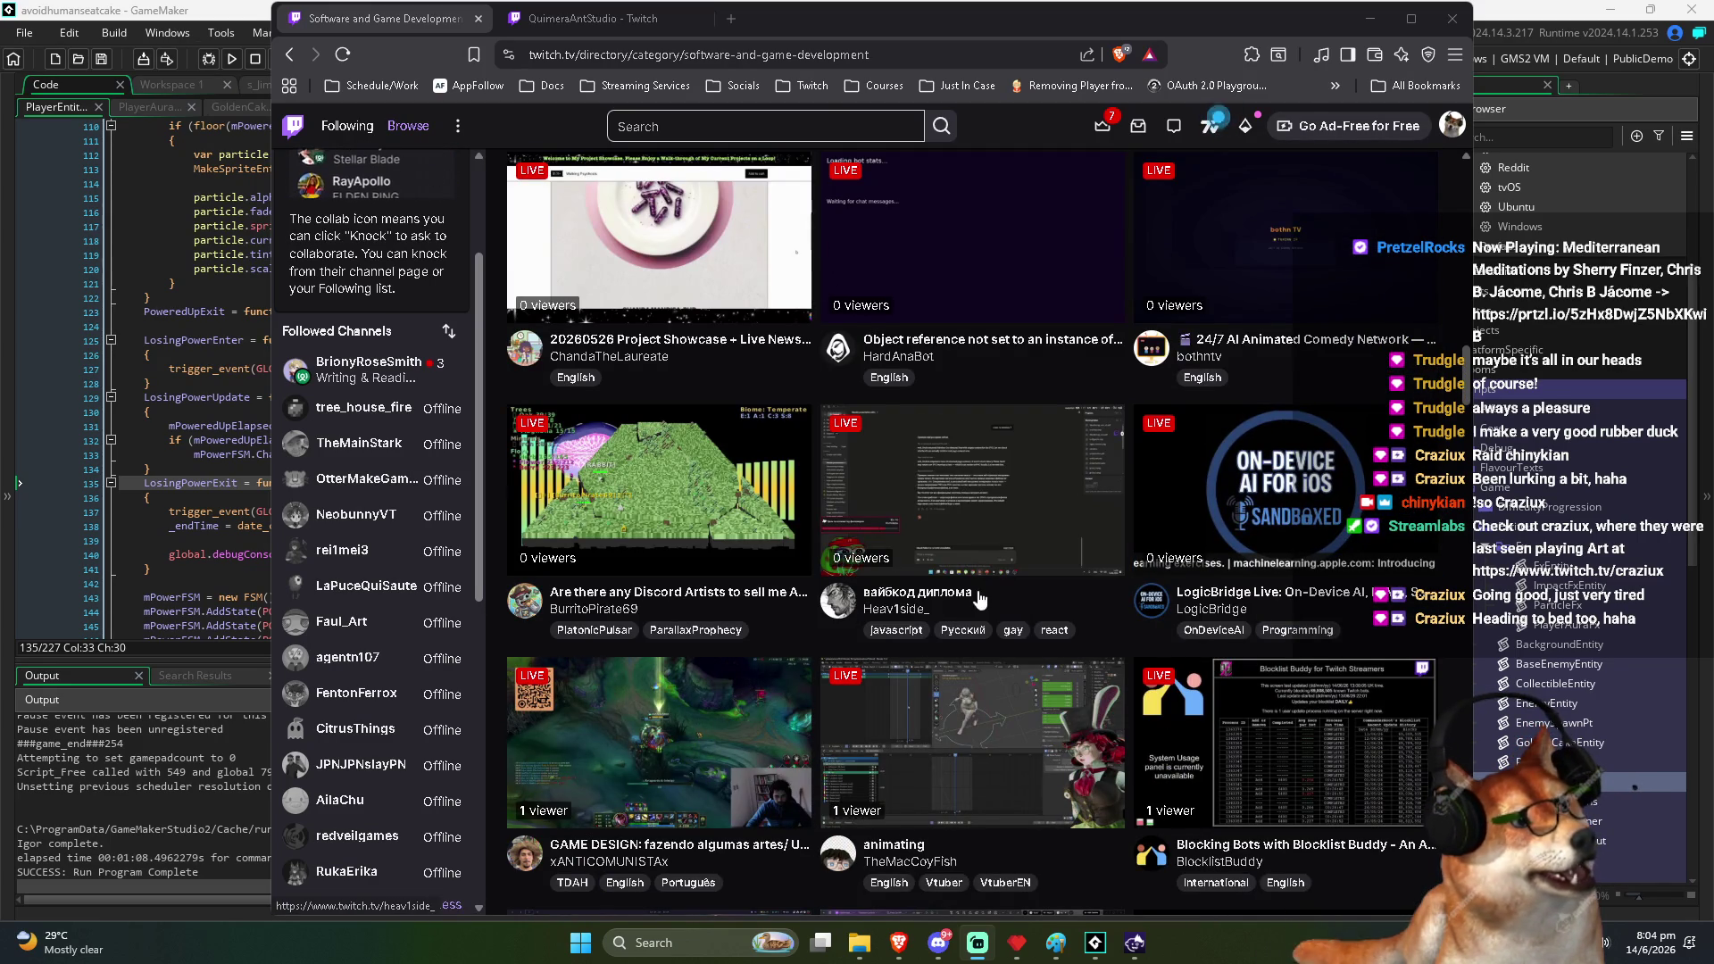
{"action": "scroll", "coordinate": [1229, 594], "scroll_direction": "down", "scroll_amount": 3}
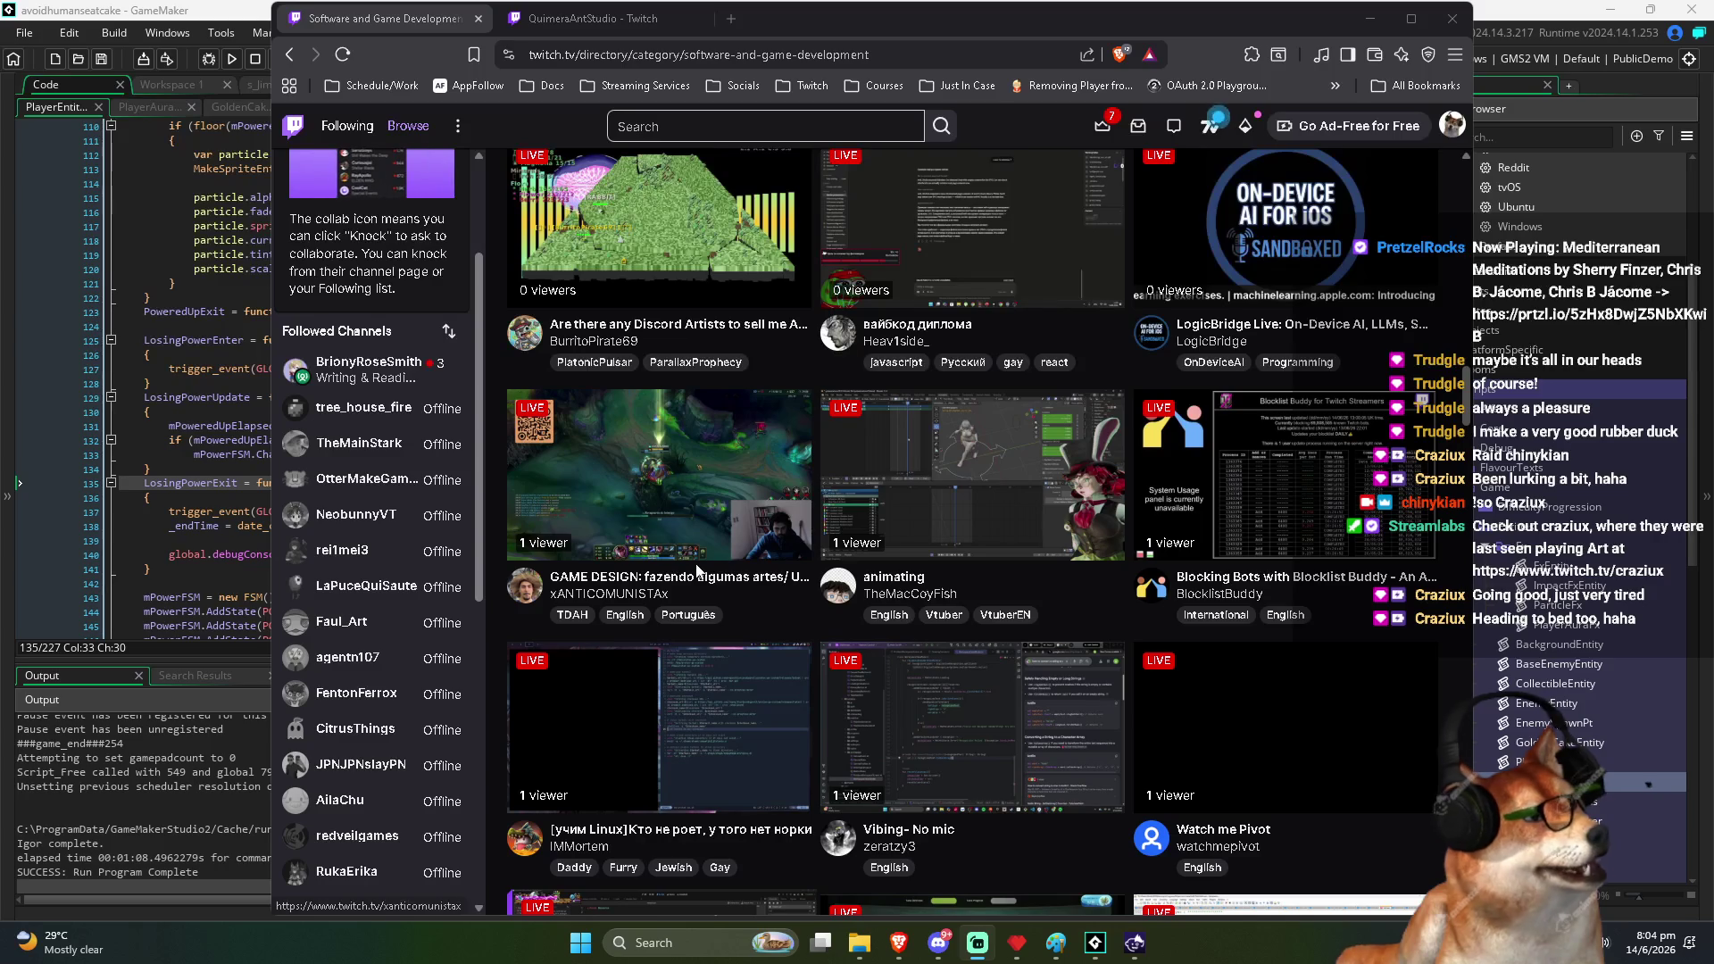
{"action": "scroll", "coordinate": [699, 571], "scroll_direction": "down", "scroll_amount": 3}
{"action": "scroll", "coordinate": [919, 644], "scroll_direction": "down", "scroll_amount": 2}
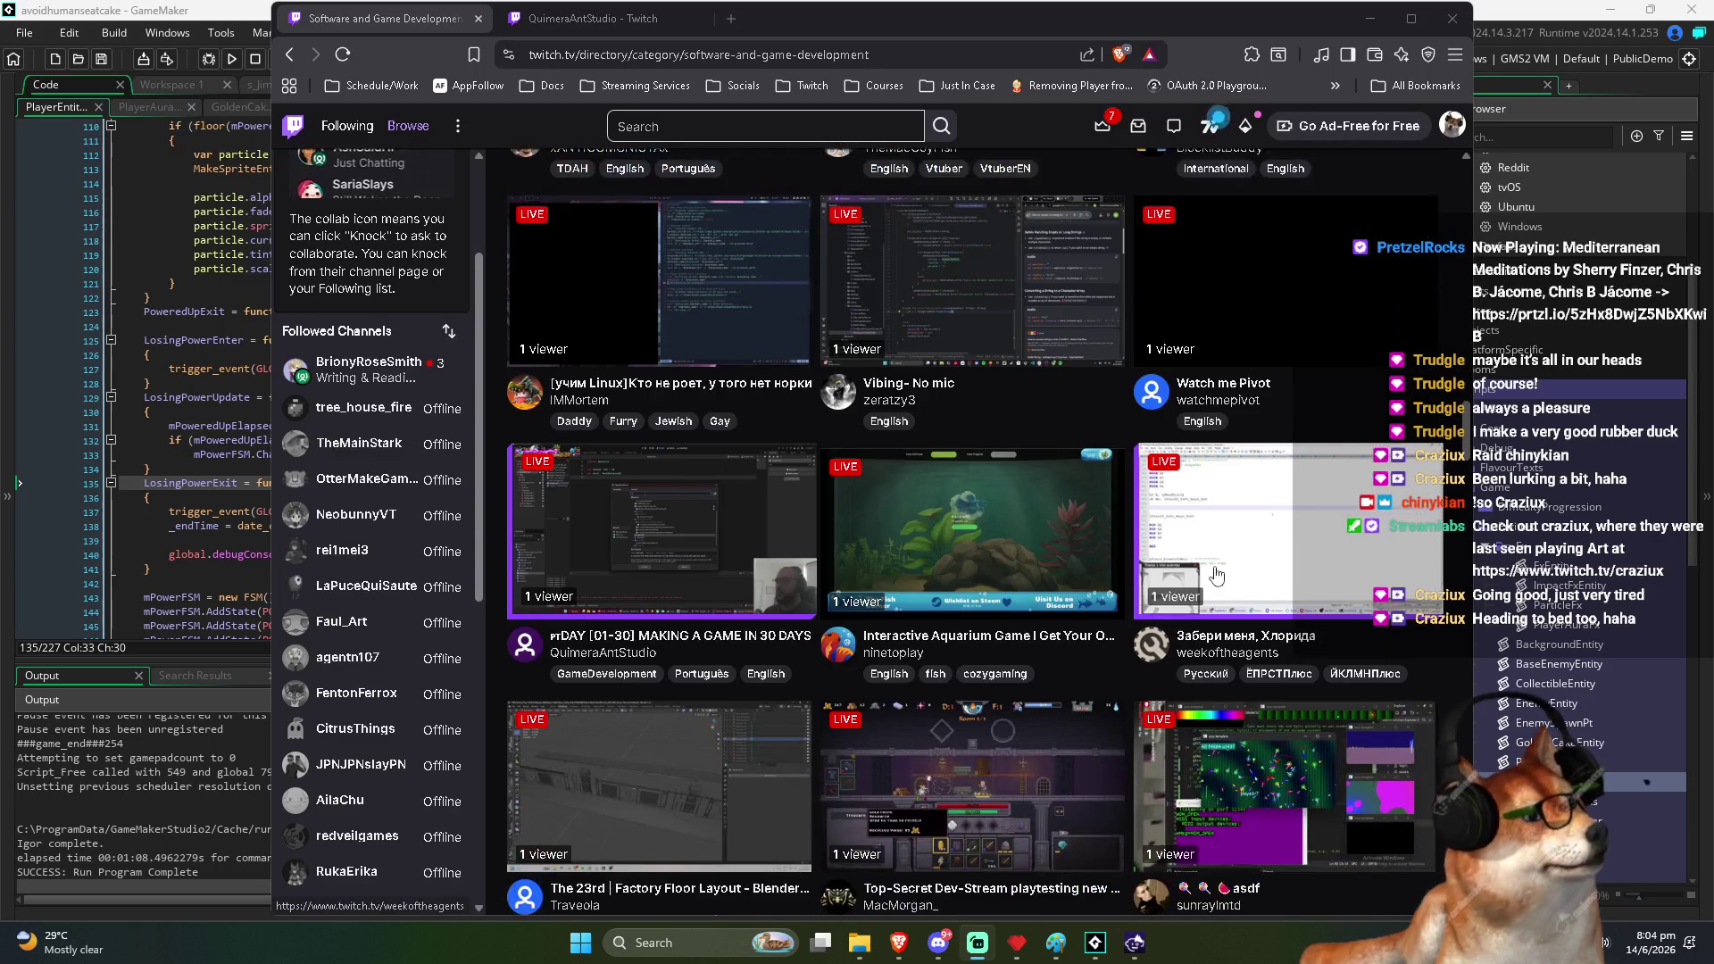
{"action": "scroll", "coordinate": [697, 642], "scroll_direction": "down", "scroll_amount": 3}
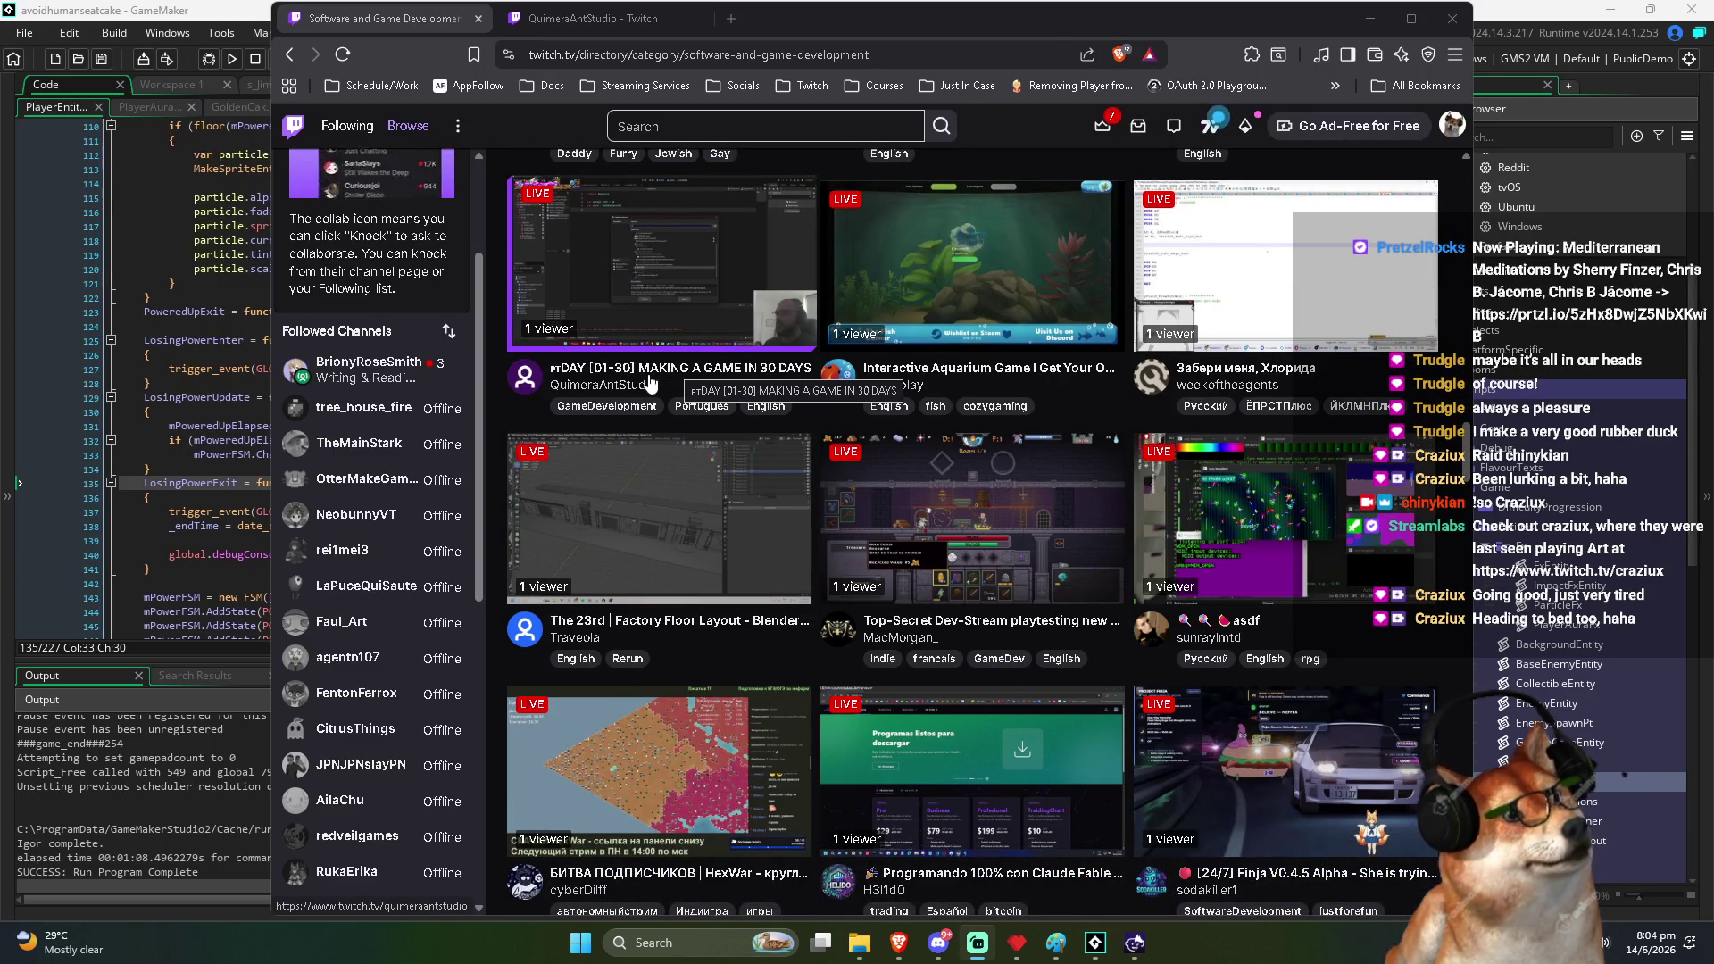
{"action": "key", "text": "ctrl+Tab"}
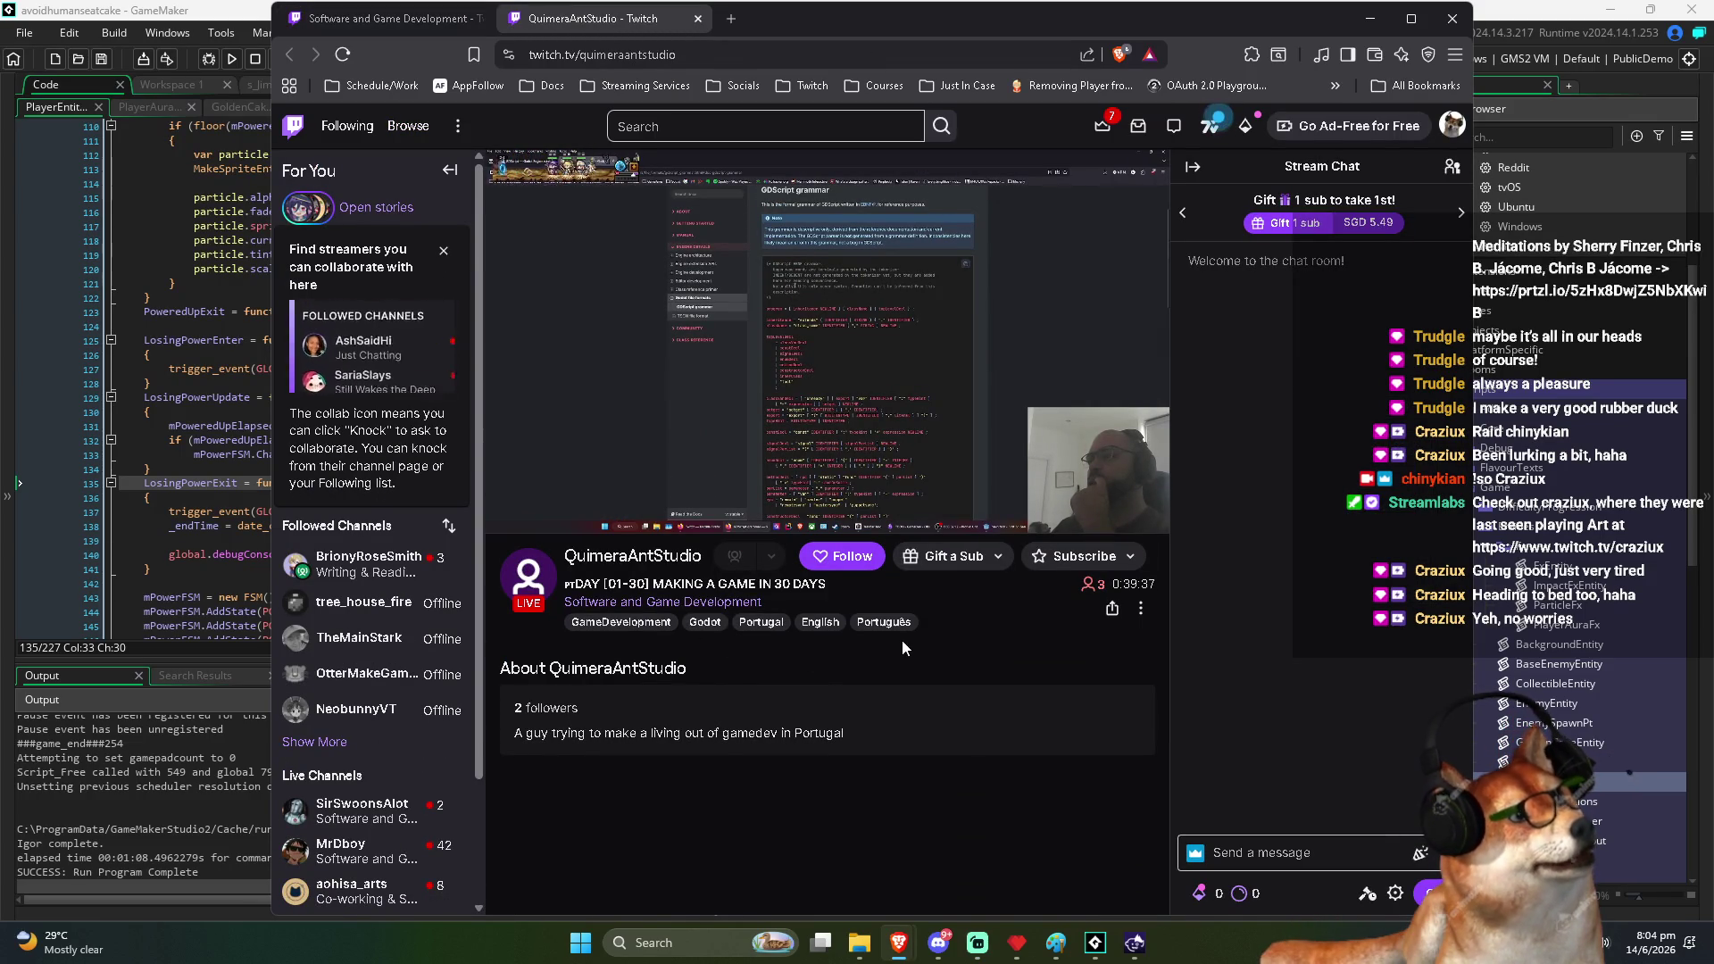
Return to the Software and Game Development directory and open Godot Physics Multiplayer Game in a background tab
{"action": "left_click", "coordinate": [424, 24]}
{"action": "scroll", "coordinate": [737, 608], "scroll_direction": "down", "scroll_amount": 5}
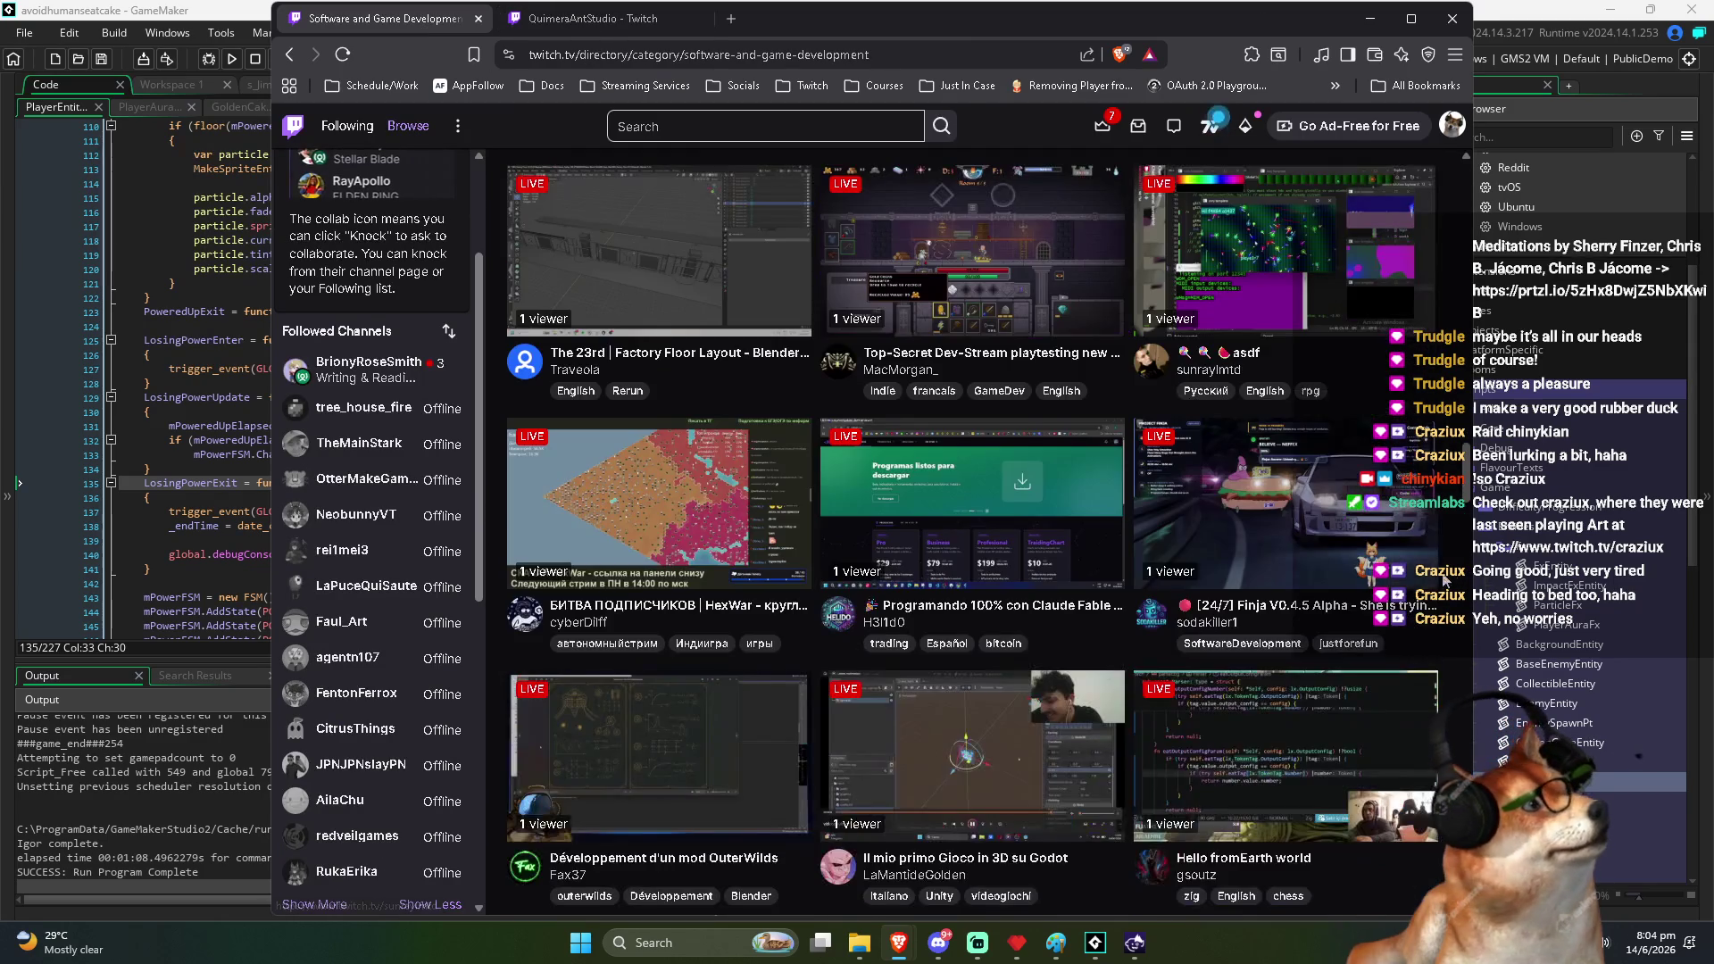
{"action": "scroll", "coordinate": [899, 623], "scroll_direction": "down", "scroll_amount": 5}
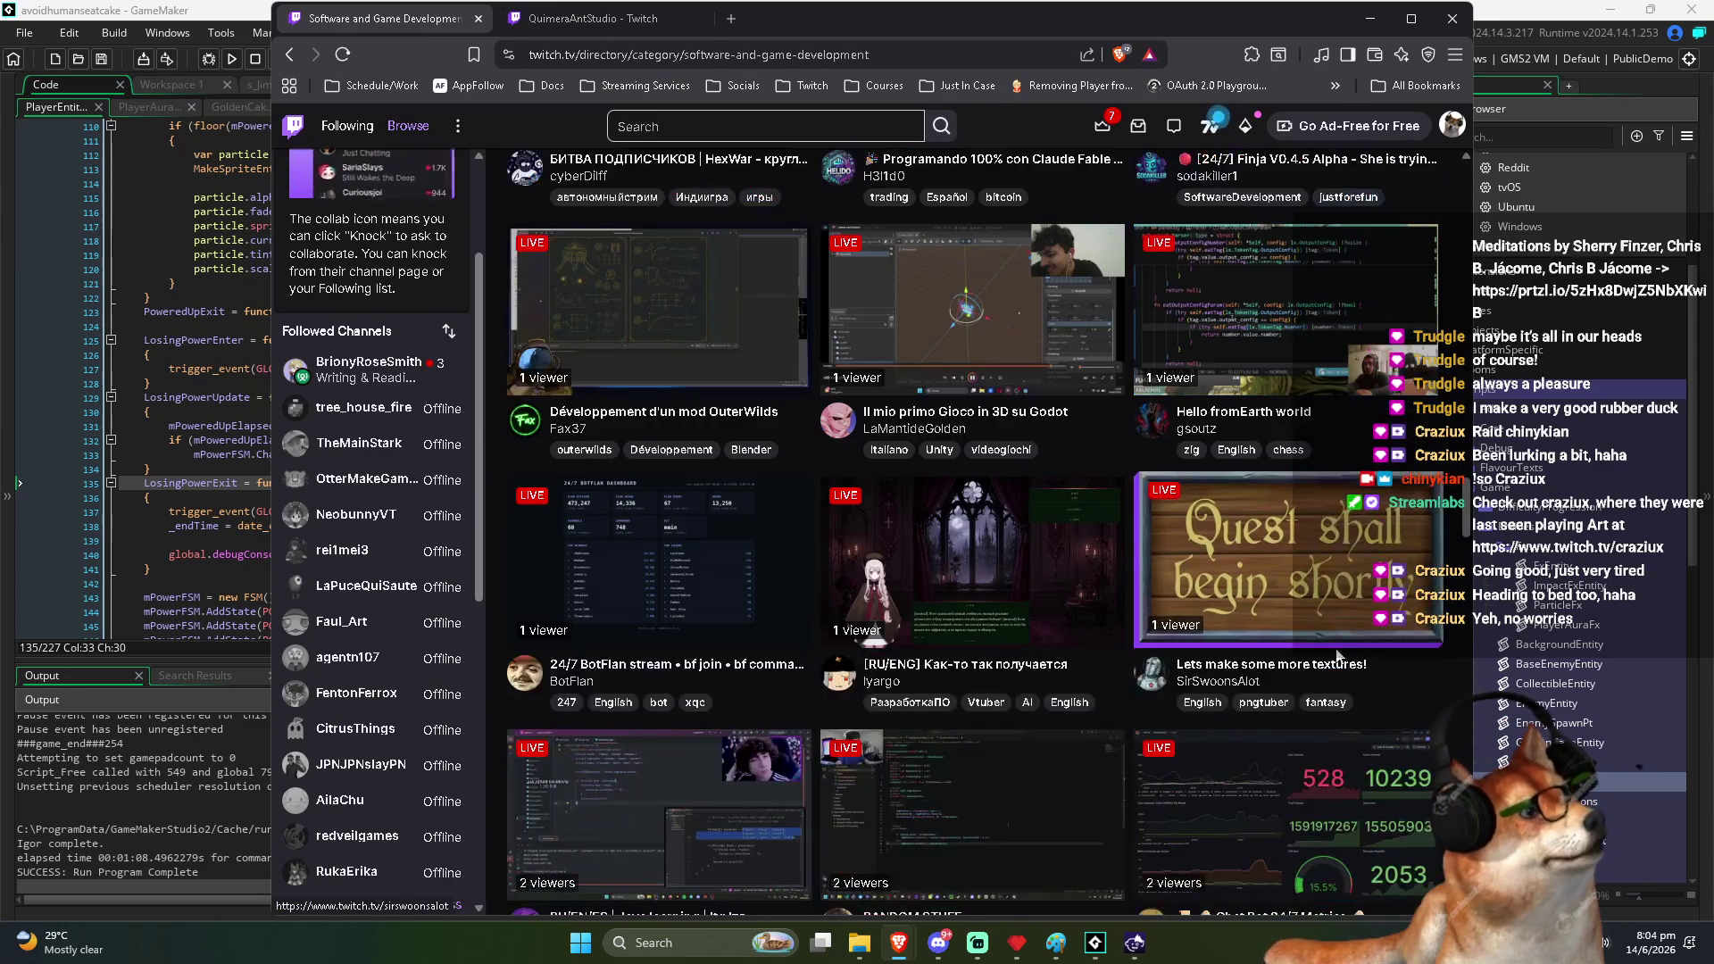
{"action": "scroll", "coordinate": [900, 623], "scroll_direction": "down", "scroll_amount": 5}
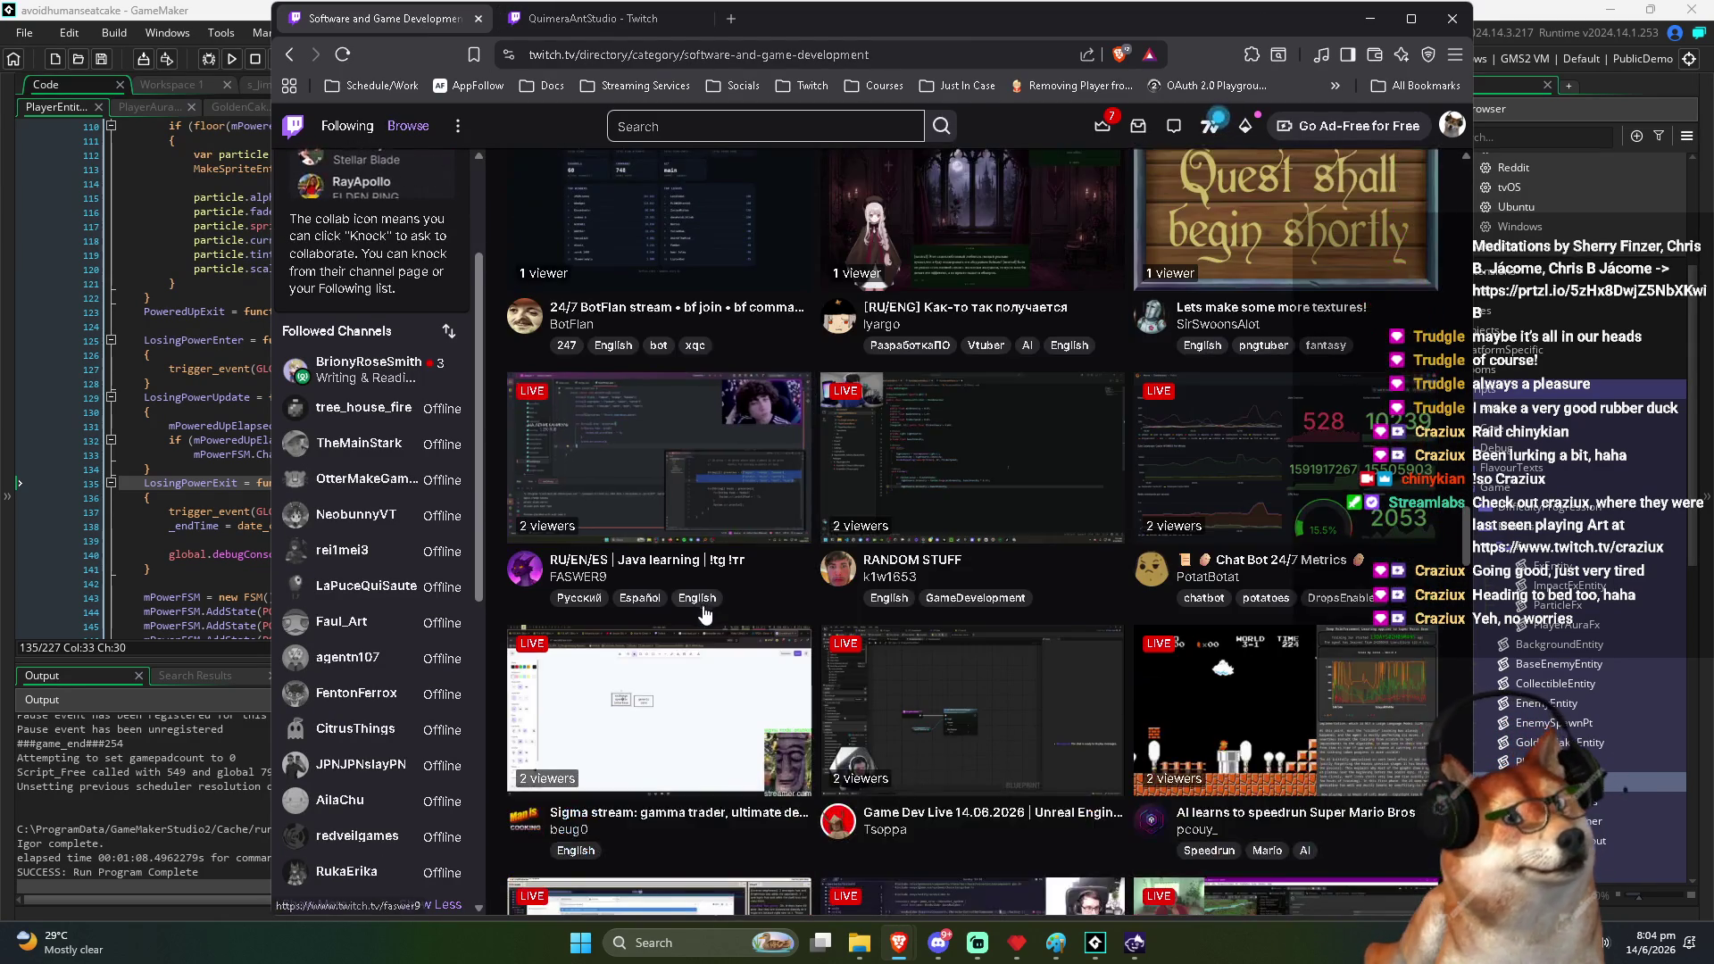
{"action": "scroll", "coordinate": [826, 472], "scroll_direction": "down", "scroll_amount": 2}
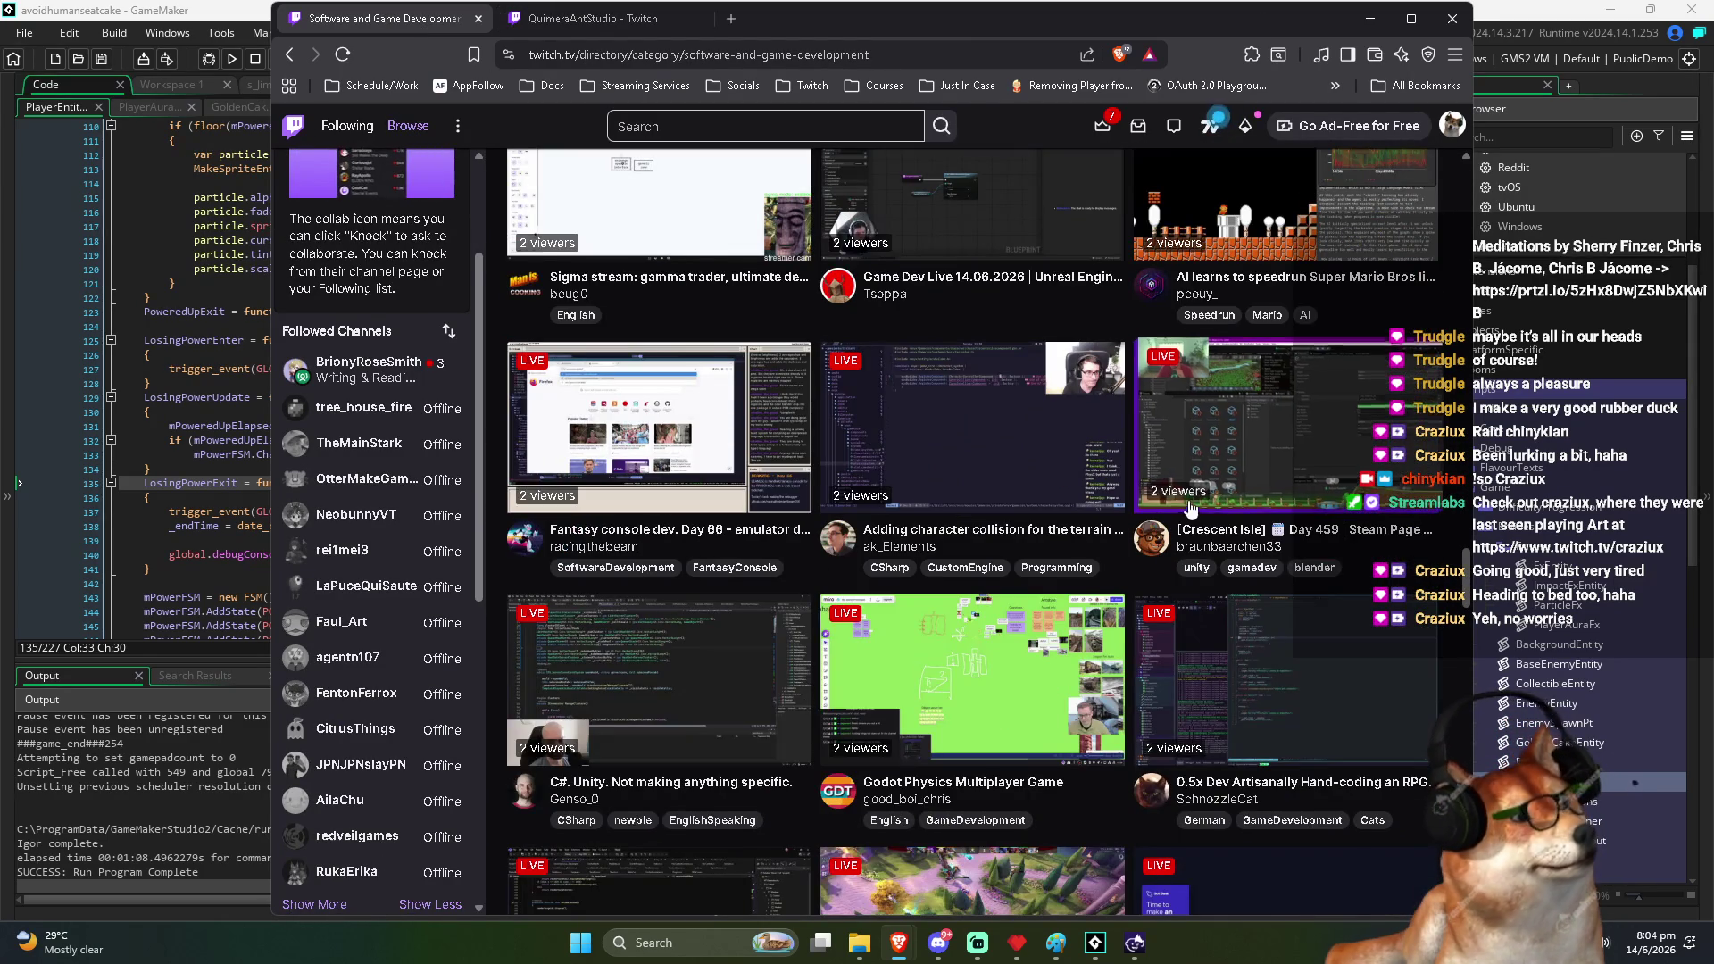
{"action": "scroll", "coordinate": [1194, 563], "scroll_direction": "down", "scroll_amount": 2}
{"action": "scroll", "coordinate": [1195, 563], "scroll_direction": "down", "scroll_amount": 1}
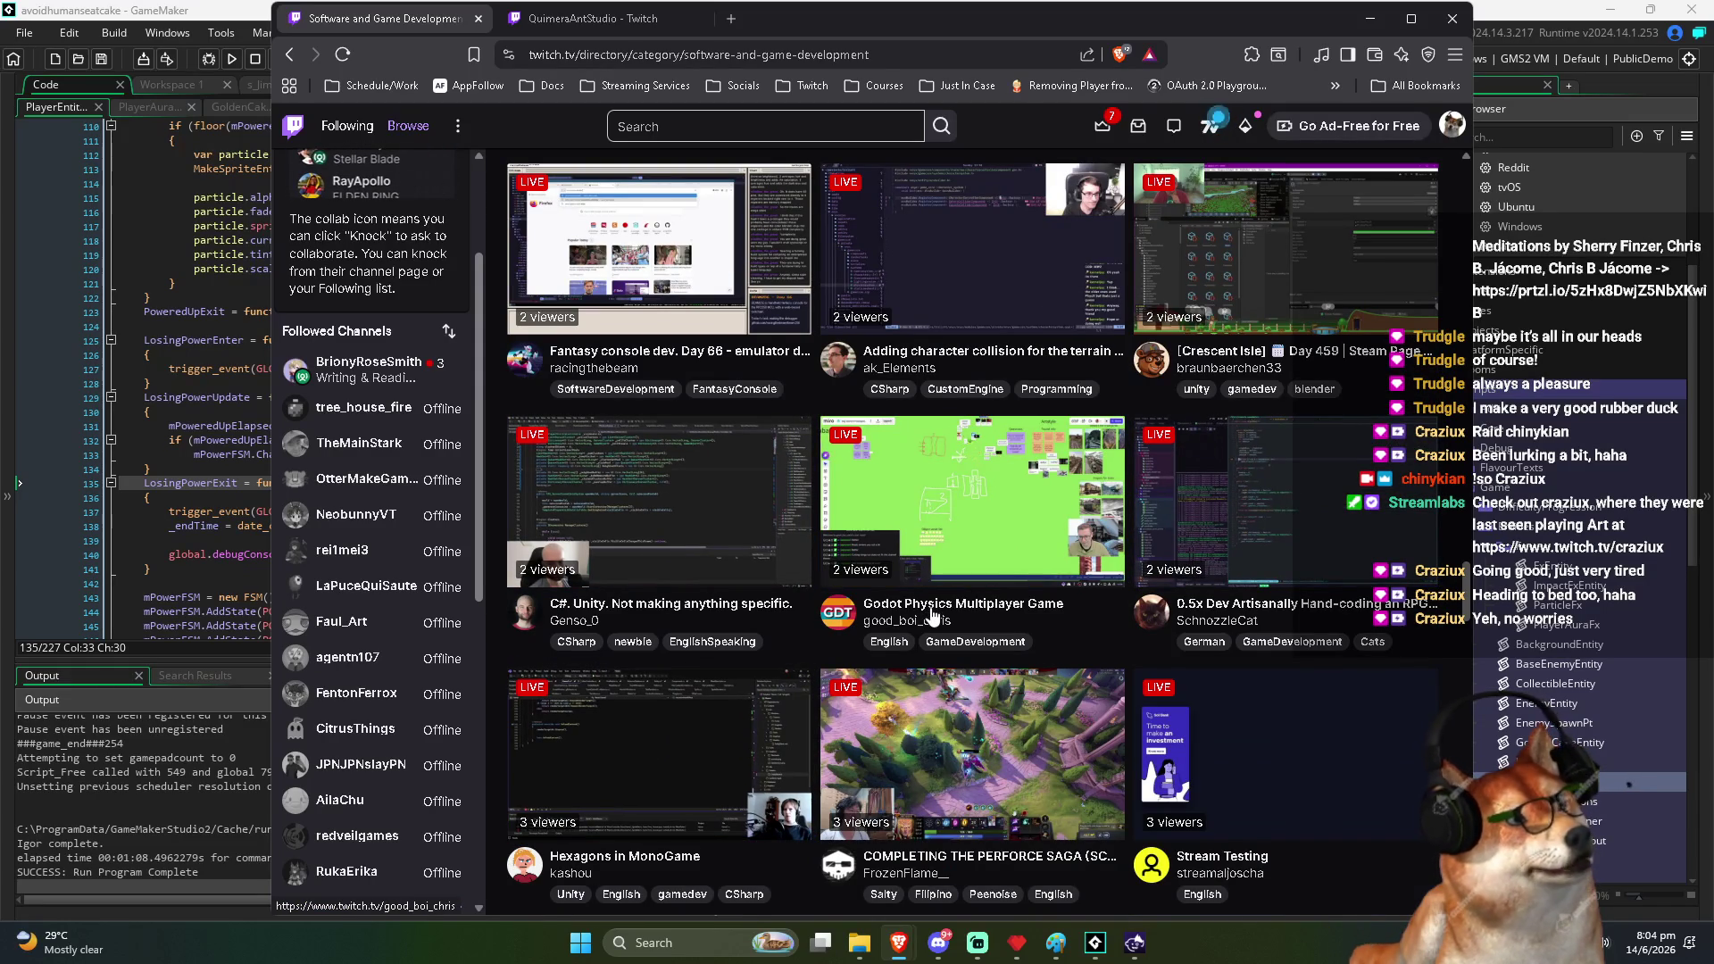
{"action": "middle_click", "coordinate": [966, 539]}
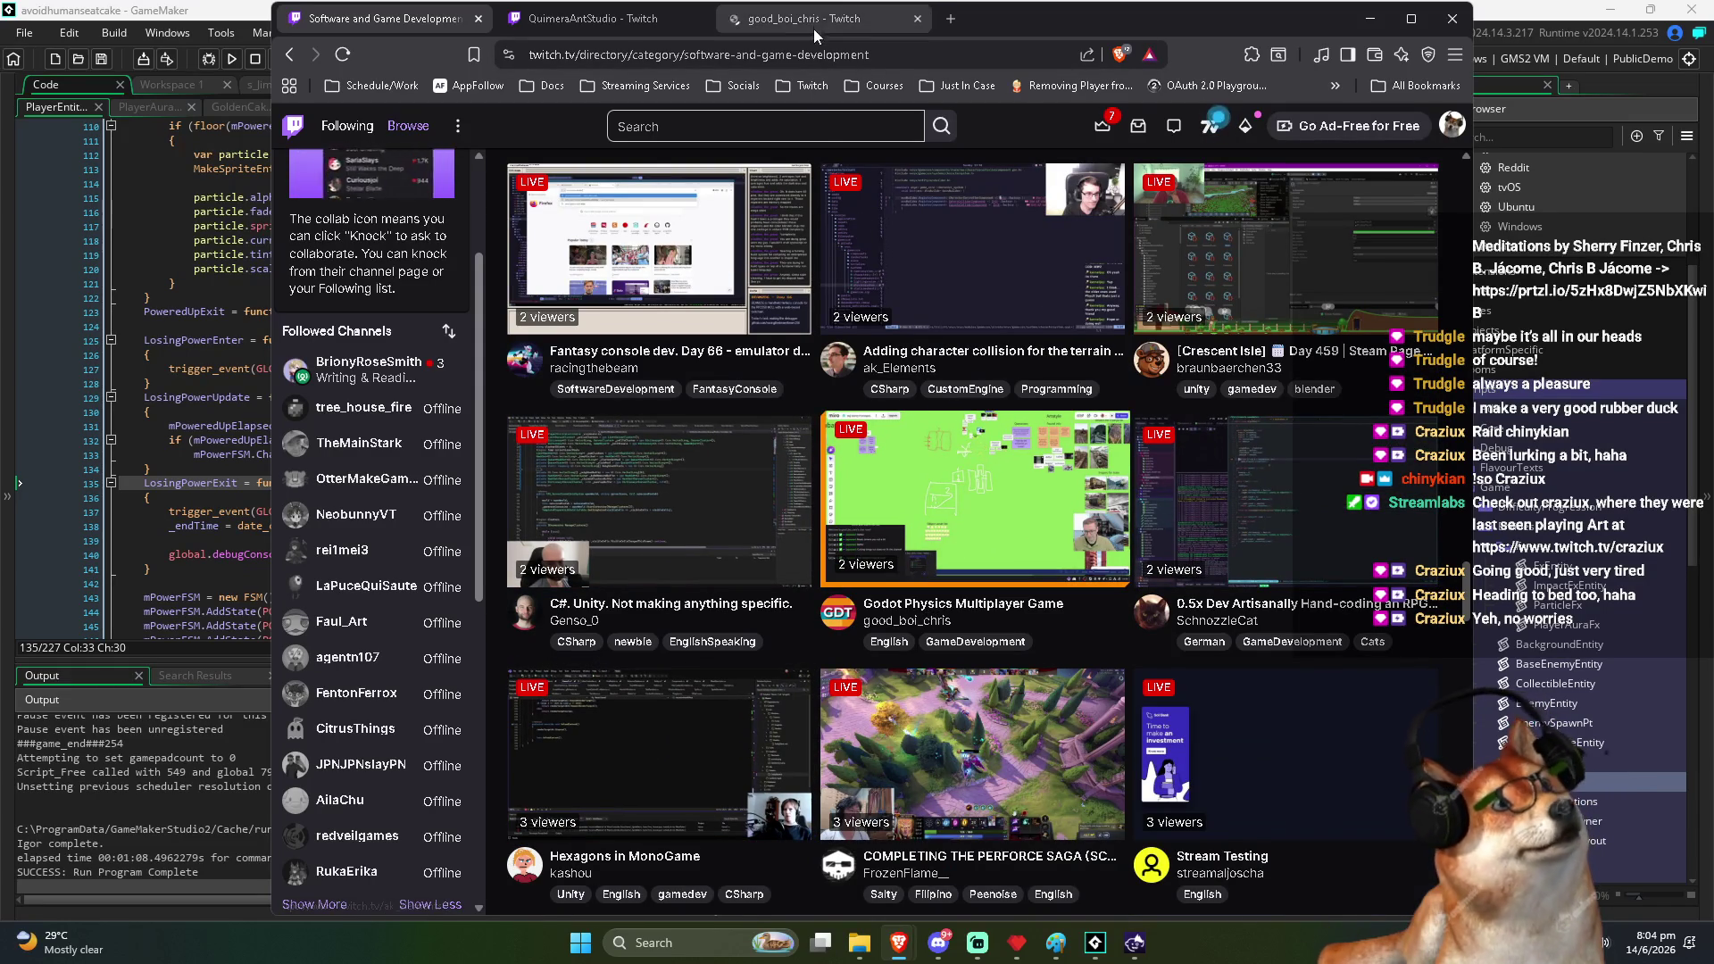